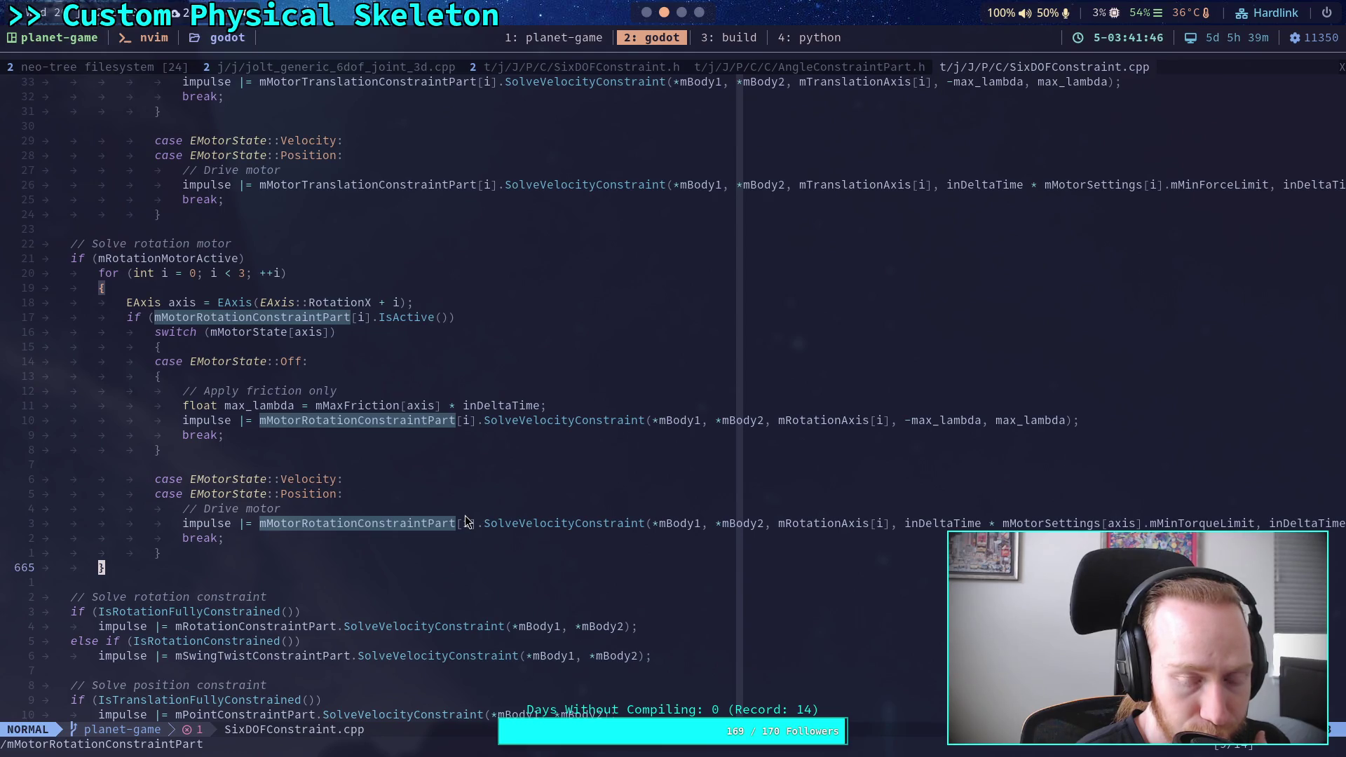
In the Godot editor, expand and collapse the Angular Drive Z settings, then go to line 185
key(alt+Tab)
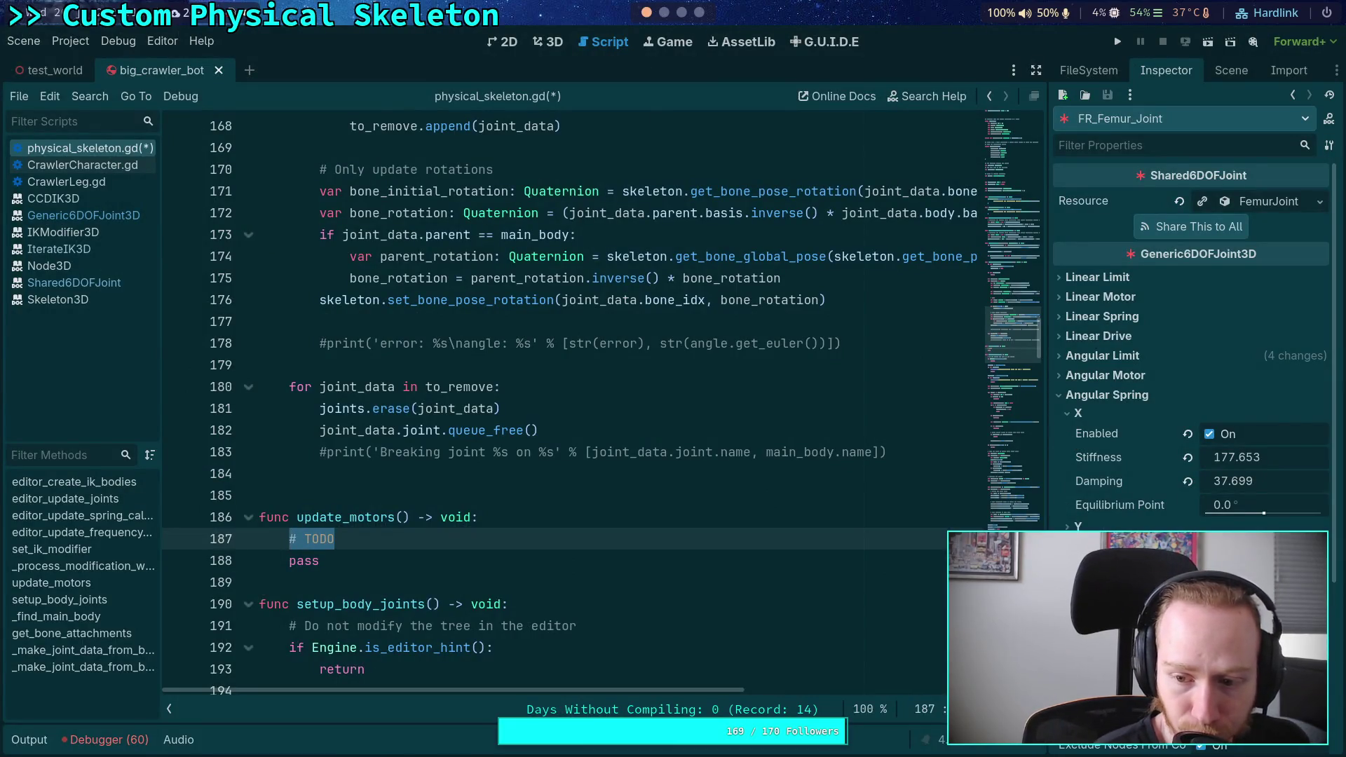
scroll(1084, 471, down, 2)
click(1079, 476)
click(1079, 476)
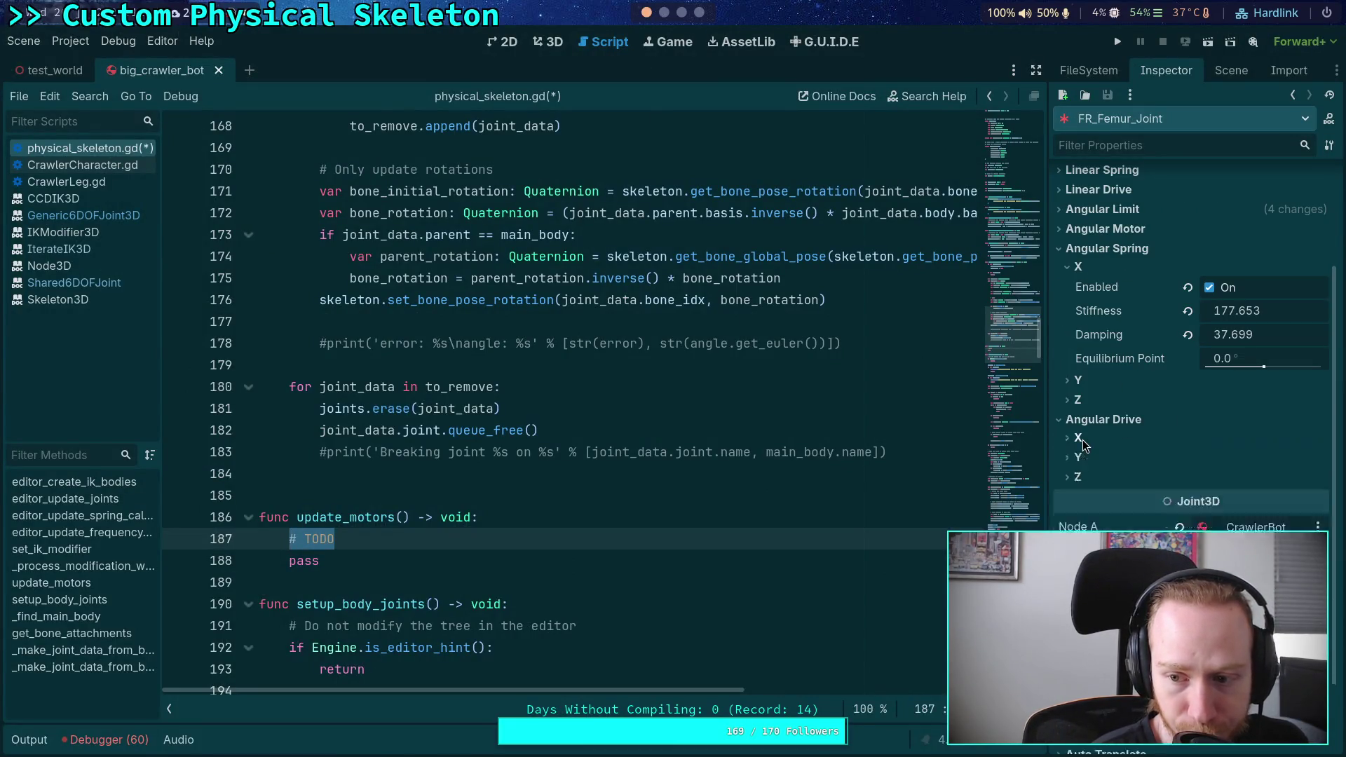
scroll(1135, 466, up, 1)
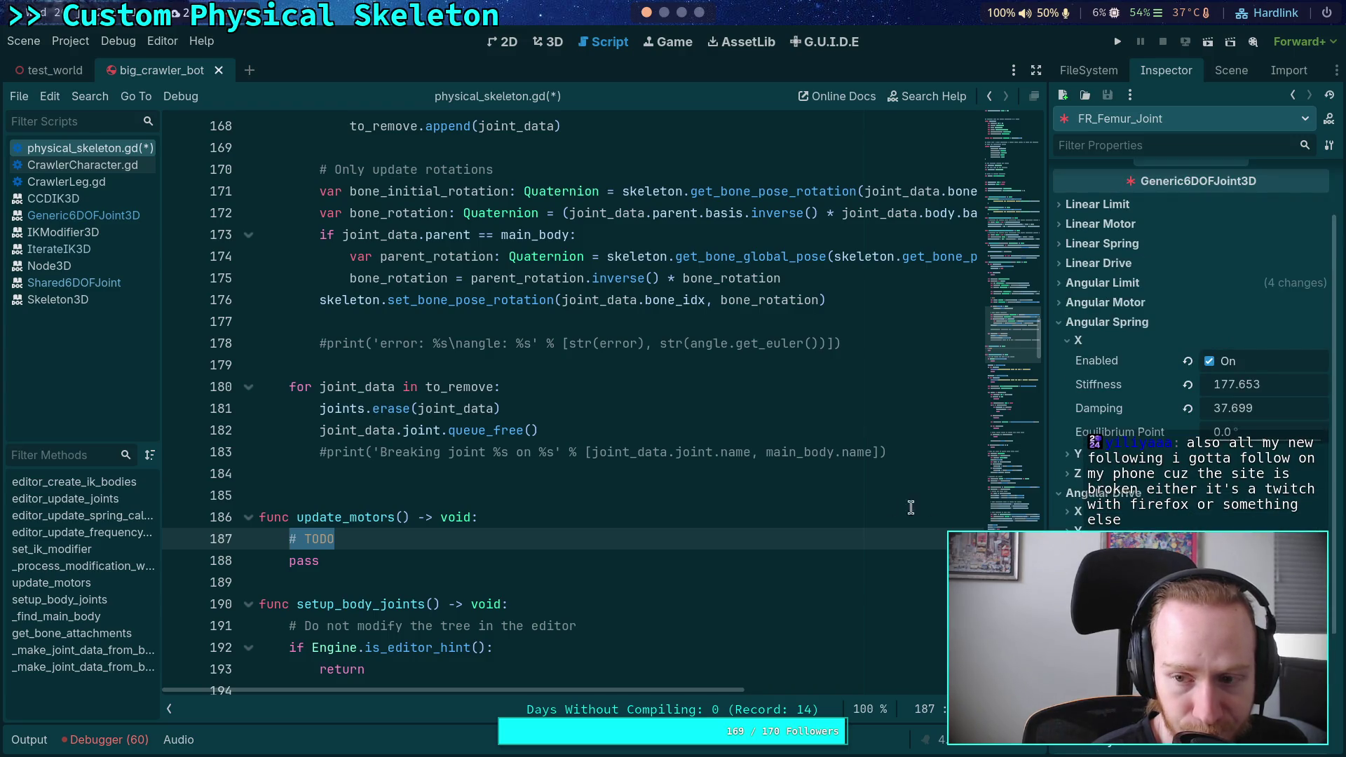
click(830, 498)
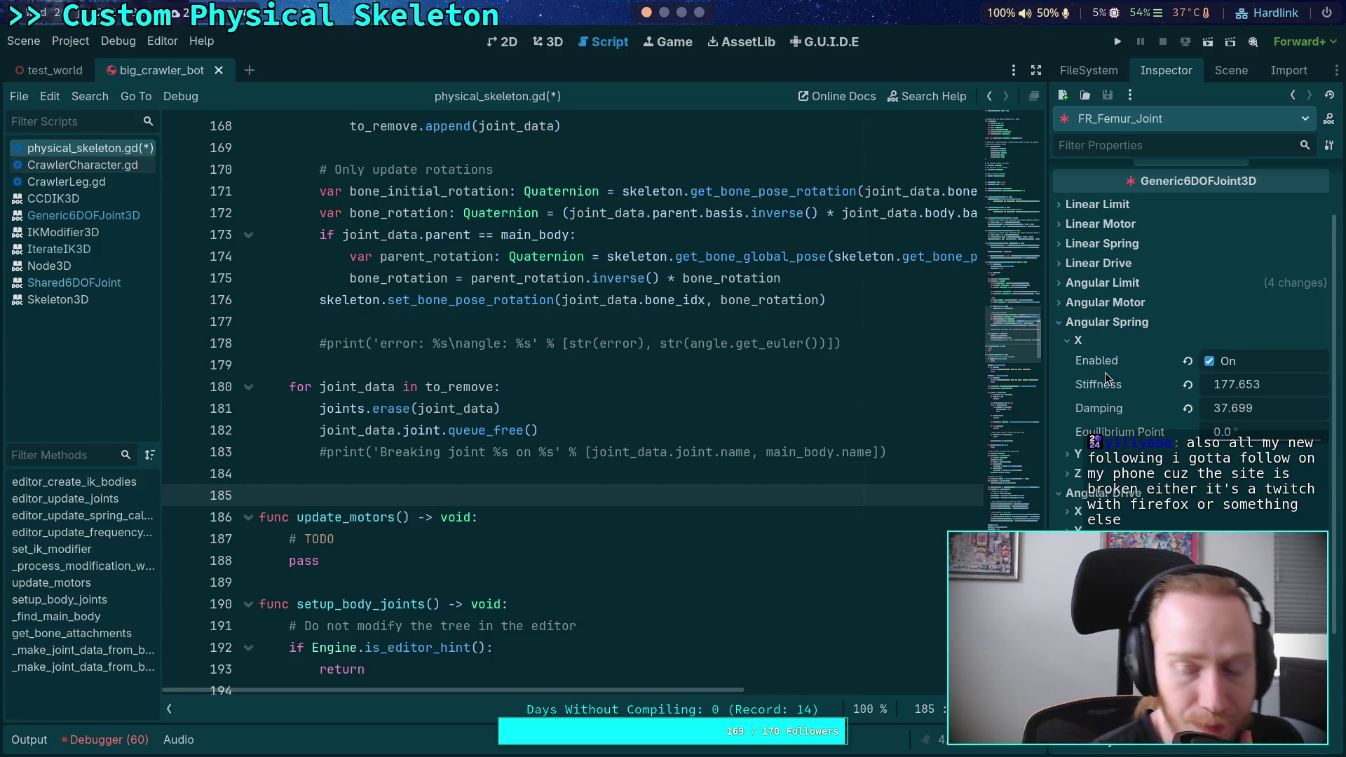
Cycle through the workspaces and end on Neovim showing SixDOFConstraint.cpp
click(663, 12)
click(684, 14)
click(646, 13)
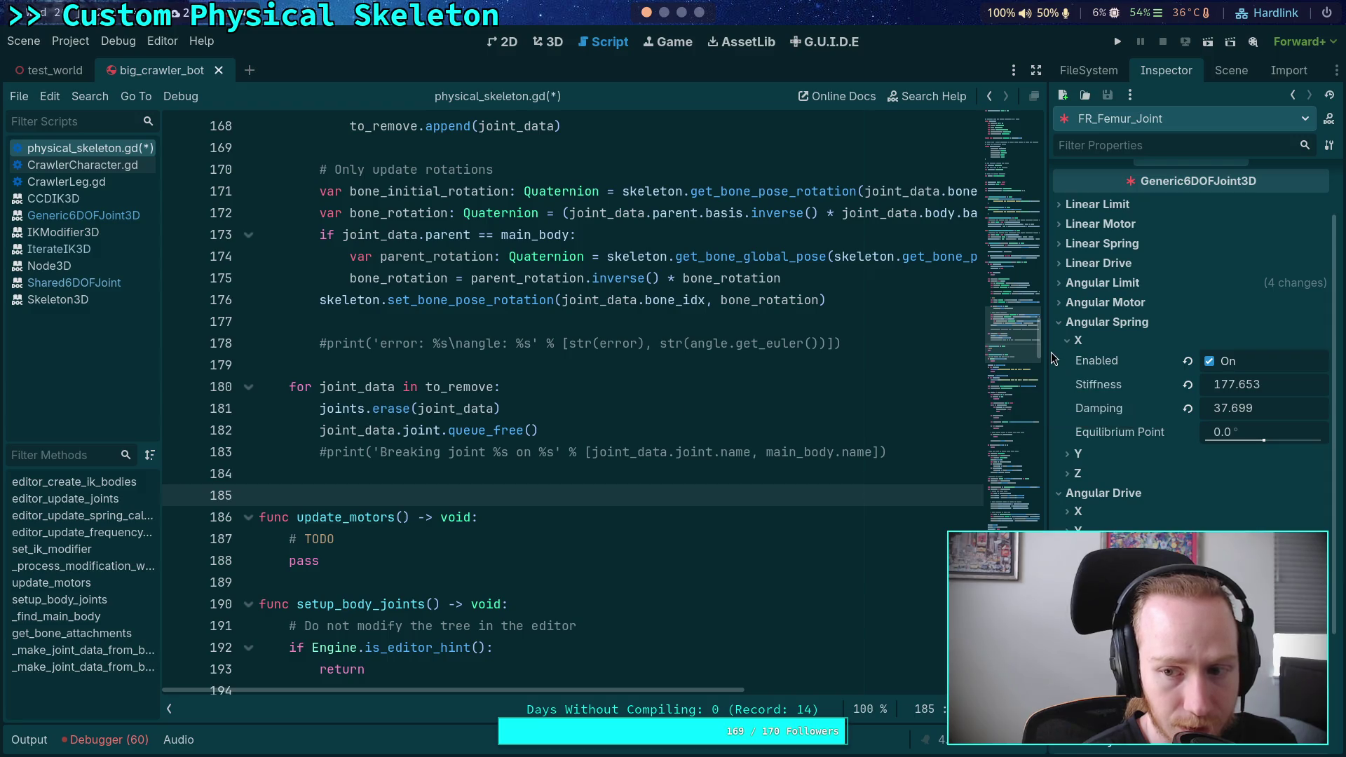
click(664, 12)
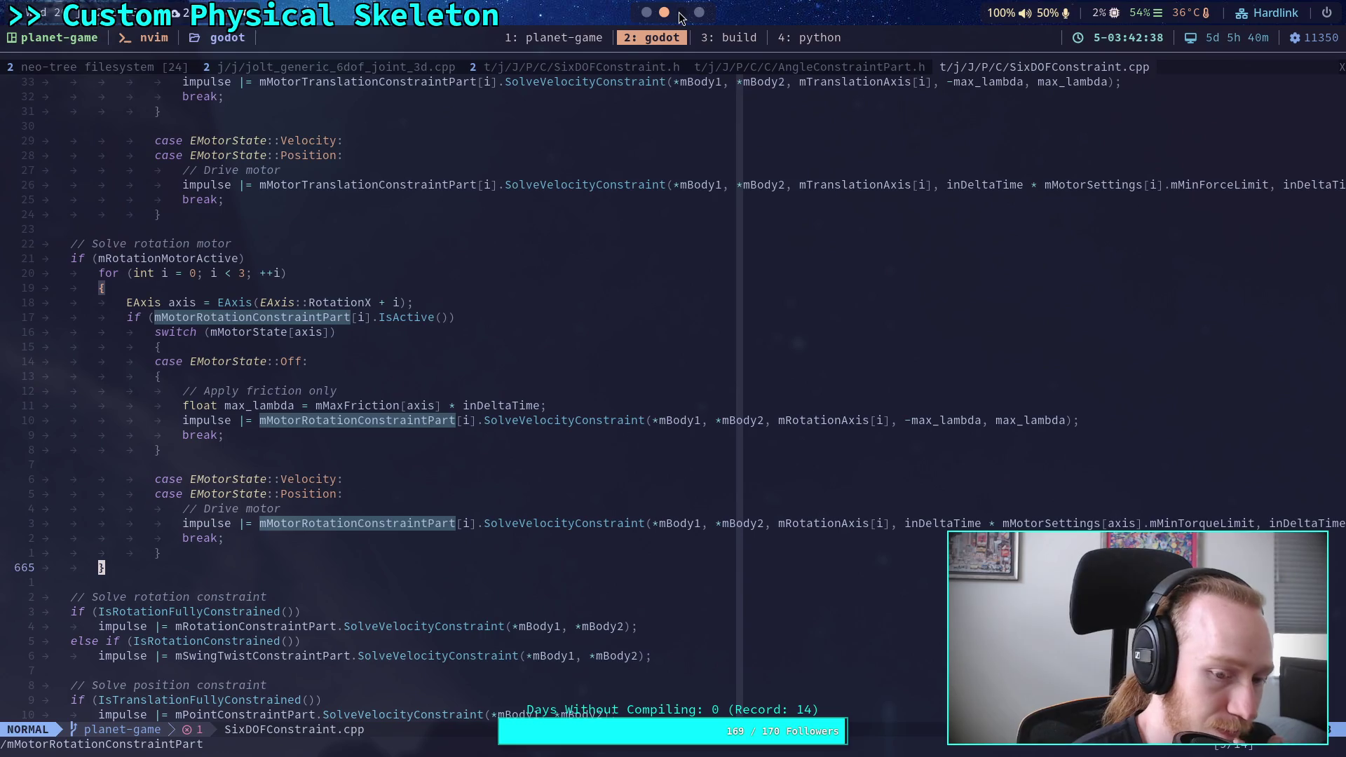
Step through the rotation and translation motor code, up to blank line 621
click(246, 582)
click(273, 219)
click(266, 228)
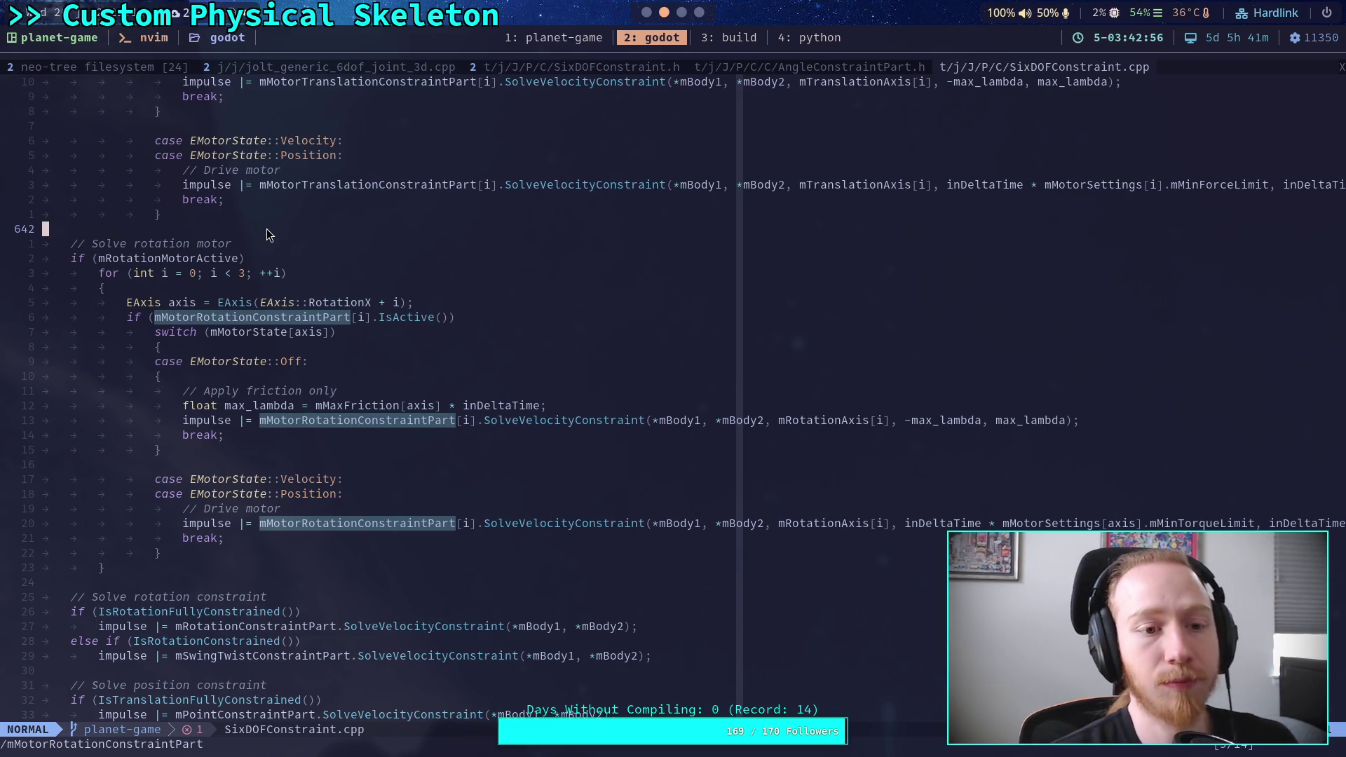
scroll(273, 229, up, 3)
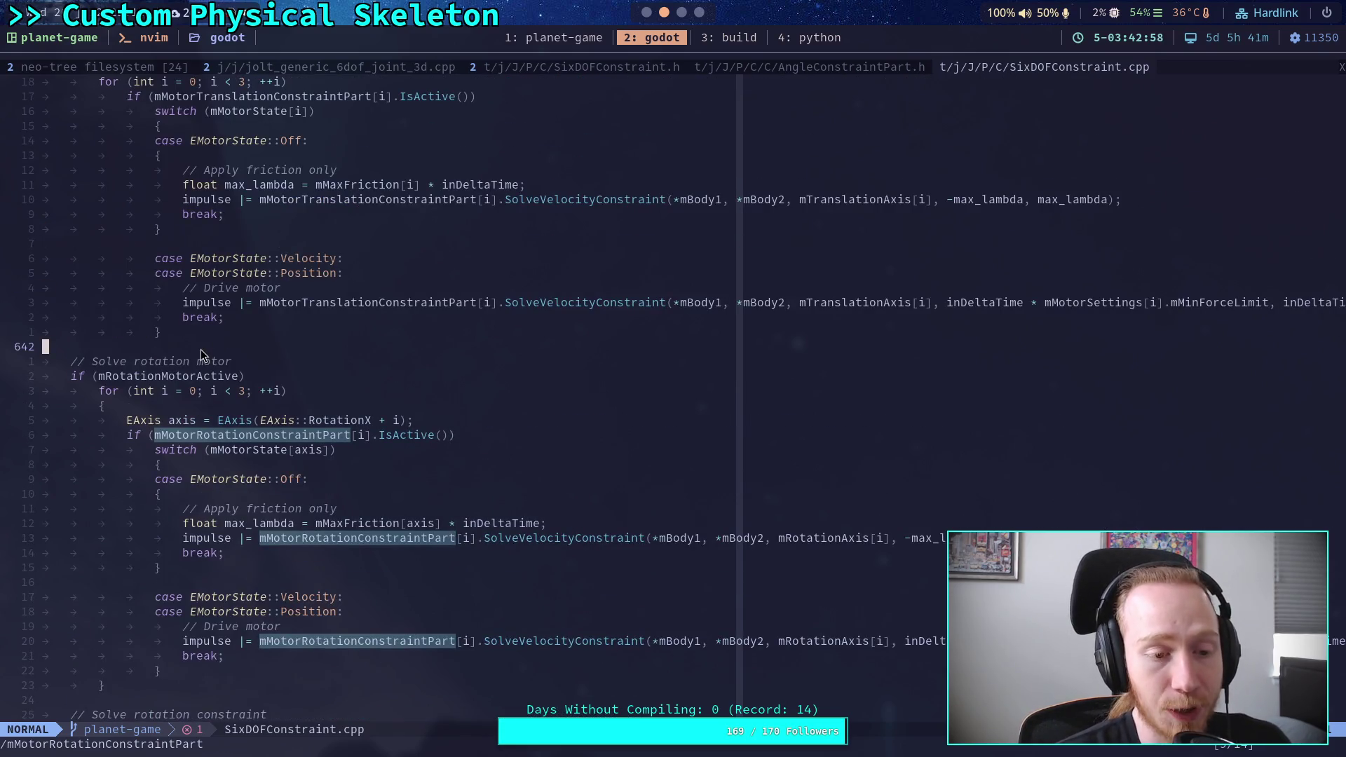
click(220, 247)
scroll(220, 247, up, 4)
click(208, 213)
Move up past SolveVelocityConstraint into the warm start code at line 596
scroll(208, 213, up, 4)
click(103, 331)
scroll(184, 302, up, 5)
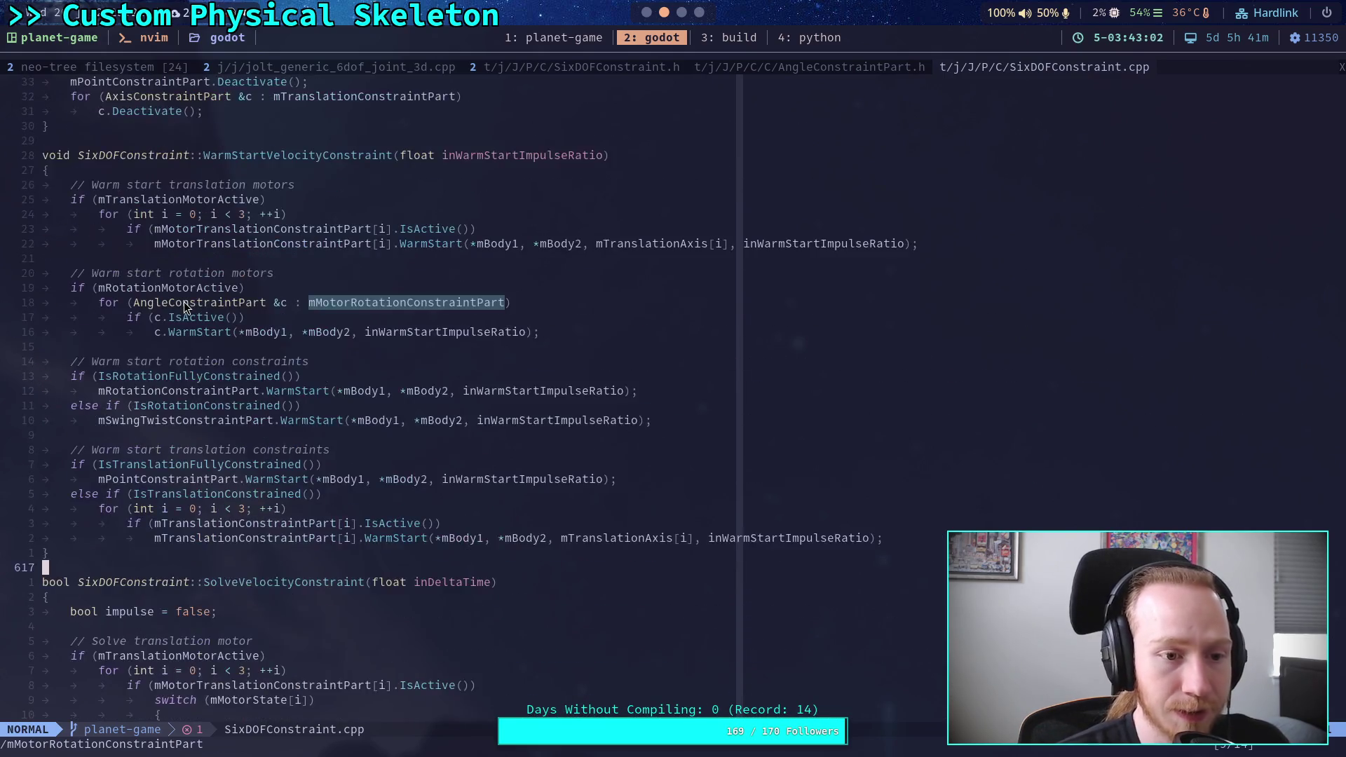
click(112, 344)
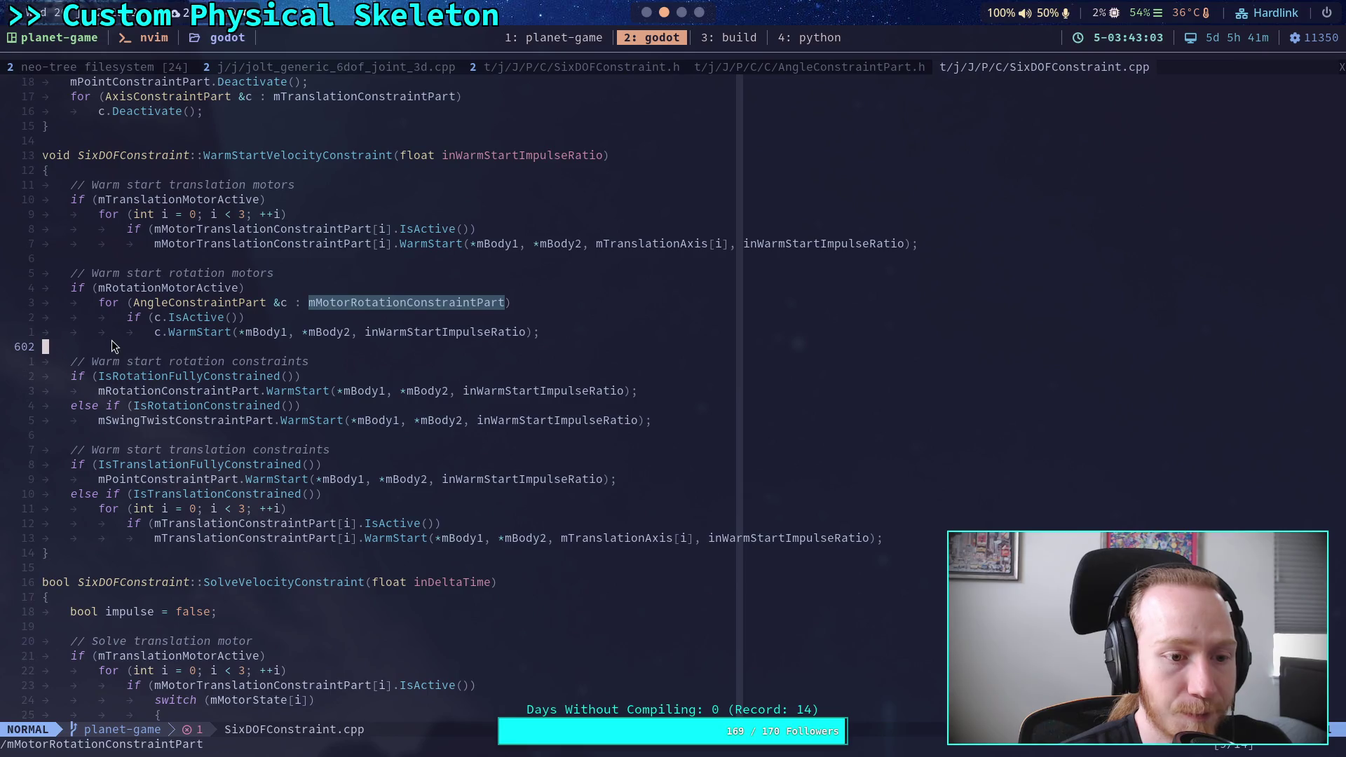
click(150, 259)
Go back down past the rotation motor, settling on line 672 between the constraint blocks
scroll(227, 399, down, 7)
scroll(227, 400, down, 13)
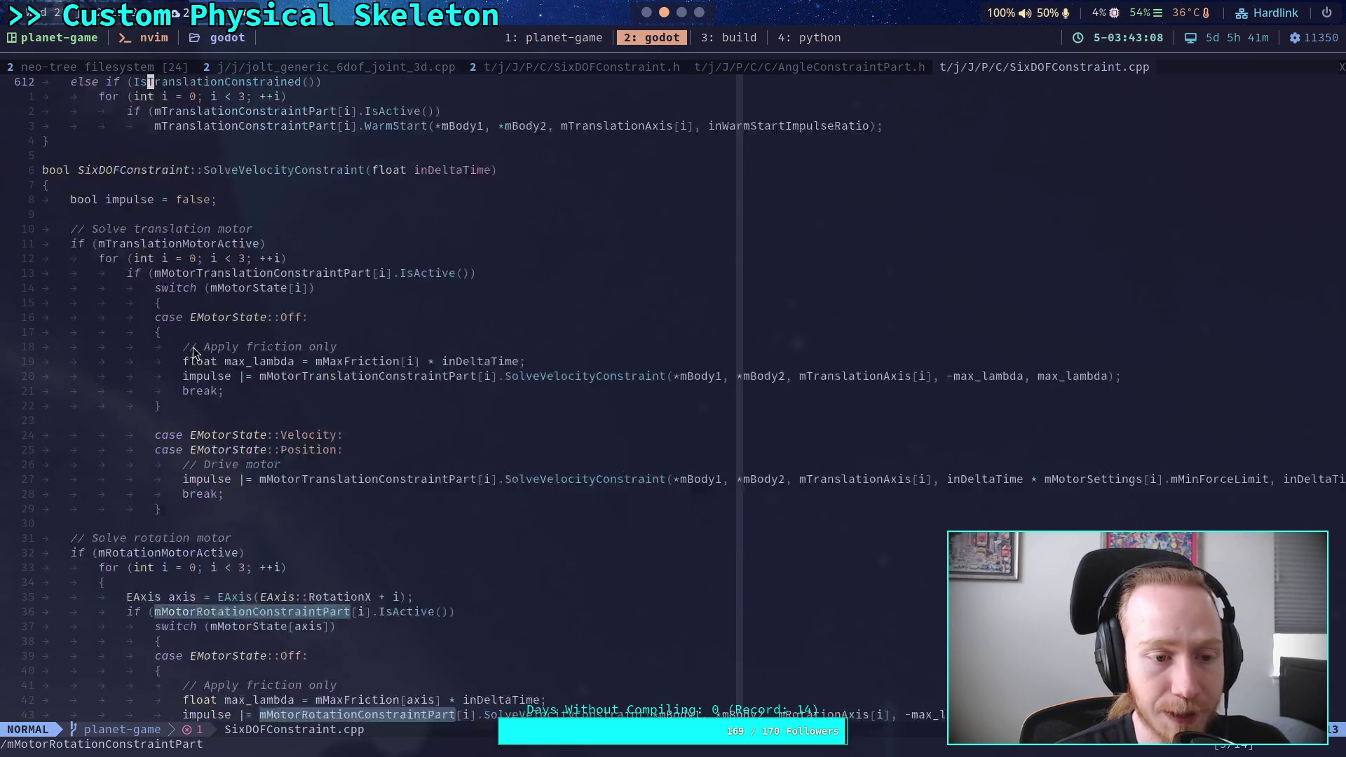
click(192, 393)
click(254, 406)
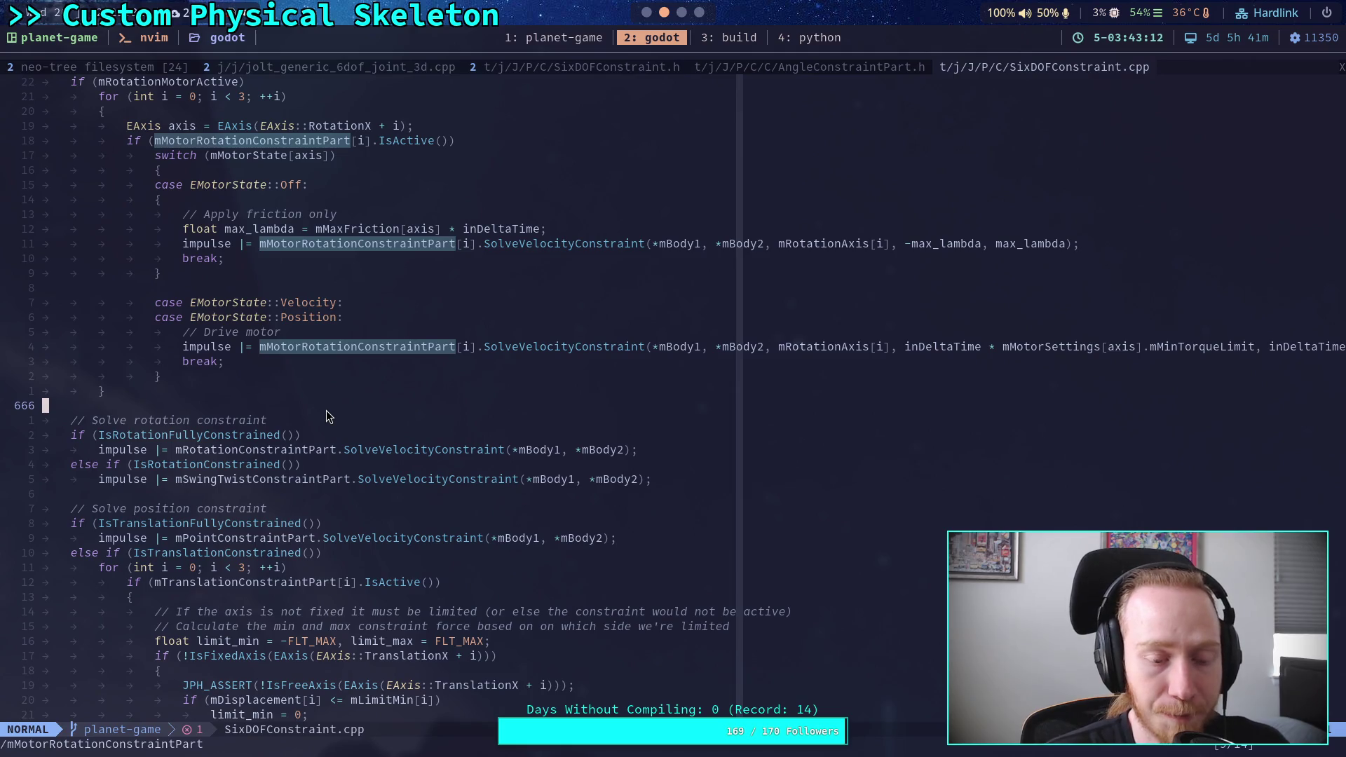
click(286, 493)
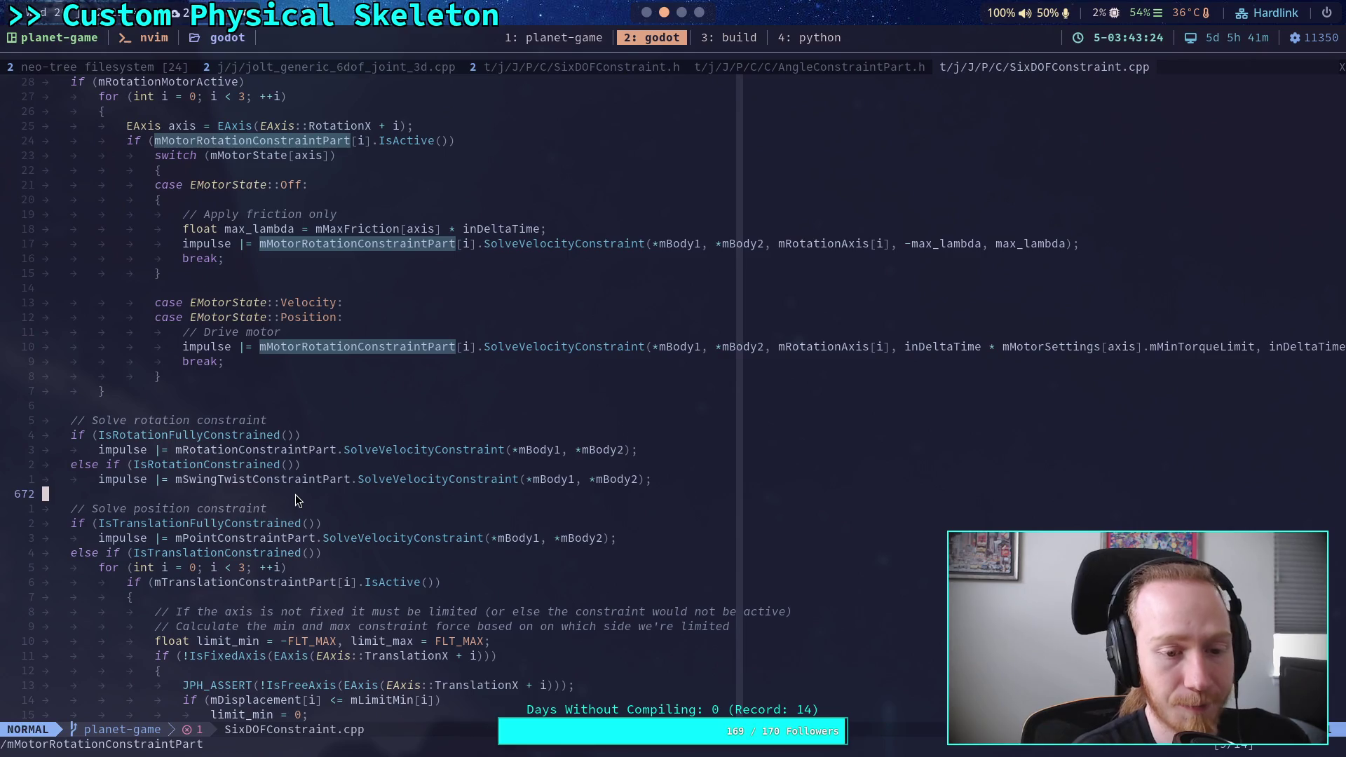
scroll(295, 500, down, 4)
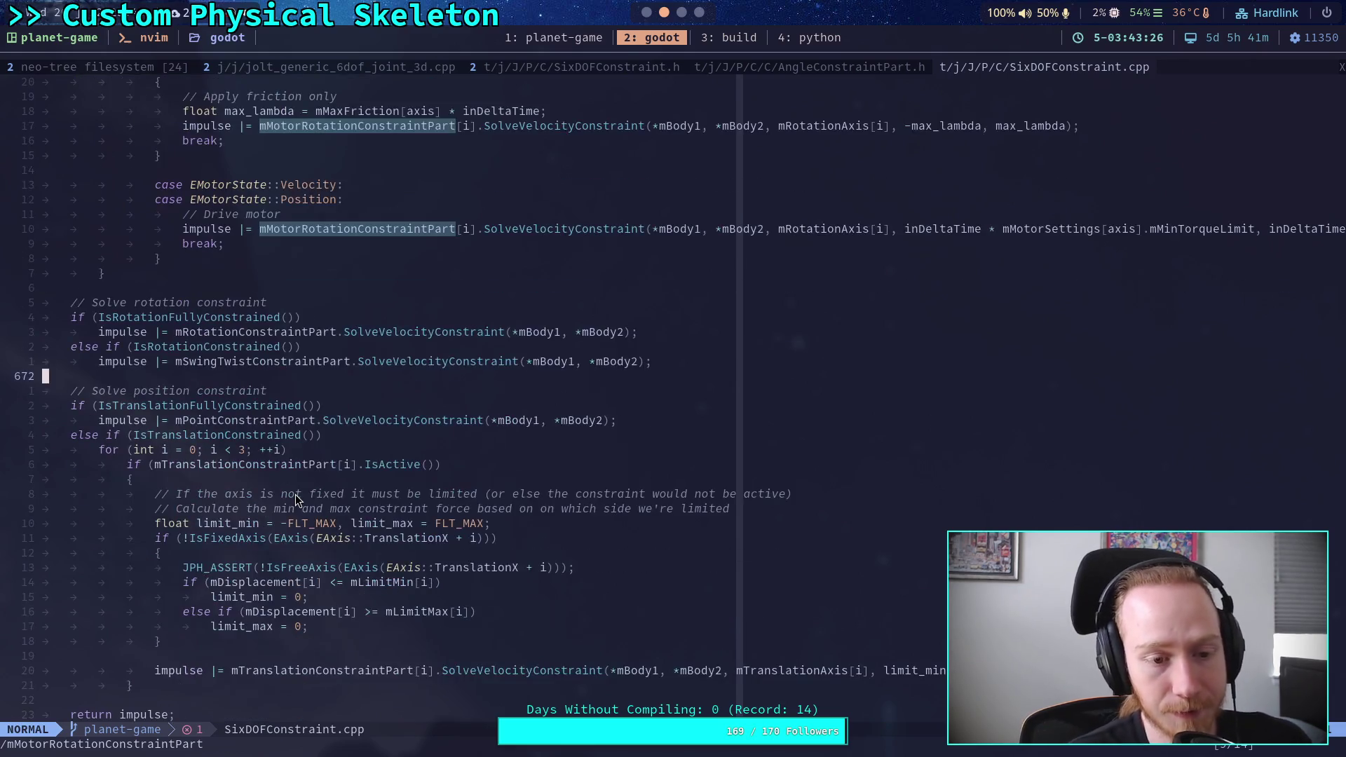
click(205, 644)
click(217, 599)
click(132, 319)
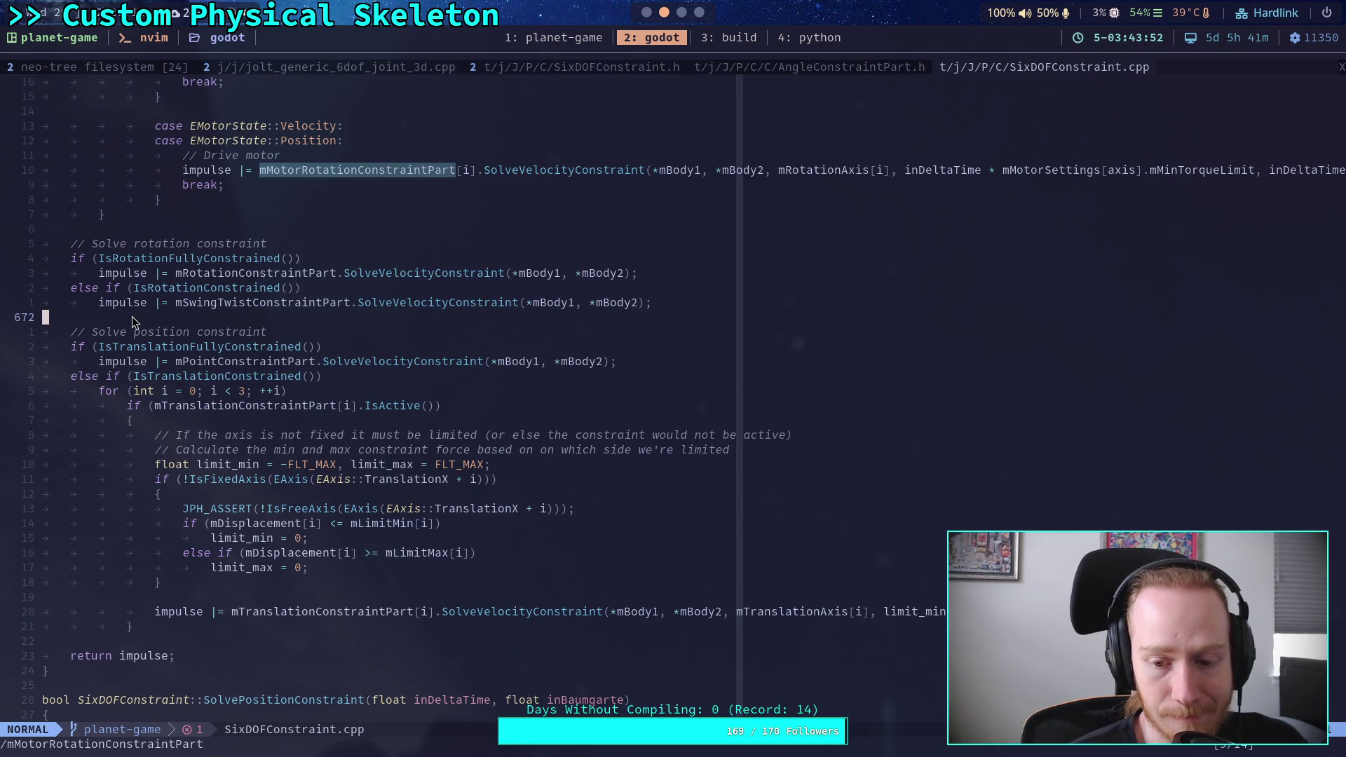
Scroll up through the motor setup code, then switch to the AngleConstraintPart.h buffer
scroll(131, 317, up, 7)
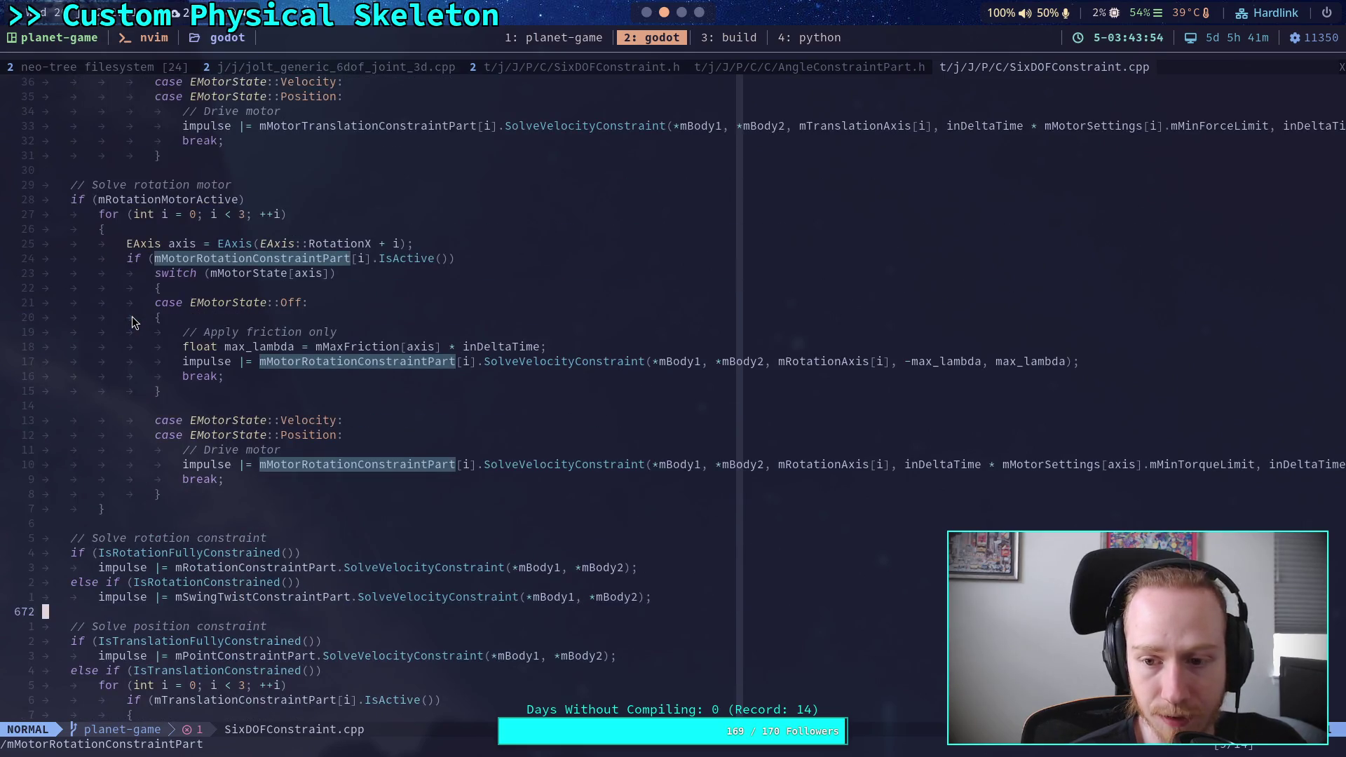
scroll(132, 317, up, 17)
scroll(132, 317, up, 15)
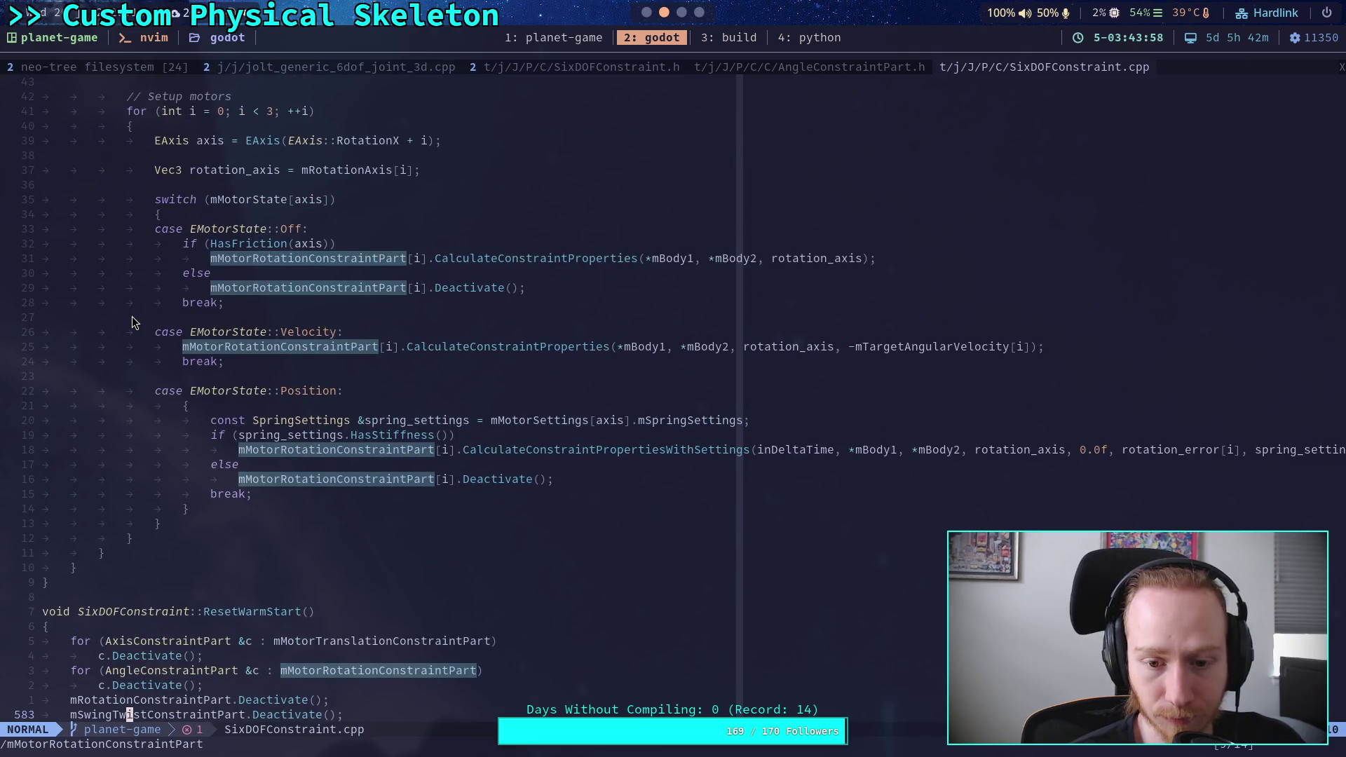
scroll(131, 321, up, 3)
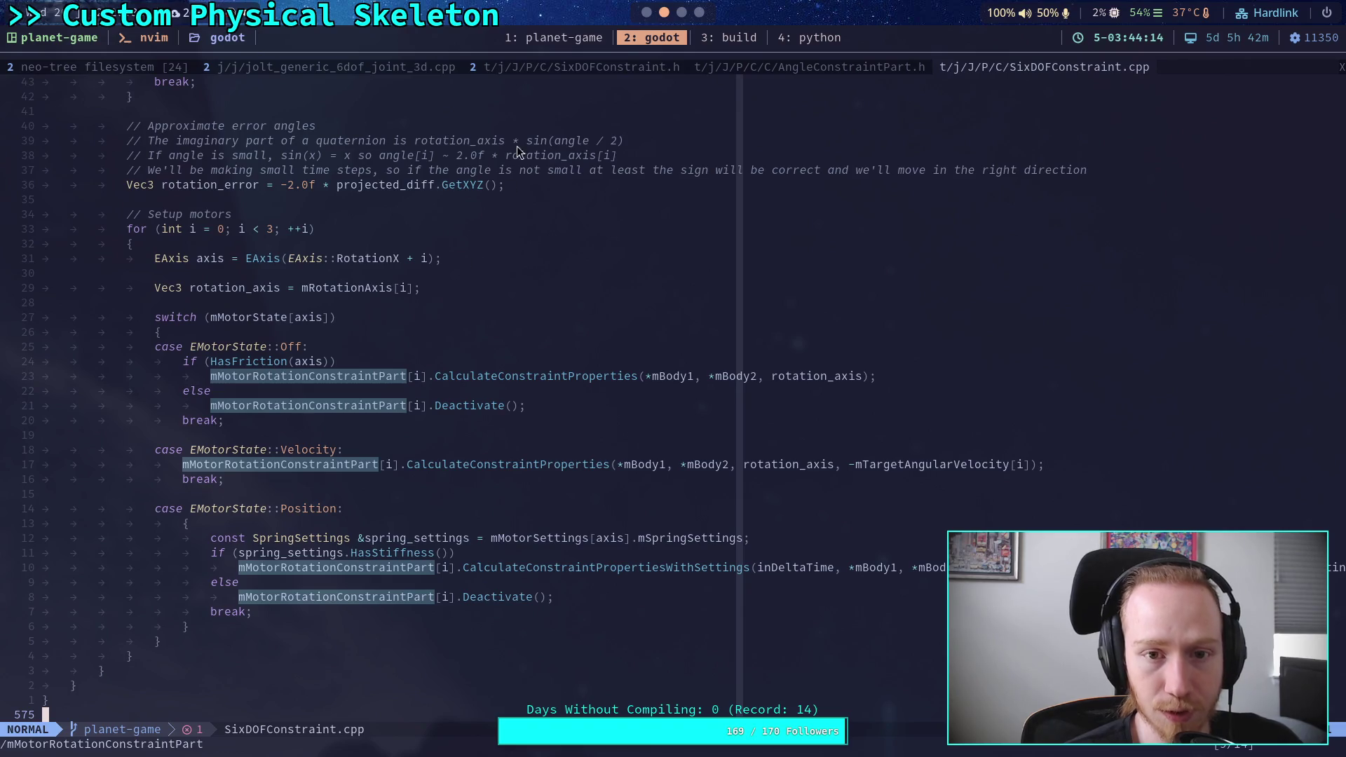
click(785, 65)
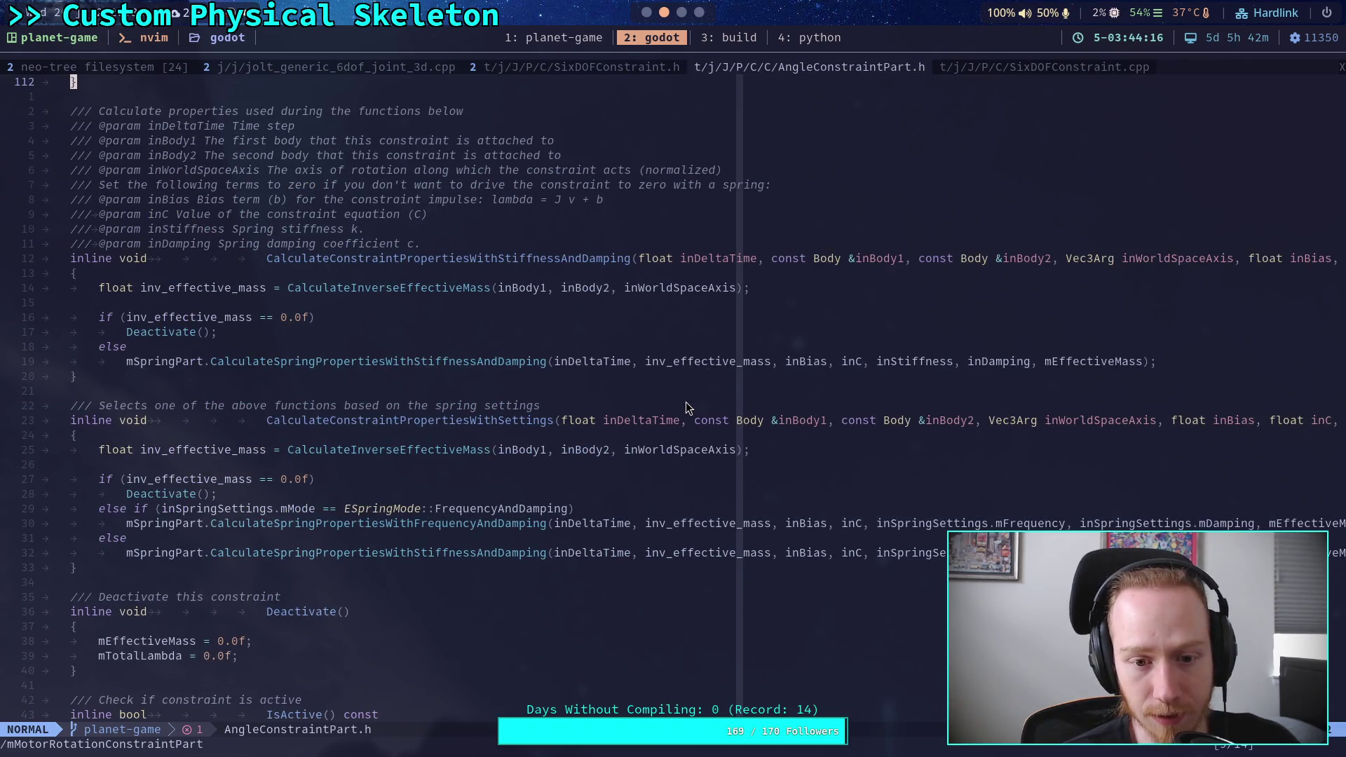
Review CalculateConstraintProperties in AngleConstraintPart.h, then run the crawler project in Godot
key(z)
key(b)
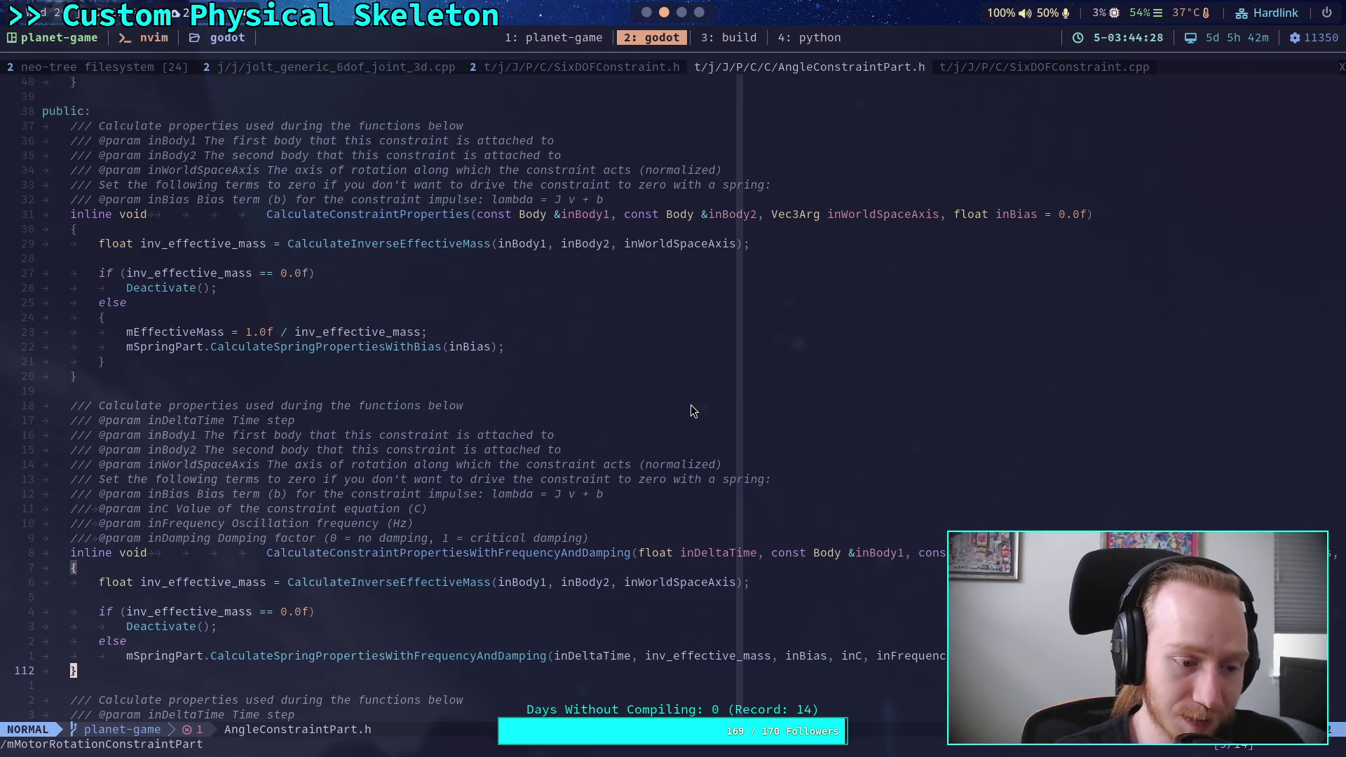
click(539, 382)
click(526, 388)
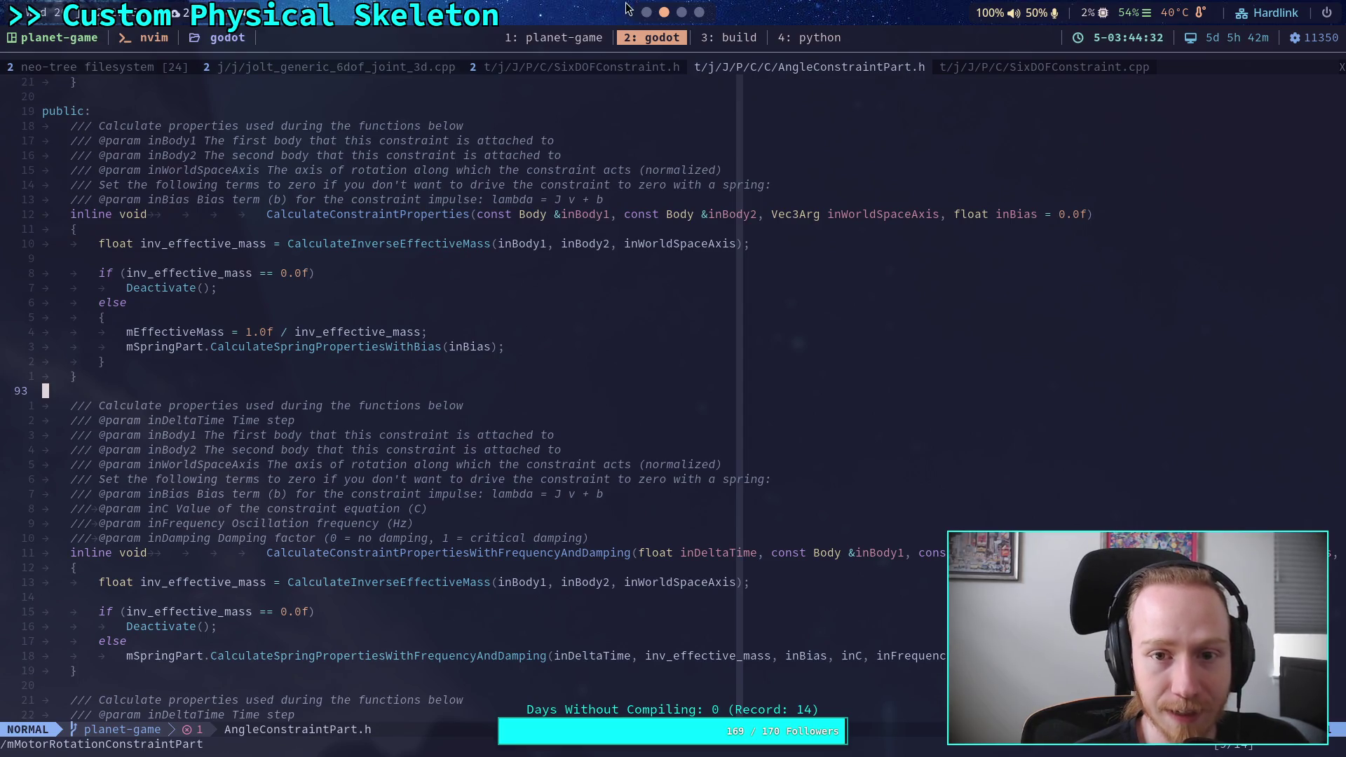
key(super+1)
click(1117, 42)
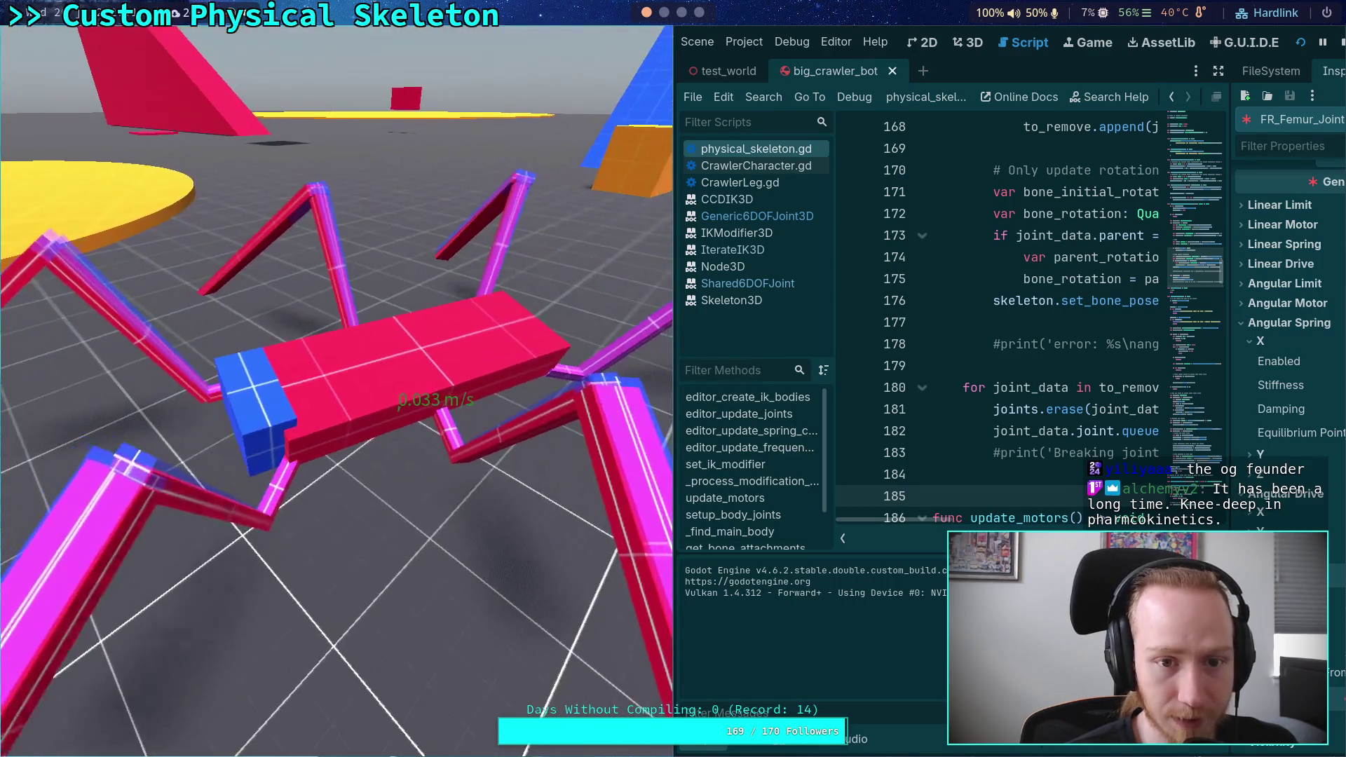
Stop and relaunch the crawler game with F5, stop it with F8, then return to Neovim
click(1340, 42)
key(F5)
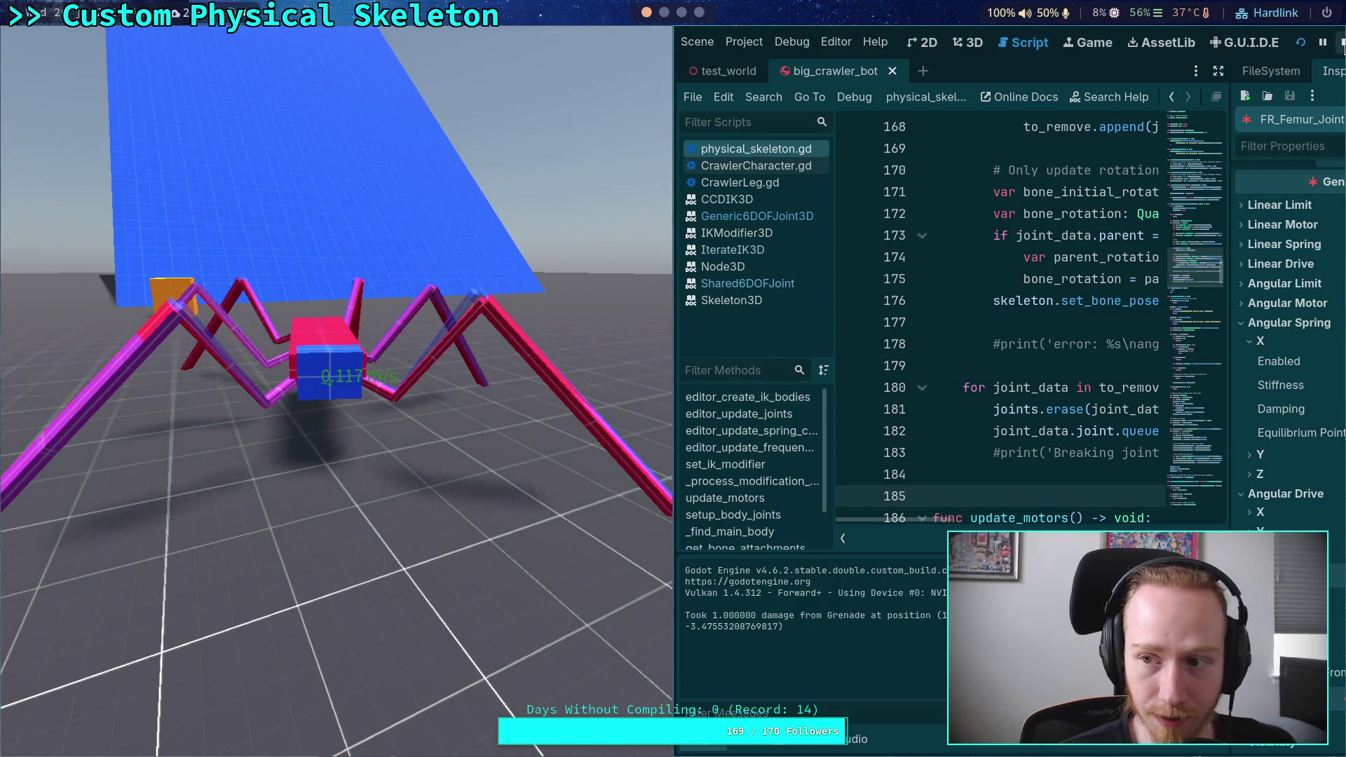
key(F8)
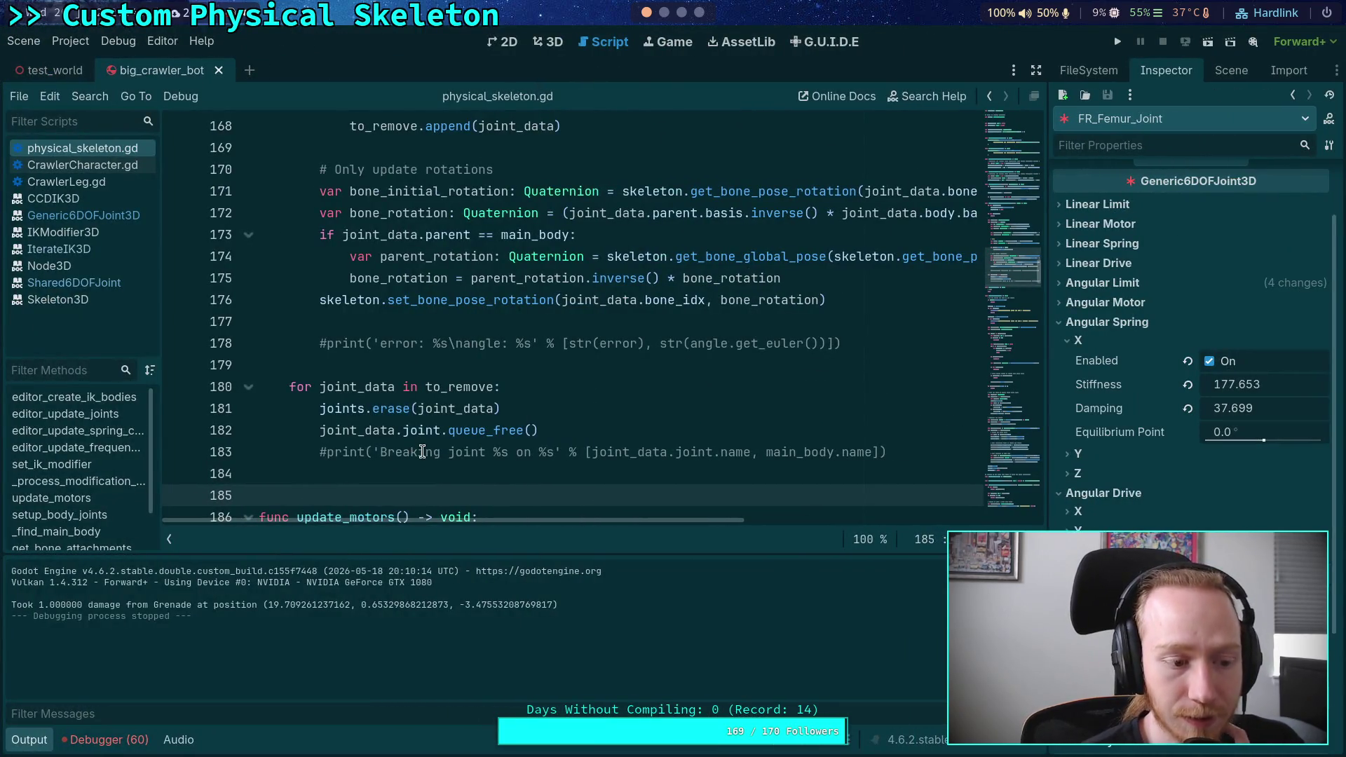
click(668, 42)
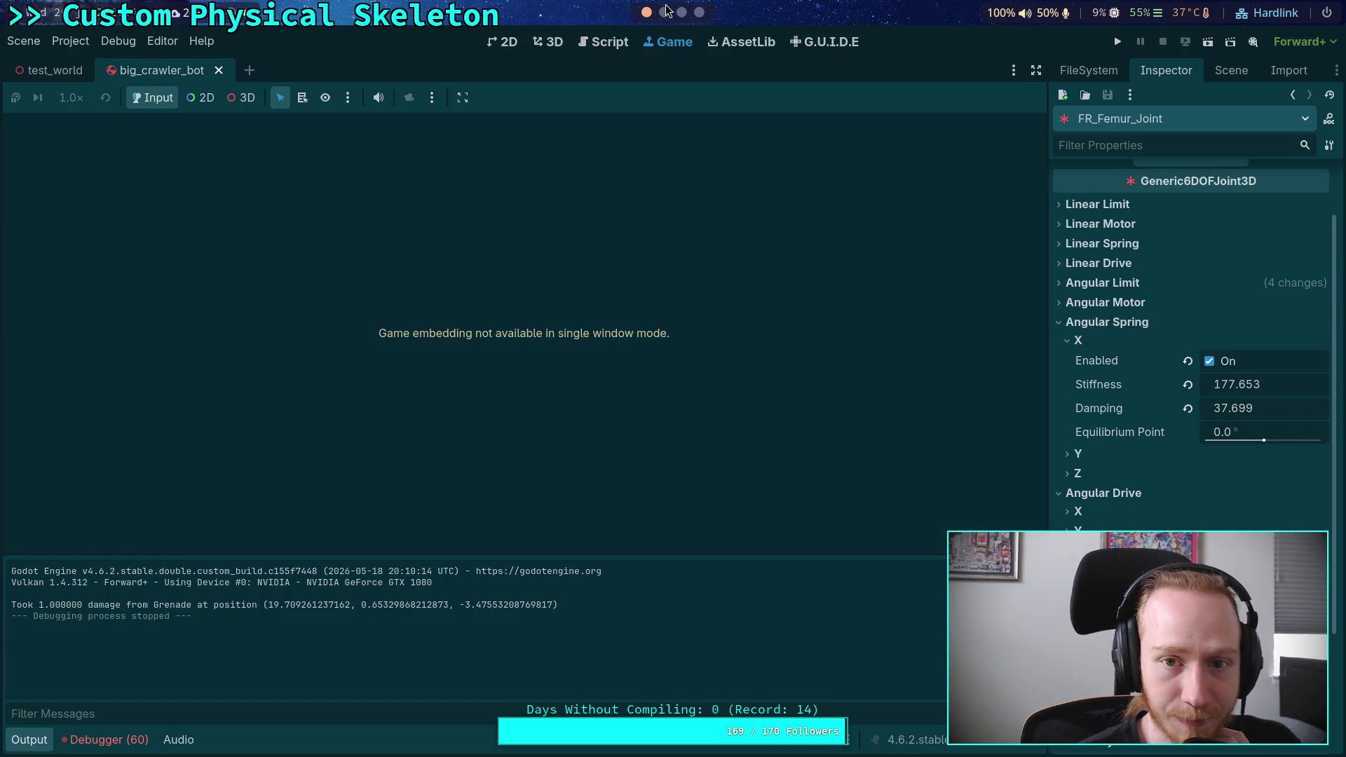
click(664, 12)
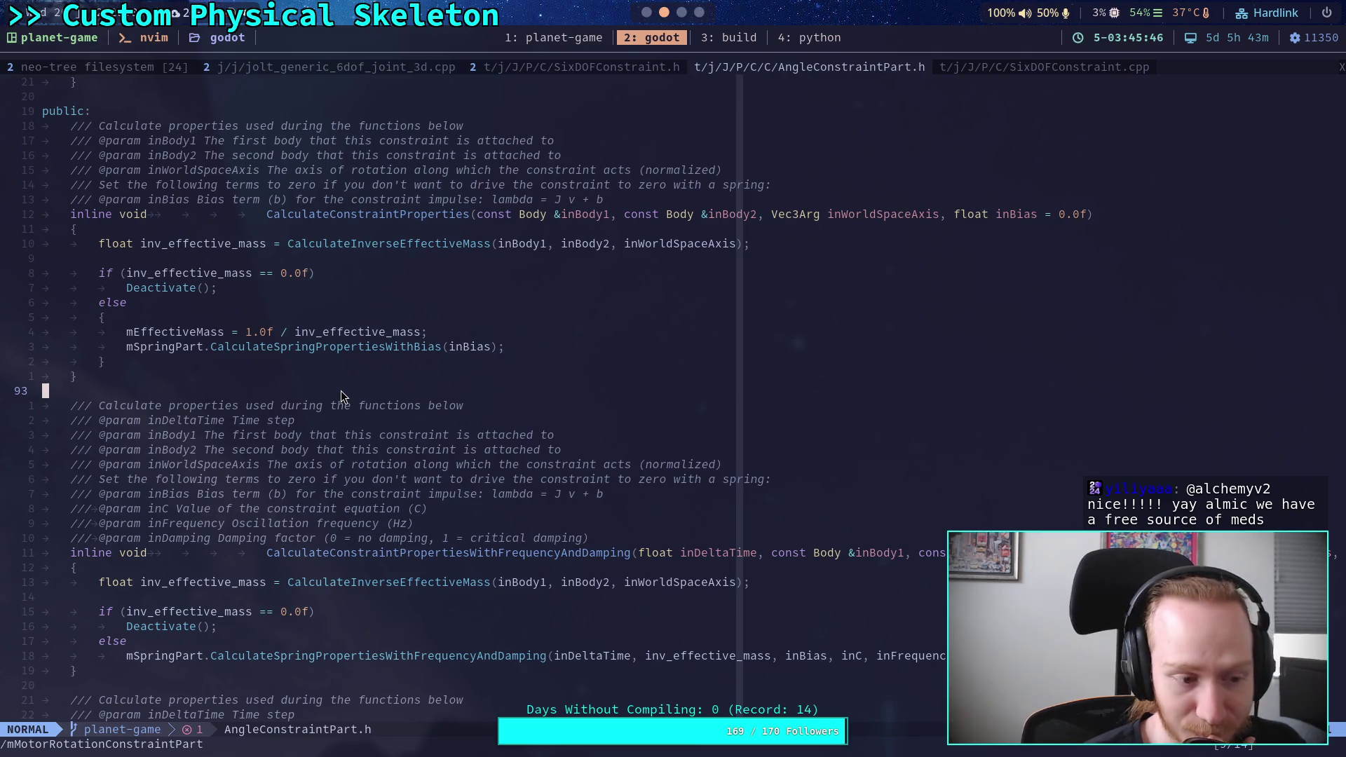
Scroll through AngleConstraintPart.h, then jump to SixDOFConstraint.h's member declarations
scroll(341, 385, down, 1)
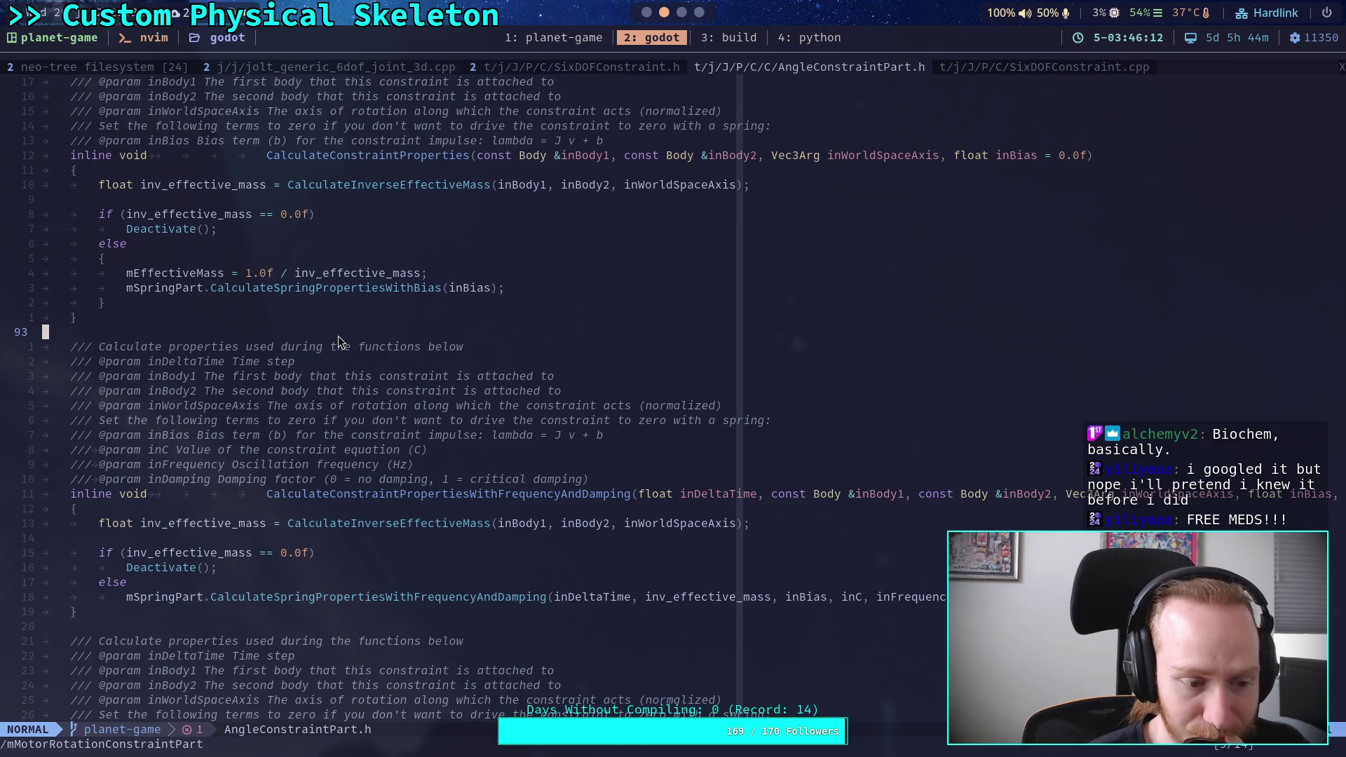
scroll(318, 388, down, 3)
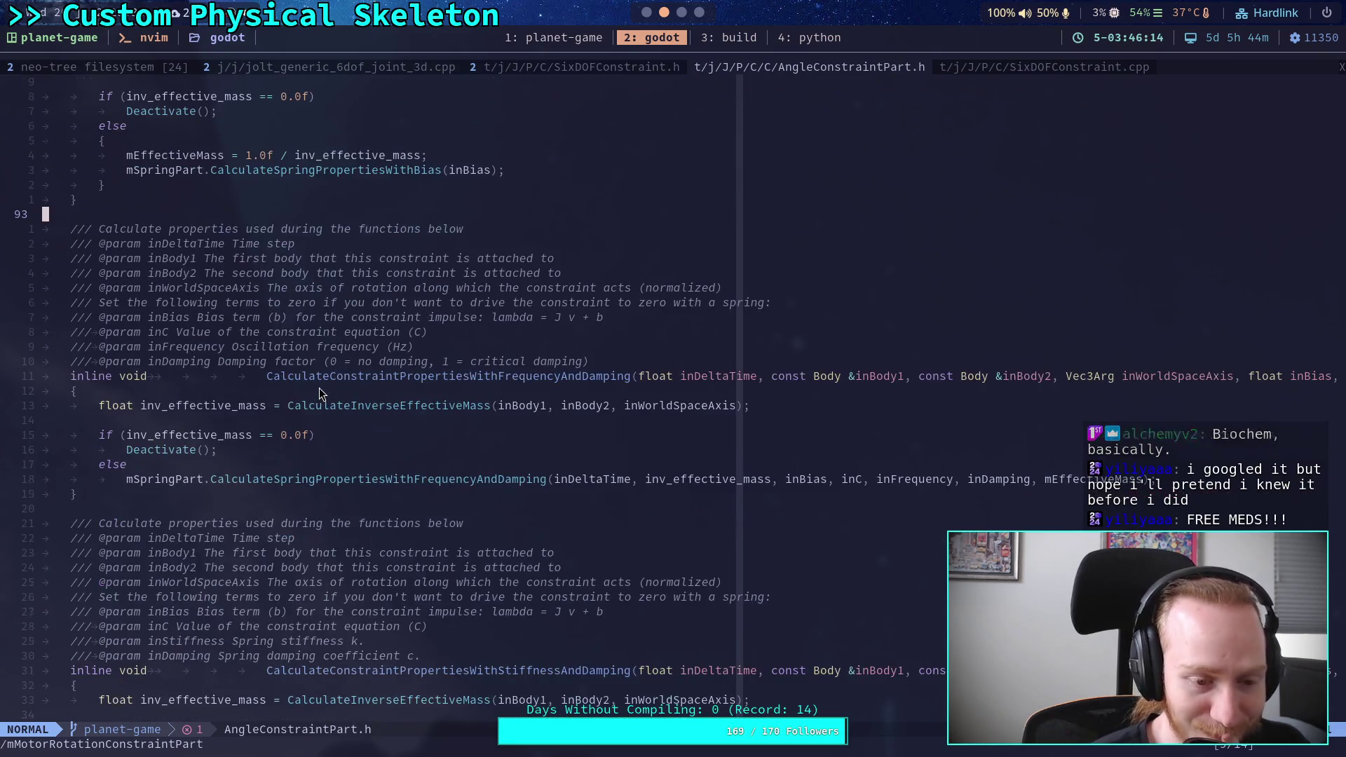
scroll(318, 388, up, 7)
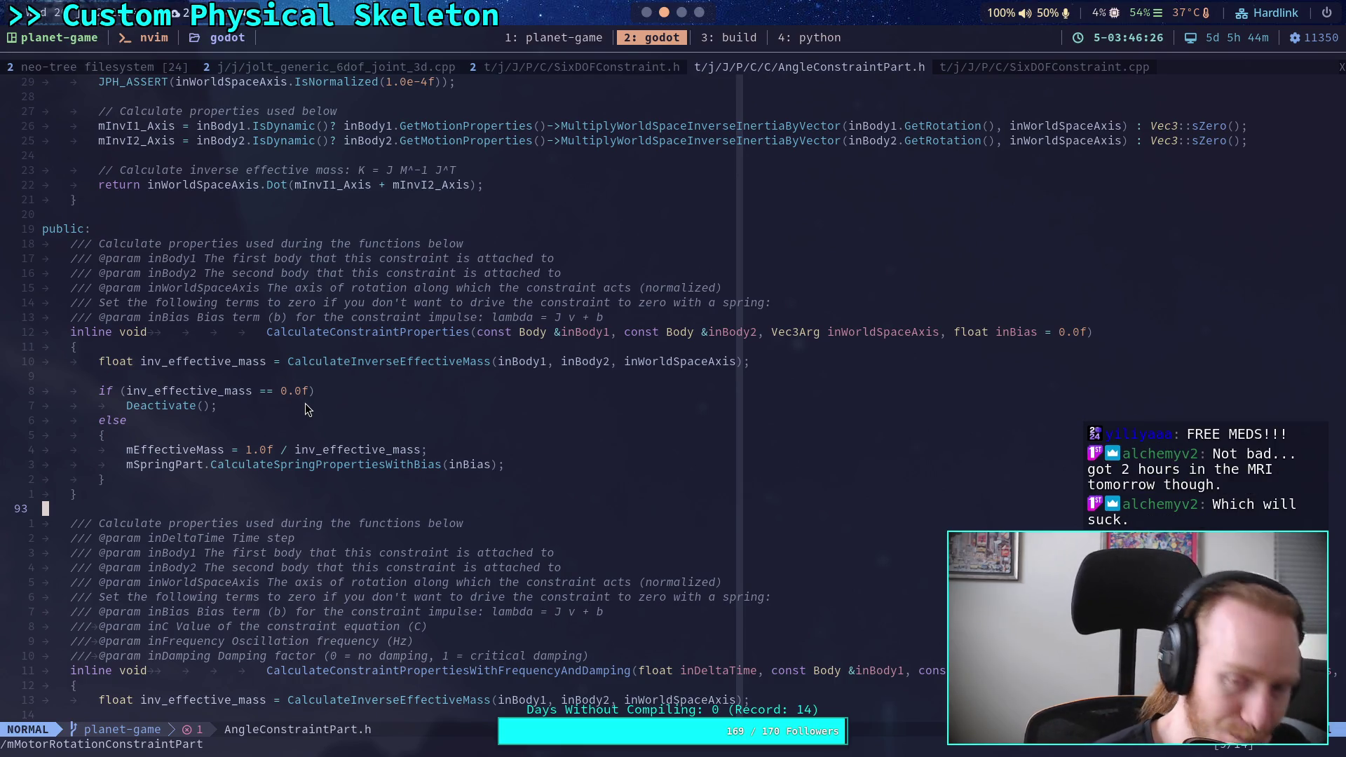
key(ctrl+o)
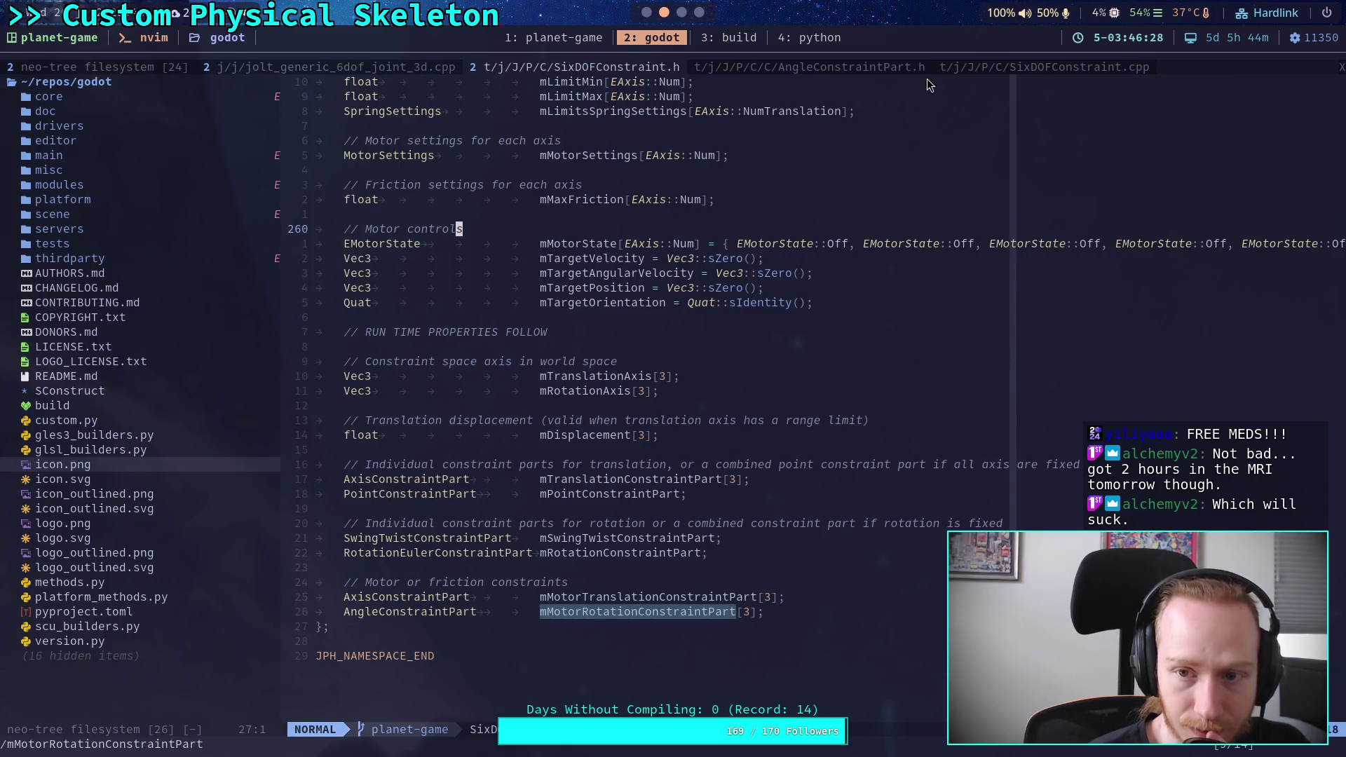
Select mTargetAngularVelocity on line 558 of SixDOFConstraint.cpp, then flip between the header buffers
click(967, 67)
double_click(901, 464)
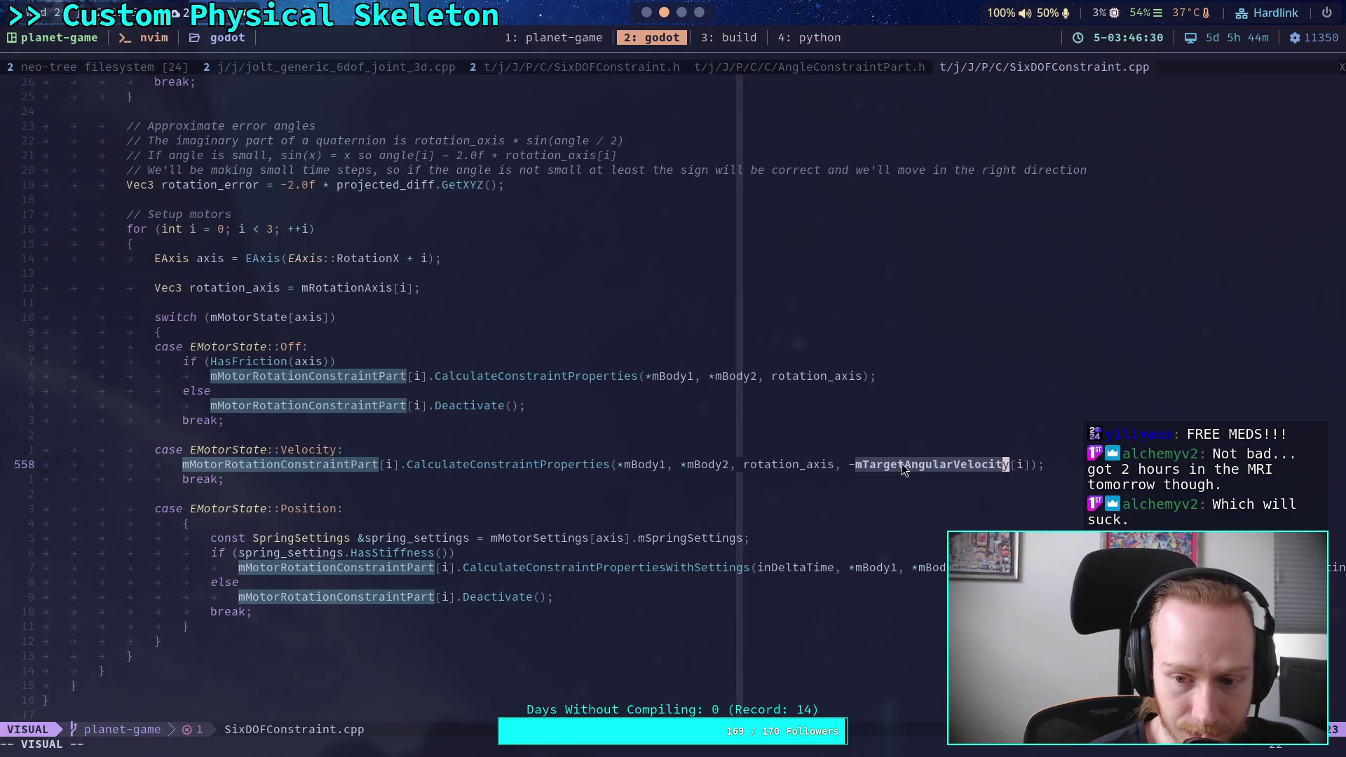
scroll(648, 427, up, 3)
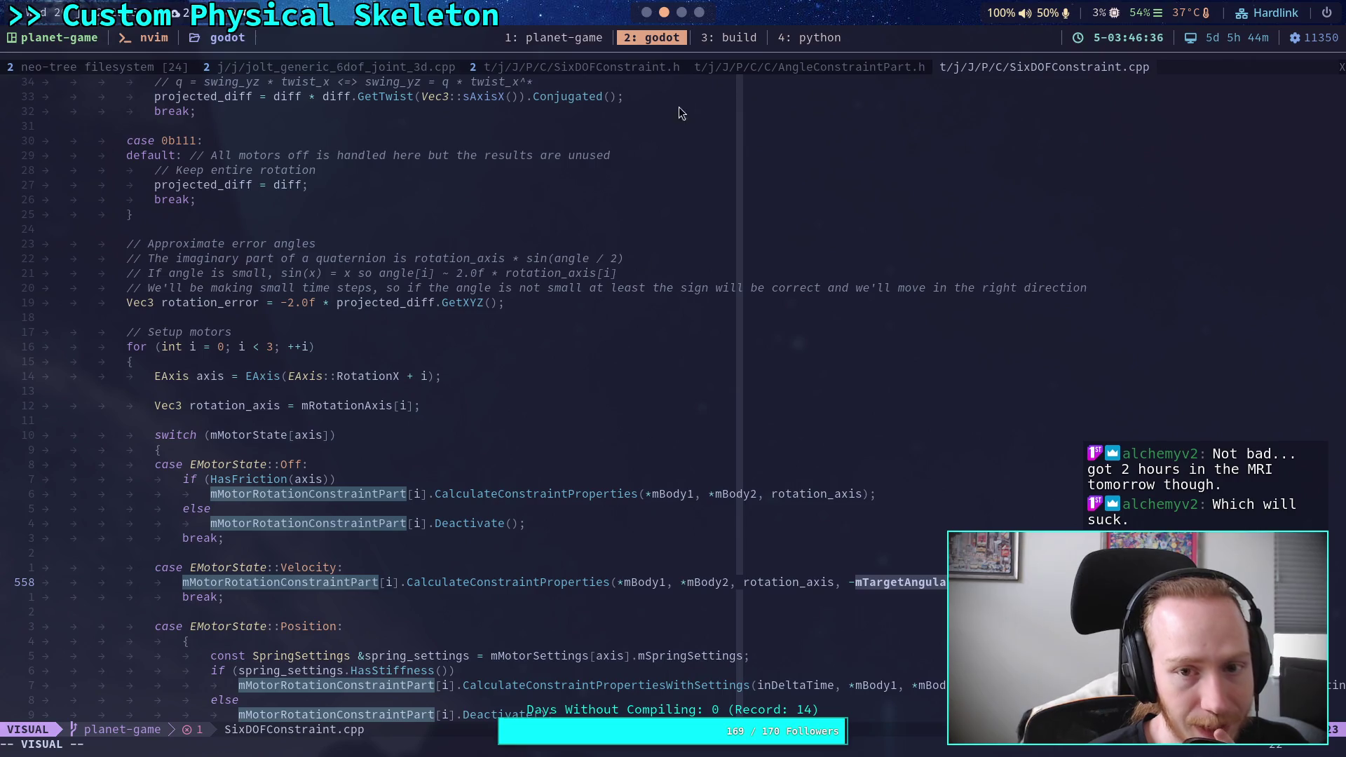
click(771, 65)
click(594, 66)
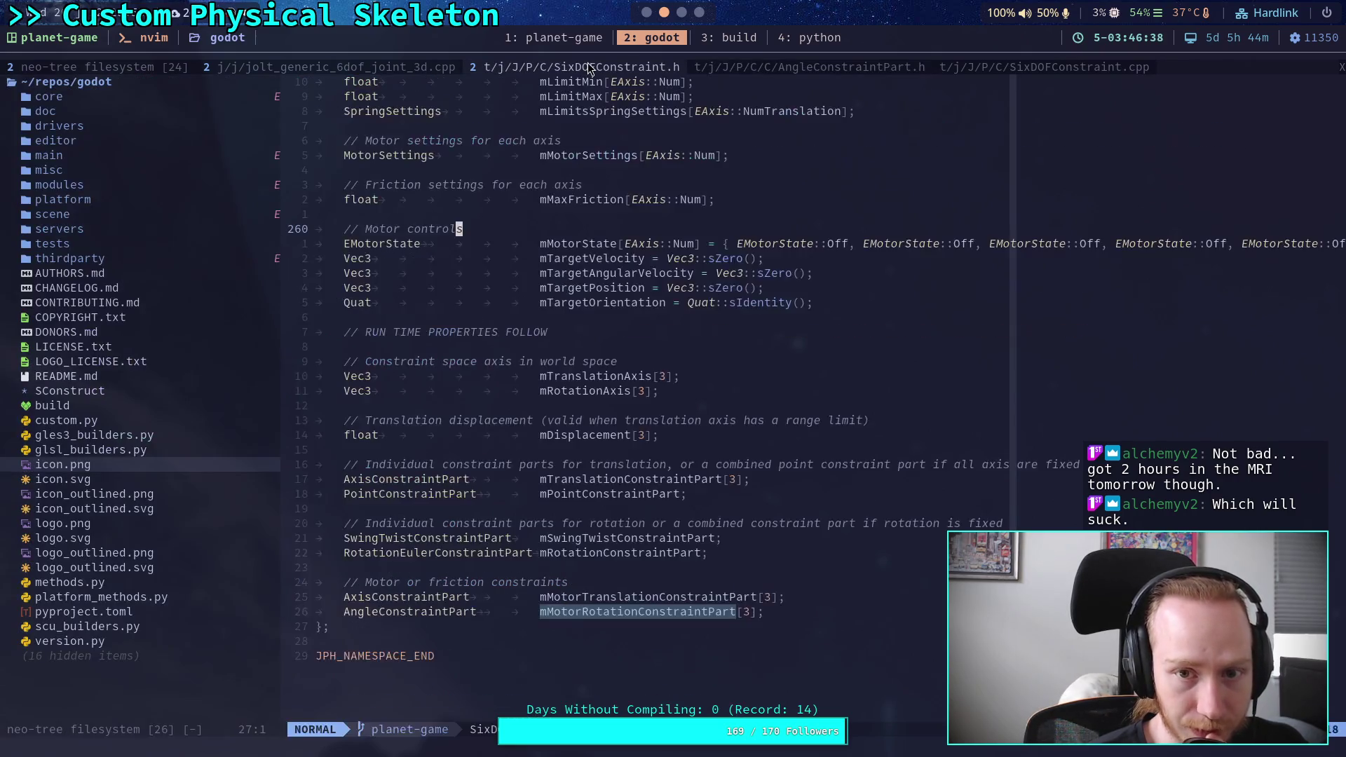
click(762, 65)
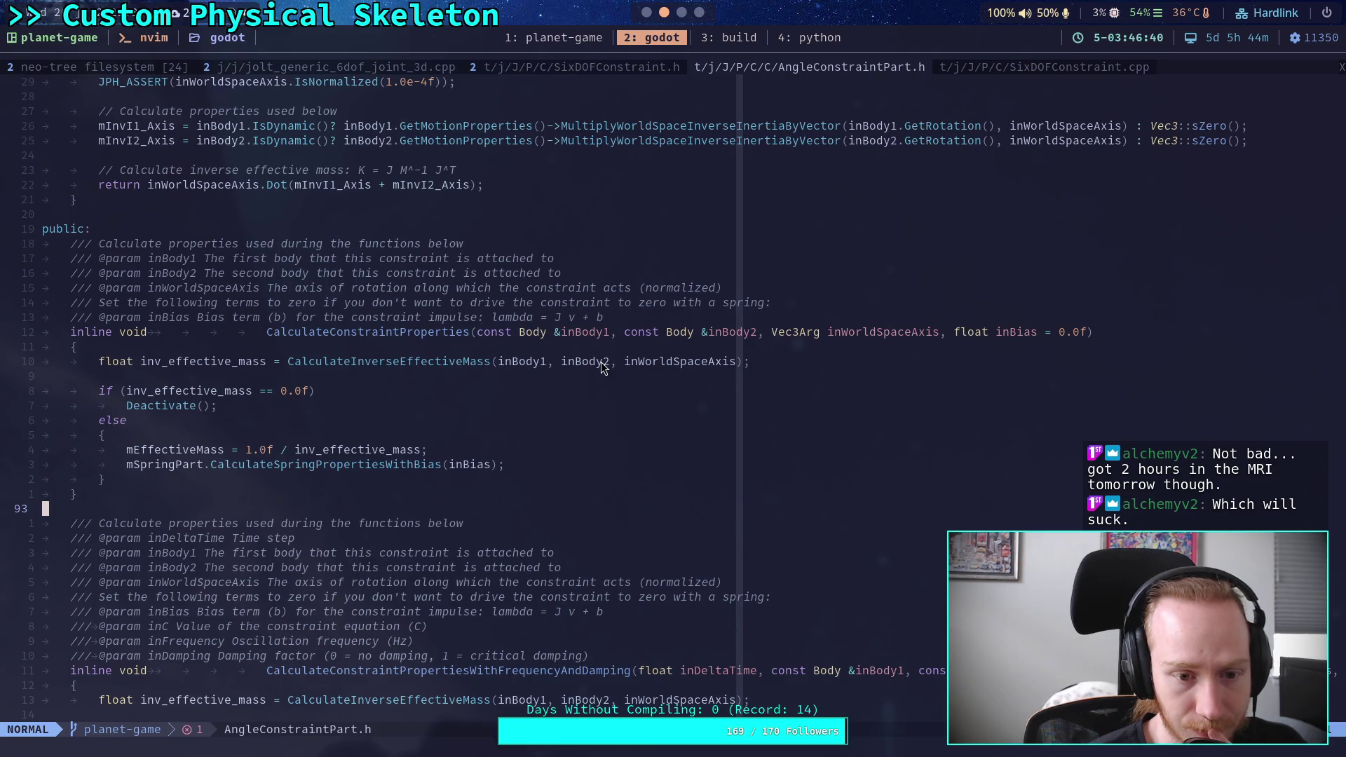
Inspect the spring bias call in AngleConstraintPart.h, then return to SixDOFConstraint.cpp's motor setup
click(380, 464)
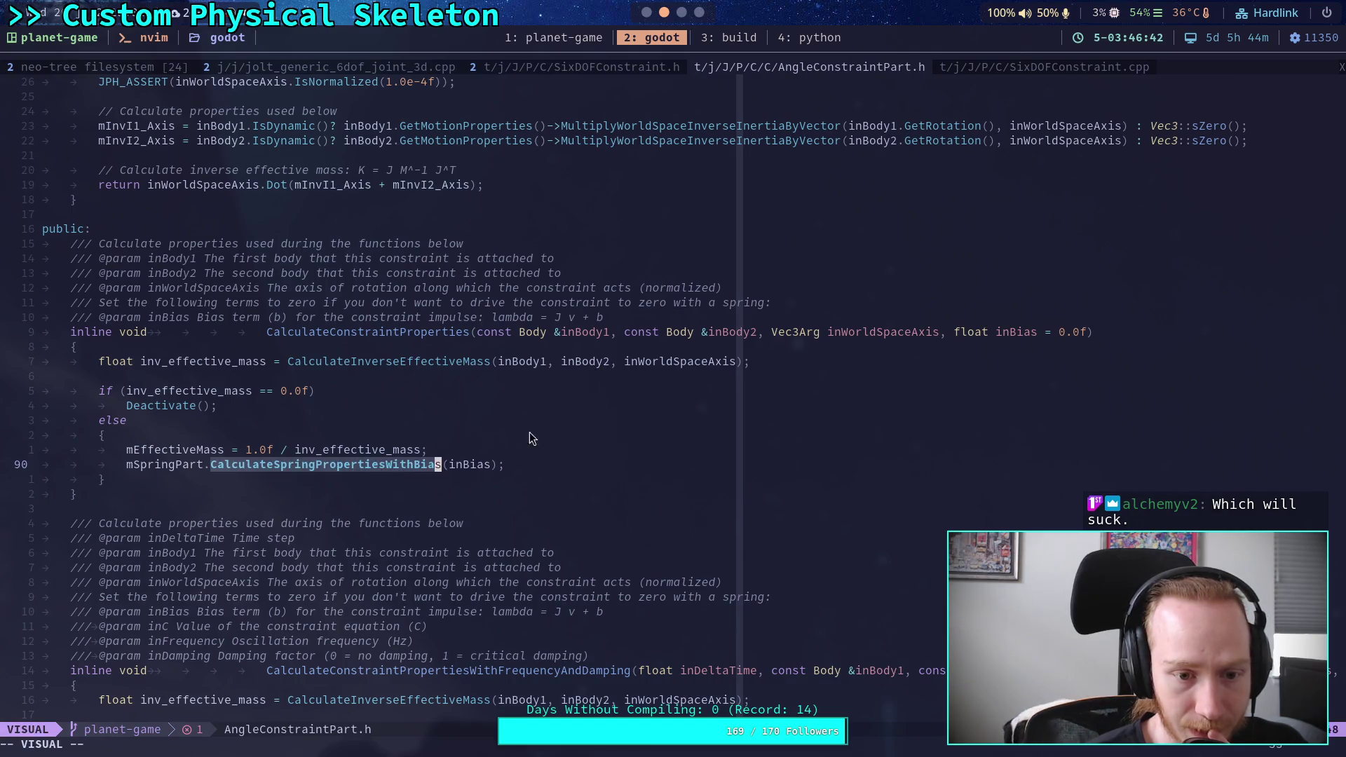
scroll(528, 432, up, 15)
scroll(522, 446, up, 2)
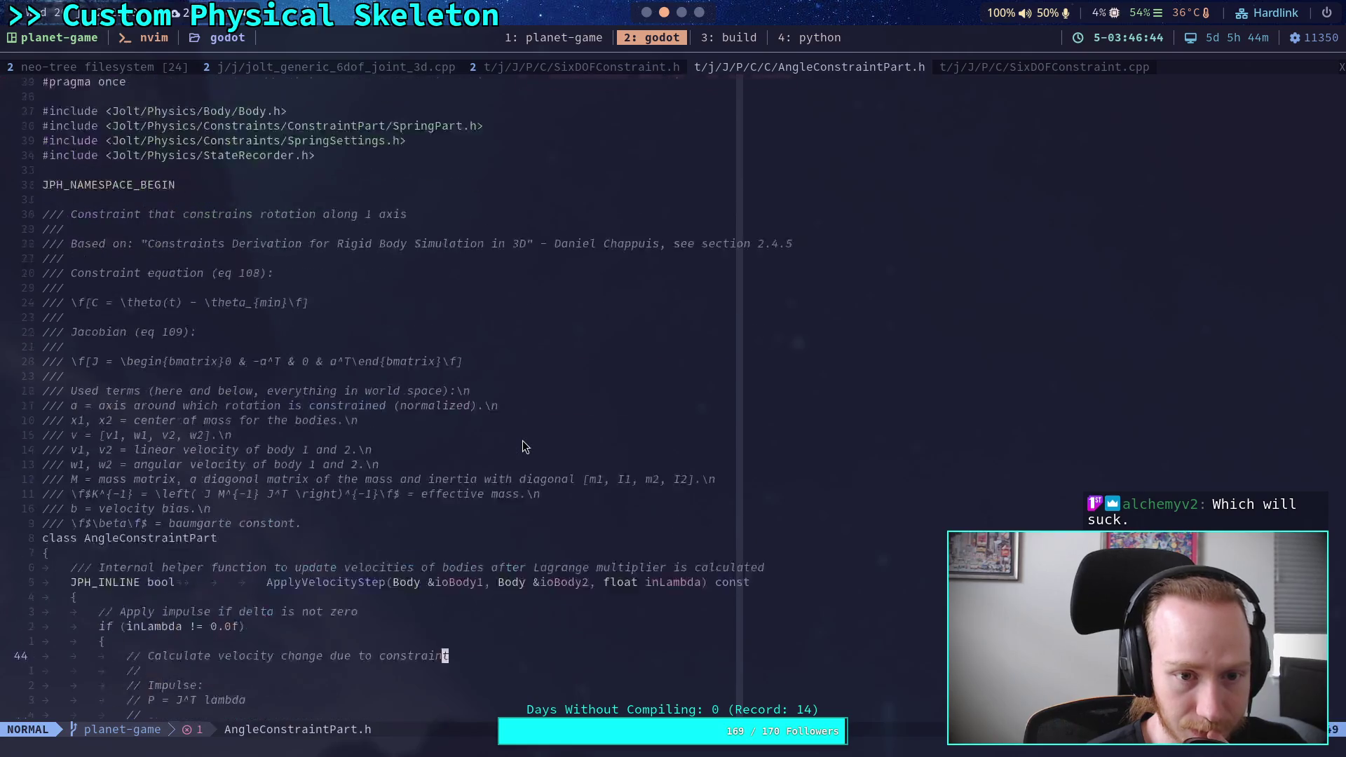
scroll(522, 446, down, 10)
click(1009, 68)
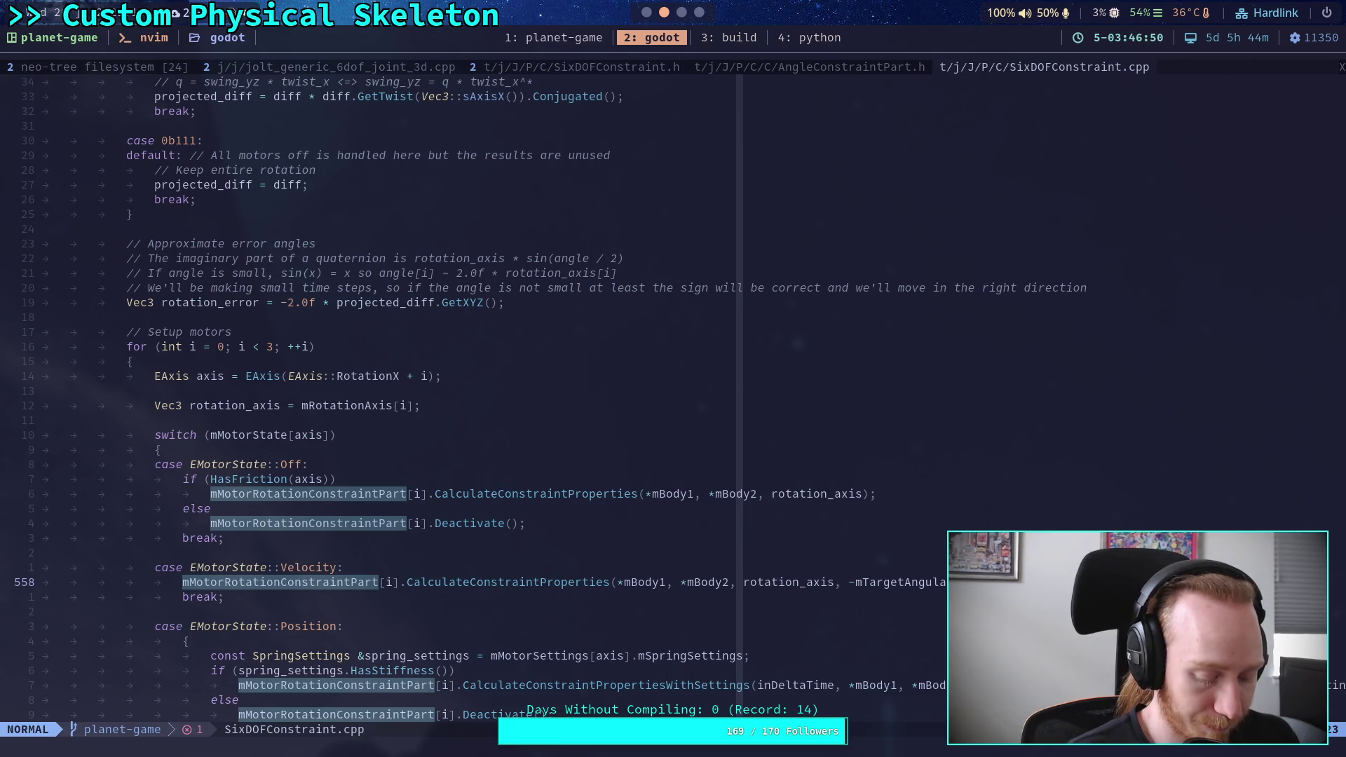
key(space)
Open the repository file tree and open AUTHORS.md from it
key(e)
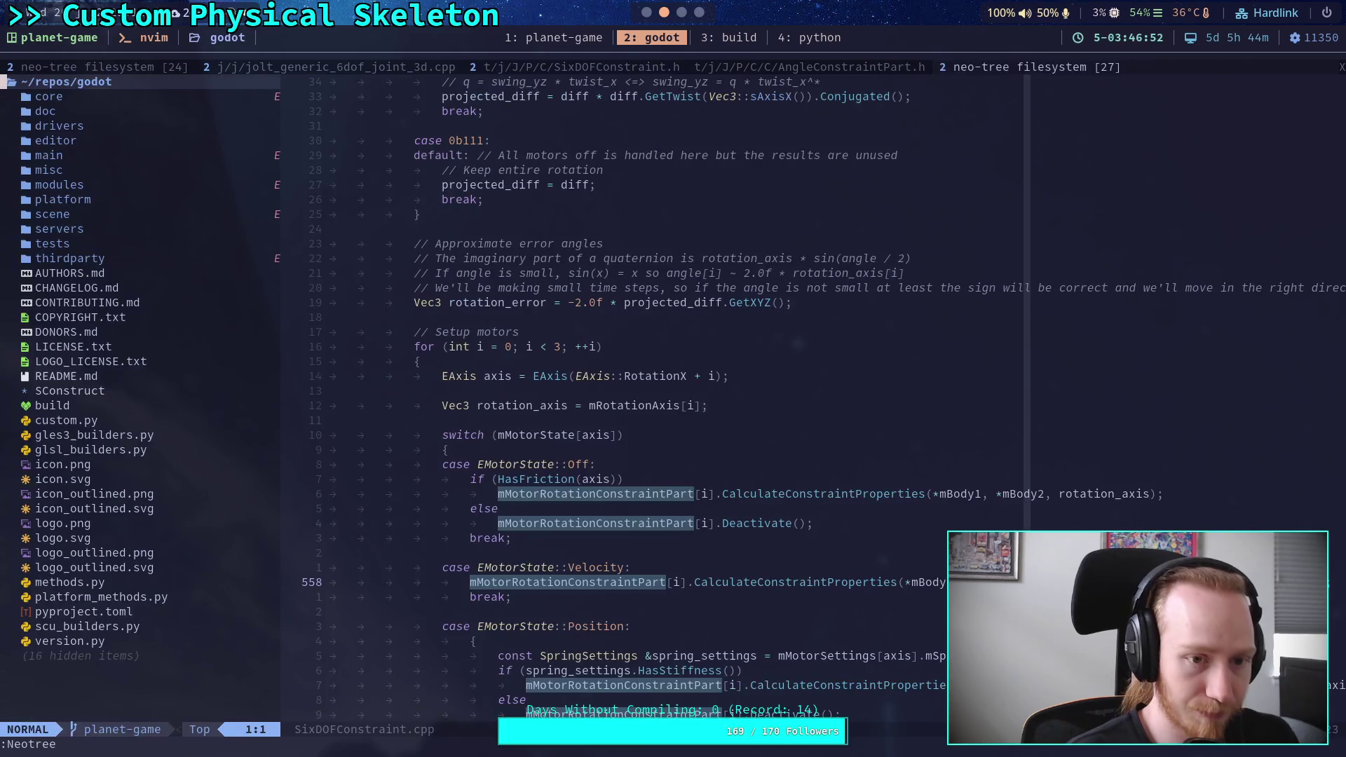
key(j)
key(j)
key(j)
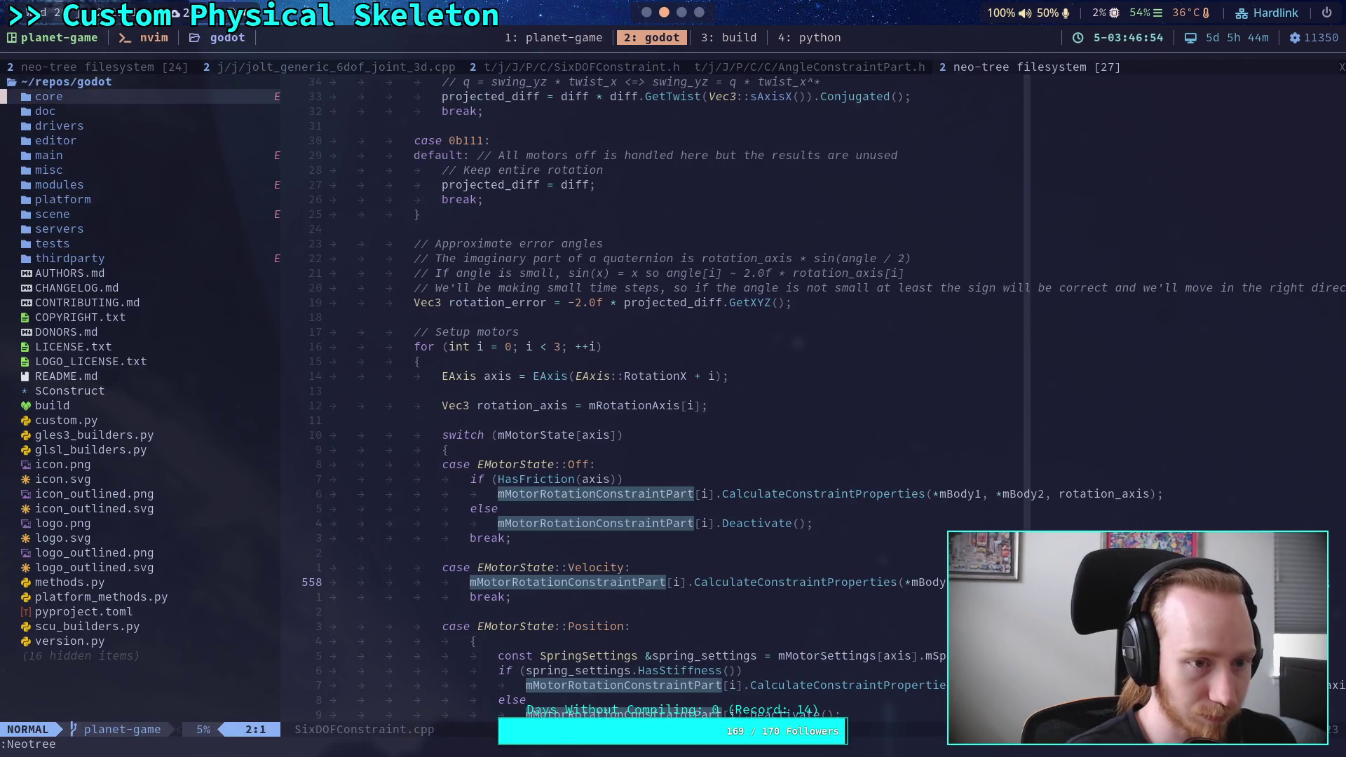
key(Return)
Find and open SpringPart.h, placing the caret at the end of GetBias's return line
key(space)
key(f)
key(f)
text(SpringPart)
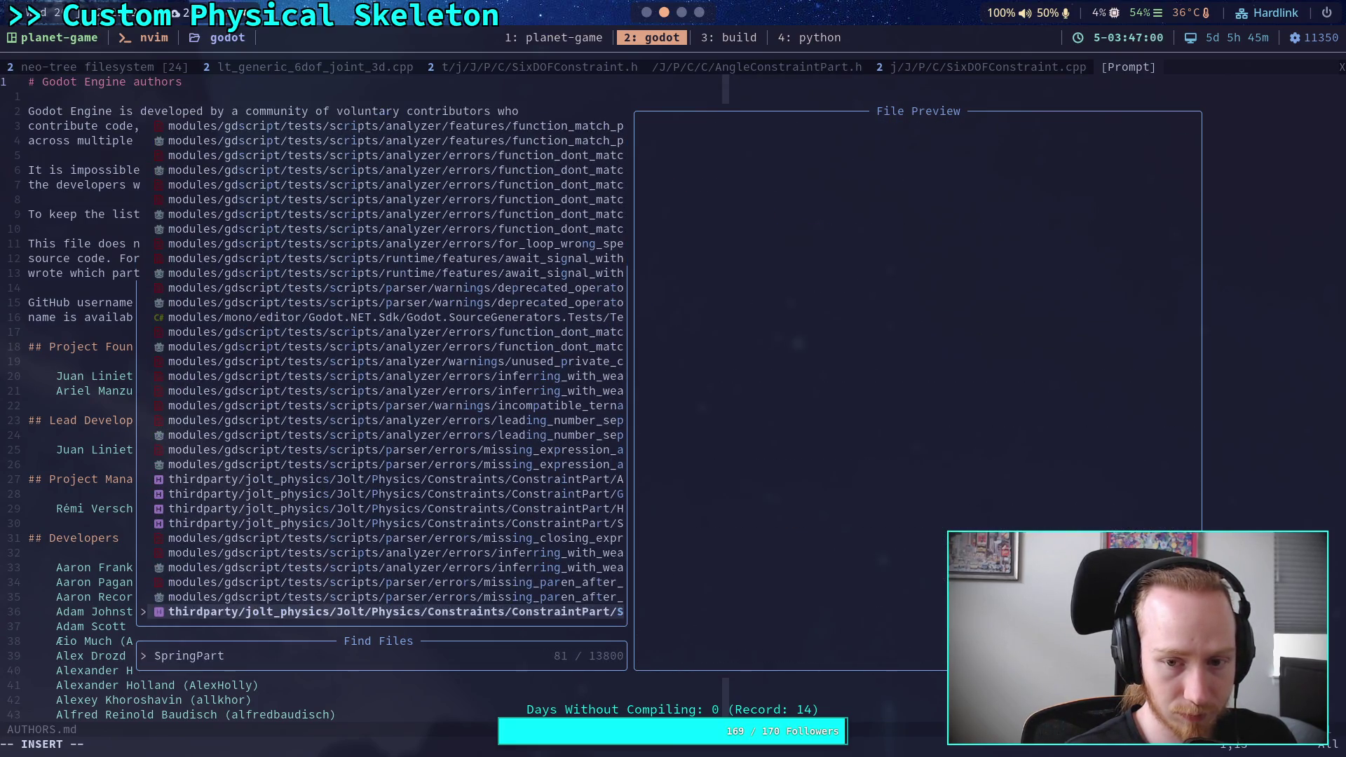
key(Return)
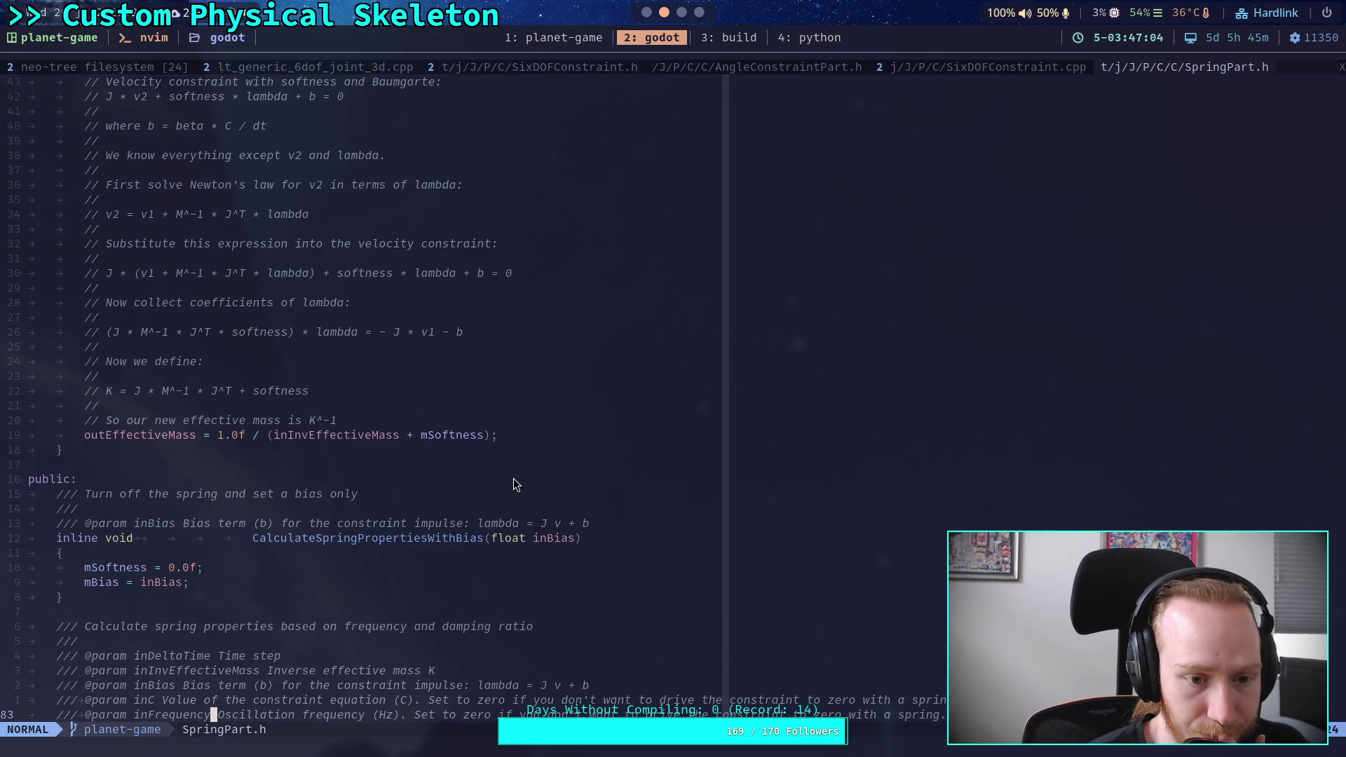
scroll(515, 483, down, 20)
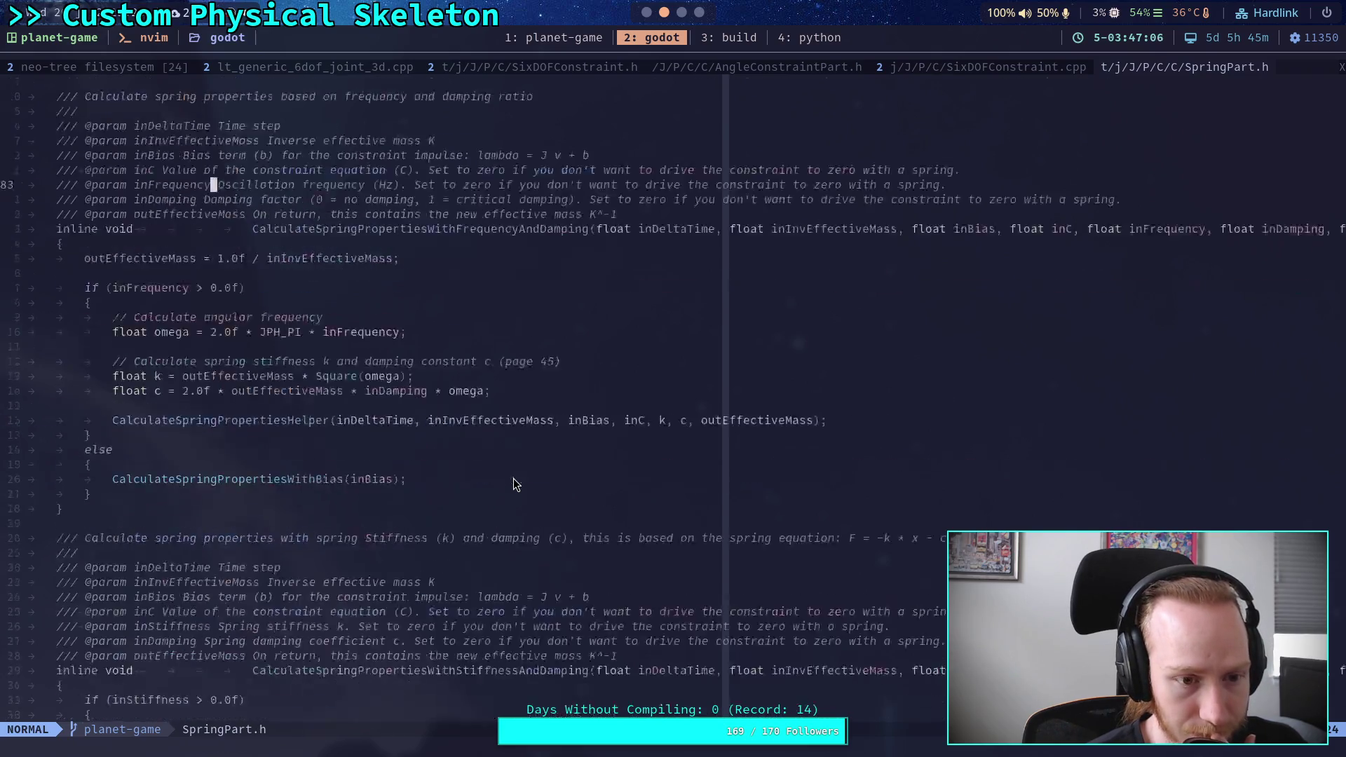
scroll(514, 482, down, 12)
scroll(514, 482, up, 7)
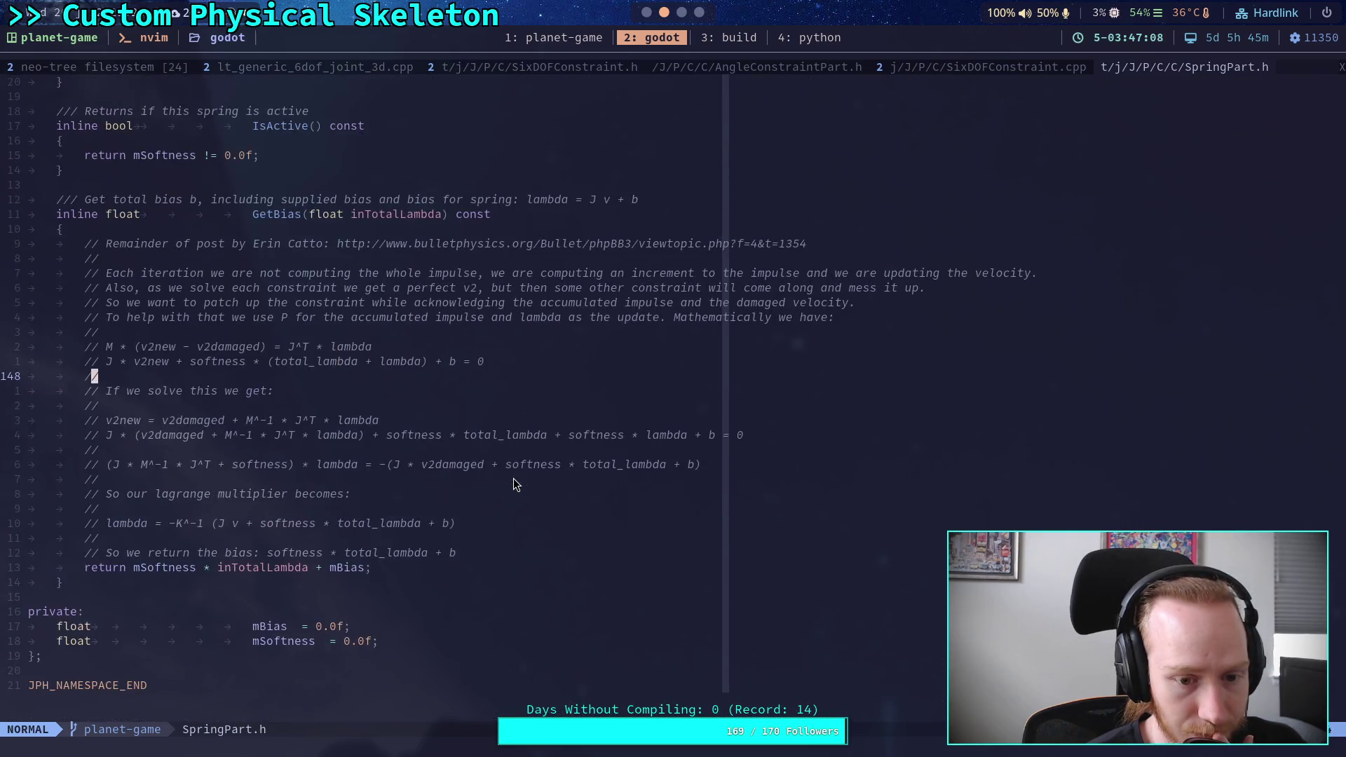
click(374, 572)
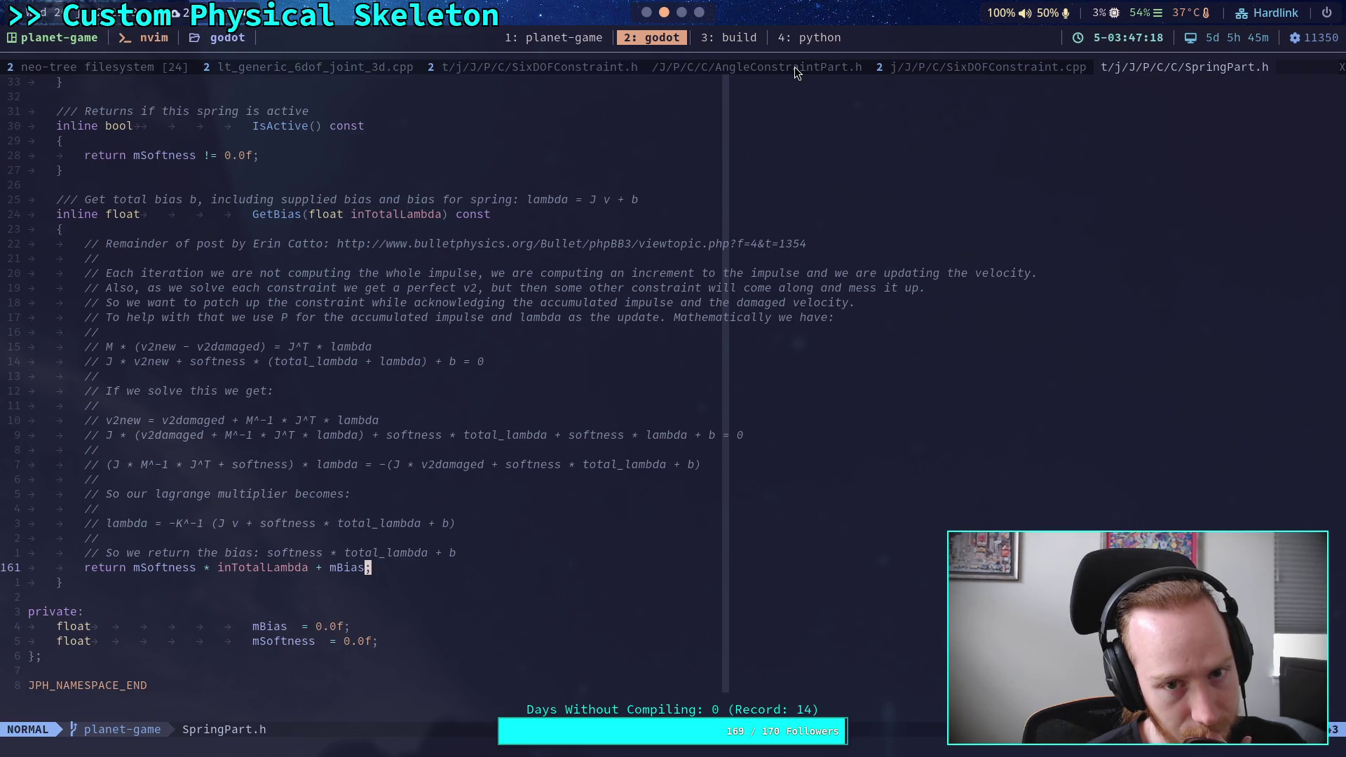
Switch to AngleConstraintPart.h and bring SolveVelocityConstraint into view
click(829, 70)
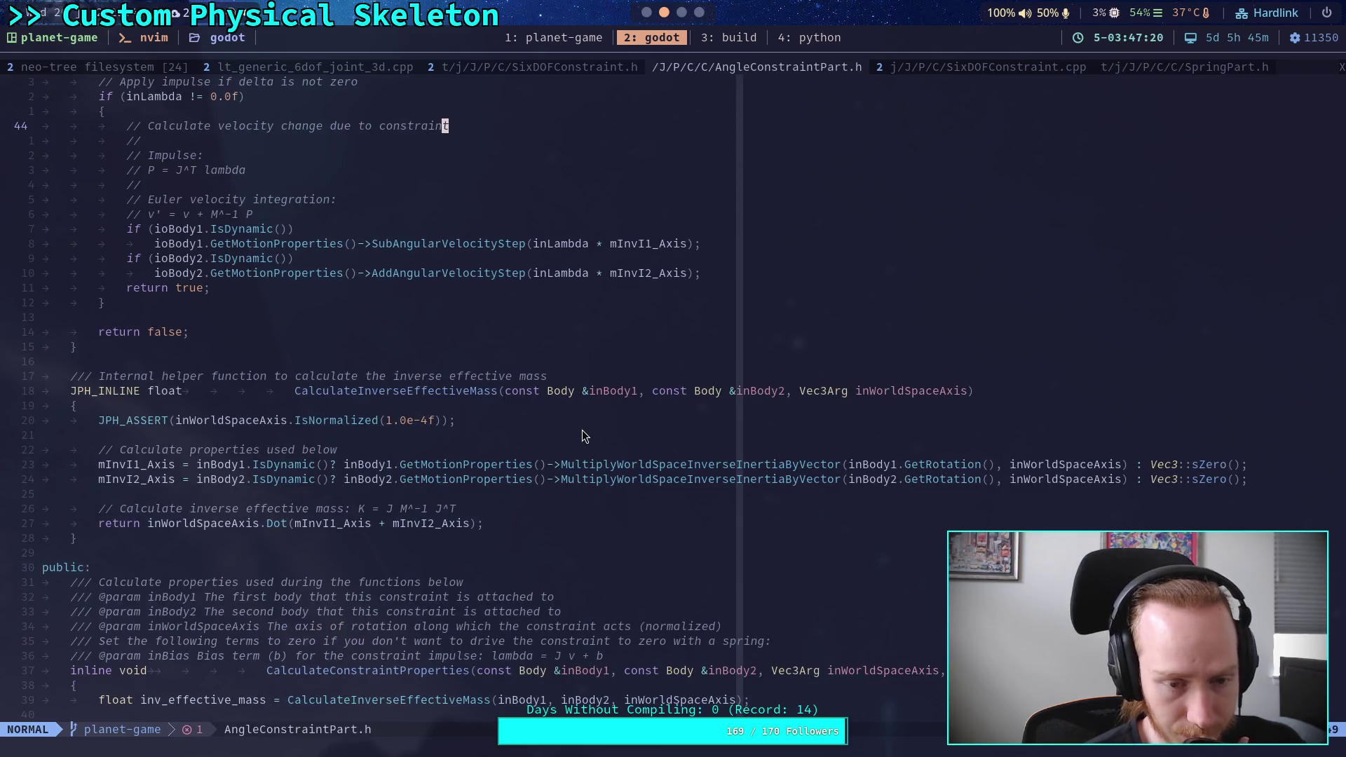
key(z)
key(z)
scroll(581, 430, down, 12)
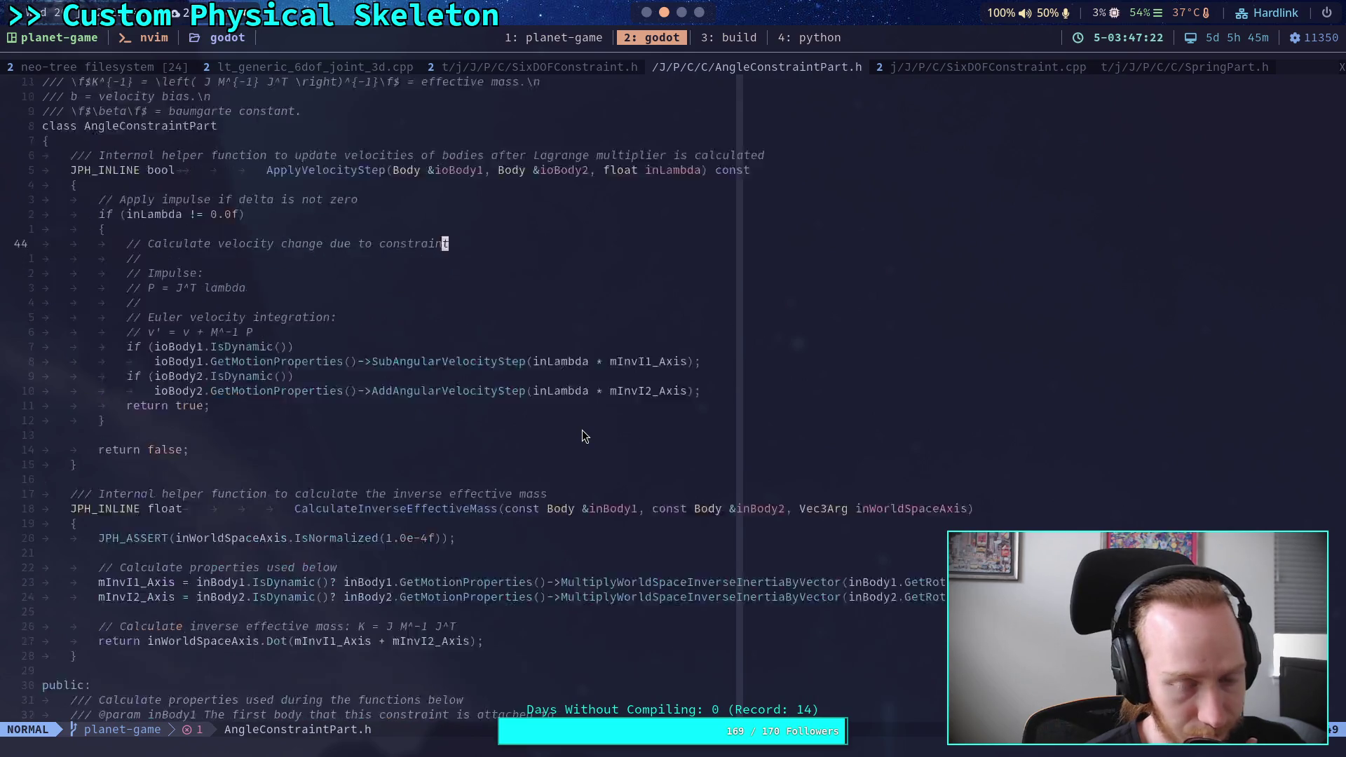
scroll(582, 430, up, 5)
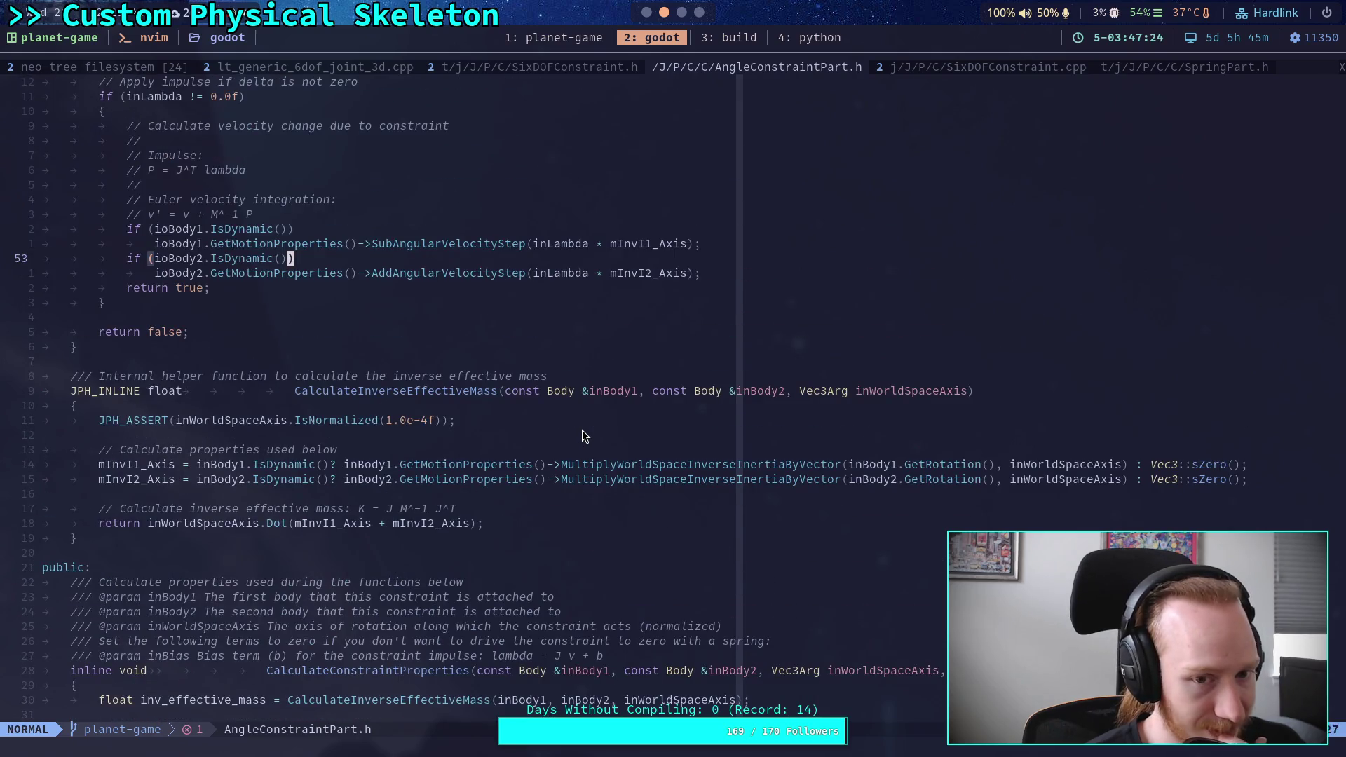
scroll(581, 430, up, 4)
scroll(582, 430, down, 18)
scroll(582, 430, down, 20)
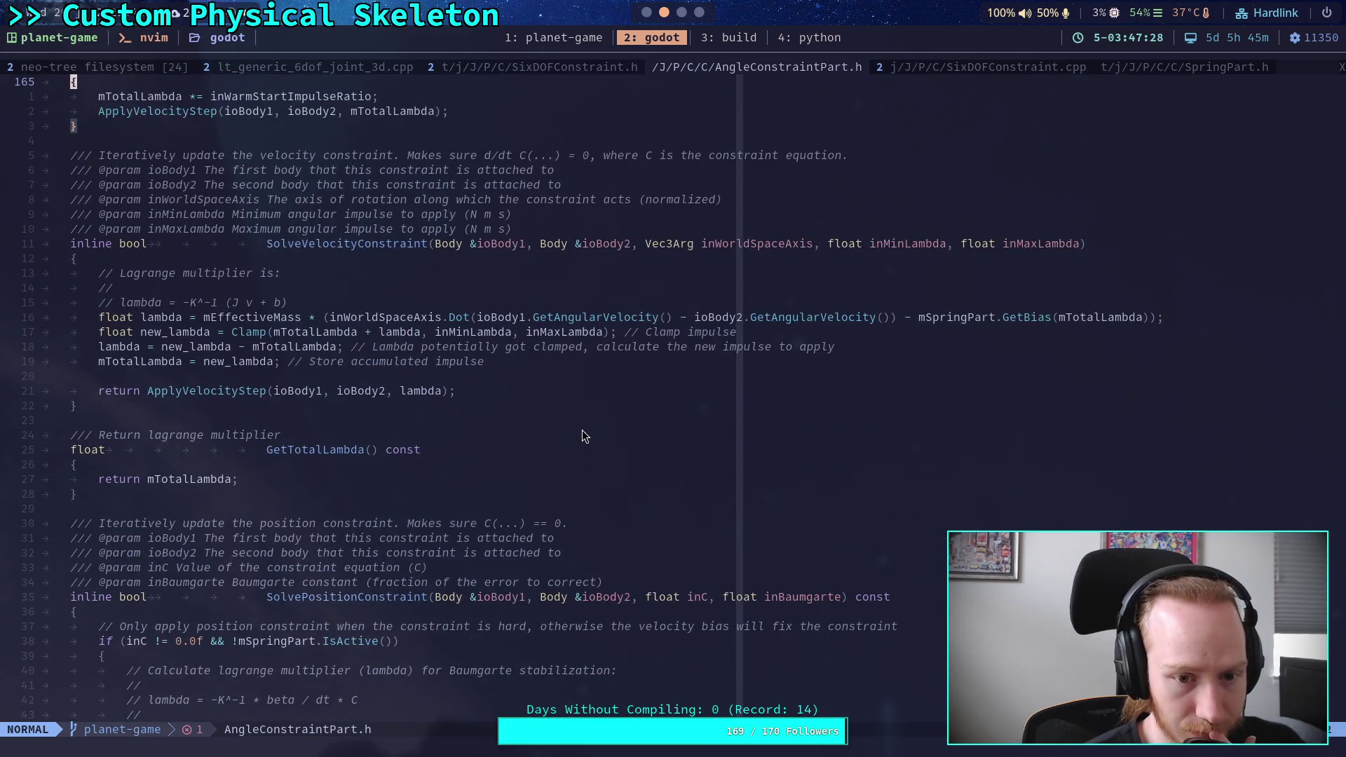
scroll(582, 436, up, 1)
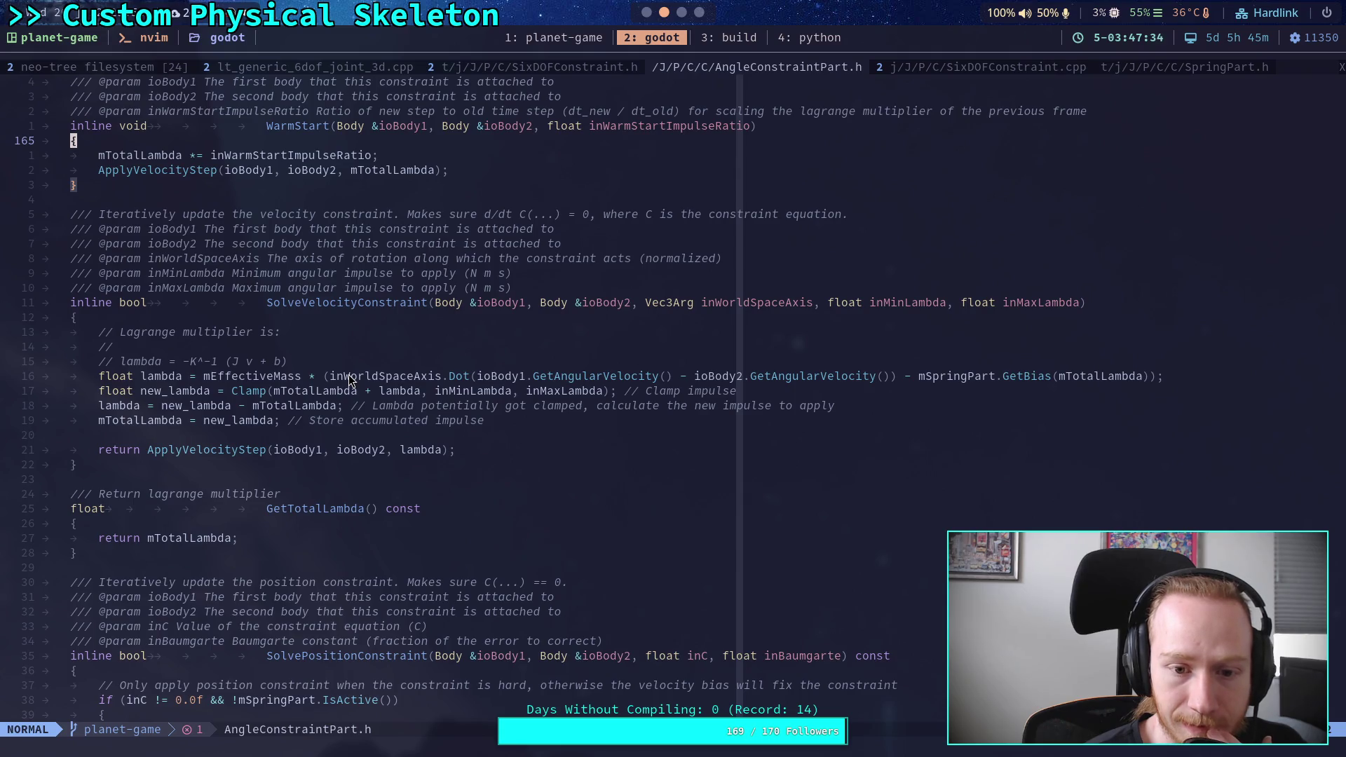
Highlight the angular velocity term and the GetBias term of the lambda formula
drag(275, 376, 903, 378)
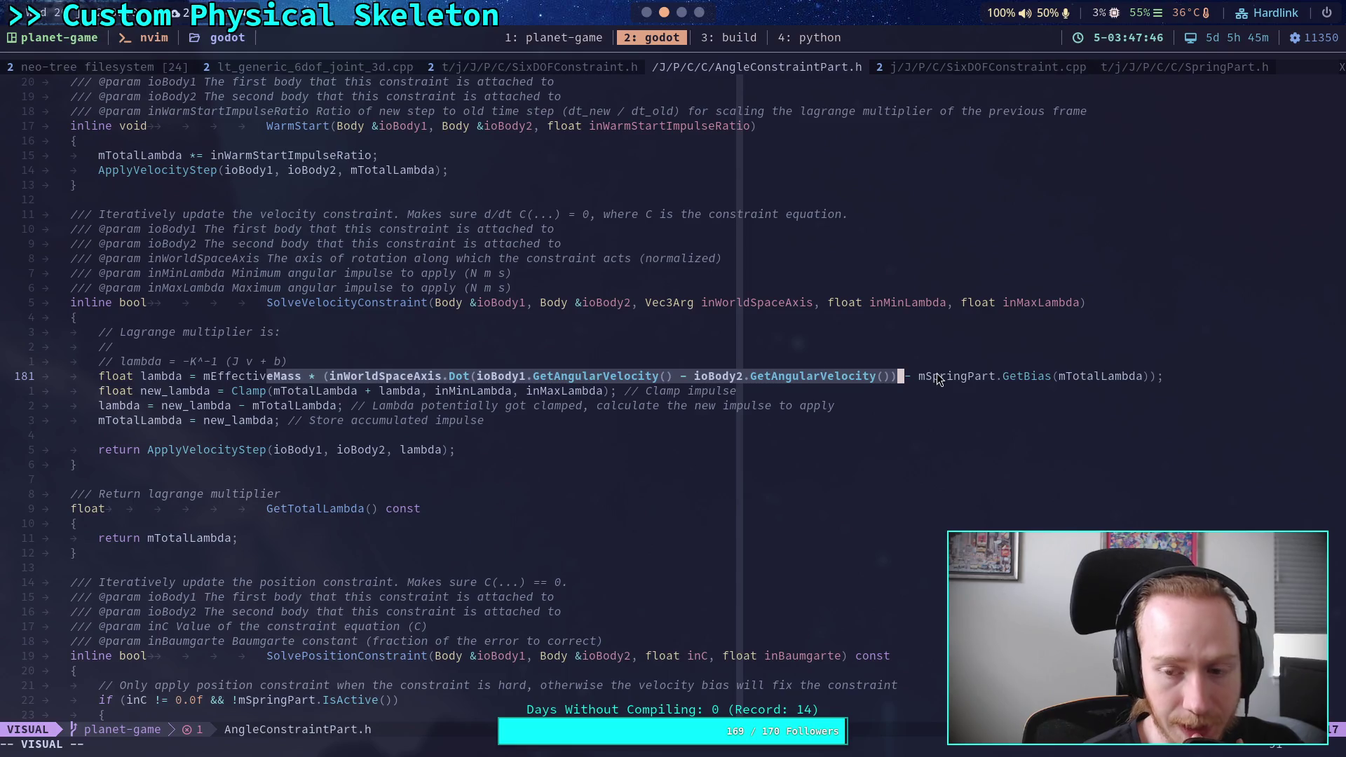
mouse_move(922, 377)
mouse_down()
mouse_move(1170, 376)
mouse_move(1158, 379)
mouse_up()
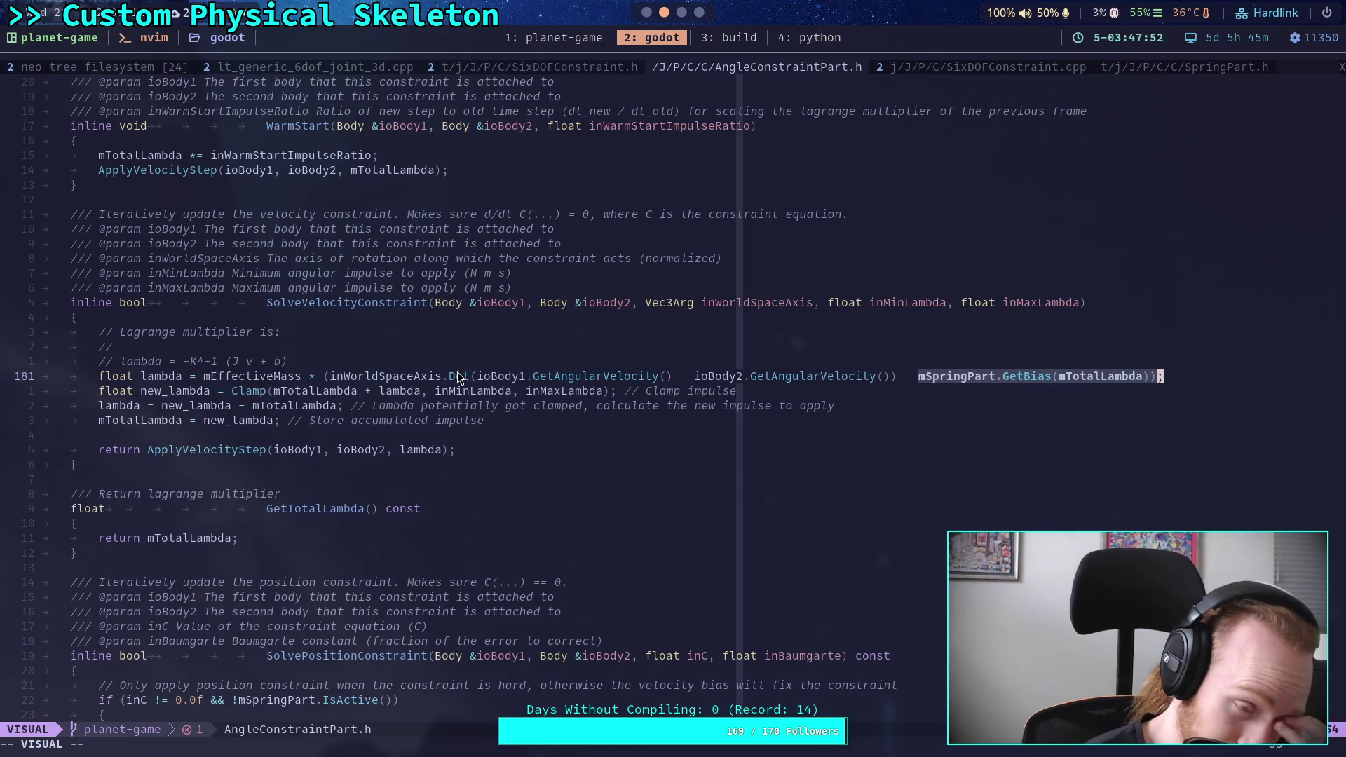
click(527, 362)
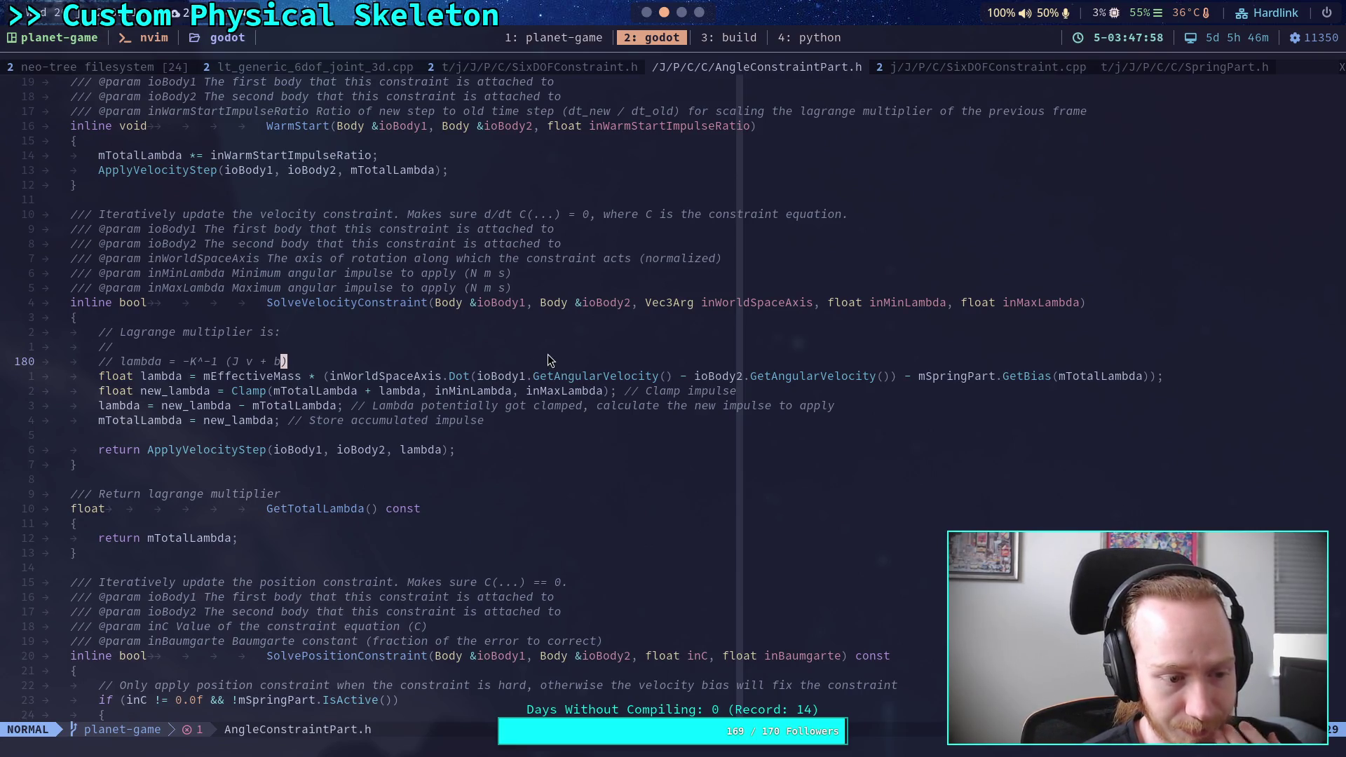
Move around the velocity solve function, then flip through SpringPart.h and the other buffers
key(k)
key(k)
key(j)
click(265, 483)
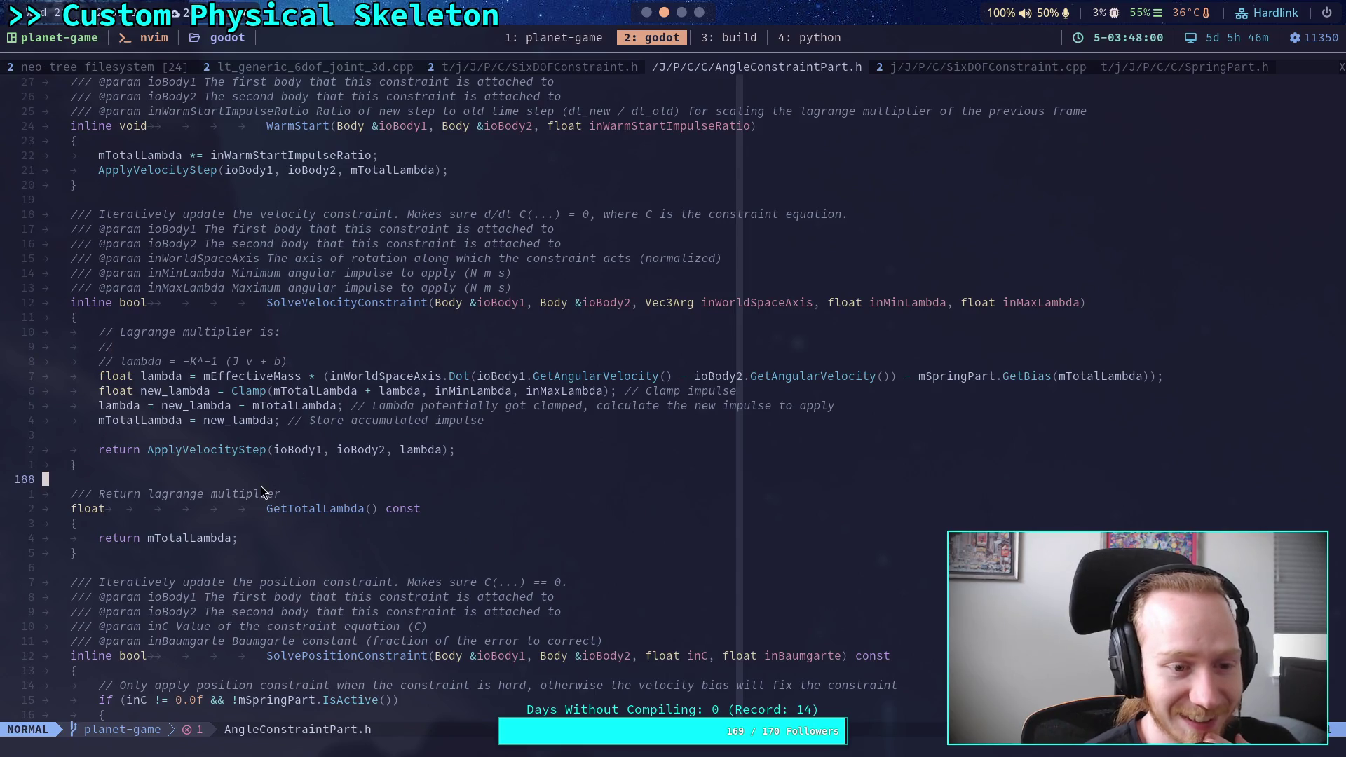
click(242, 435)
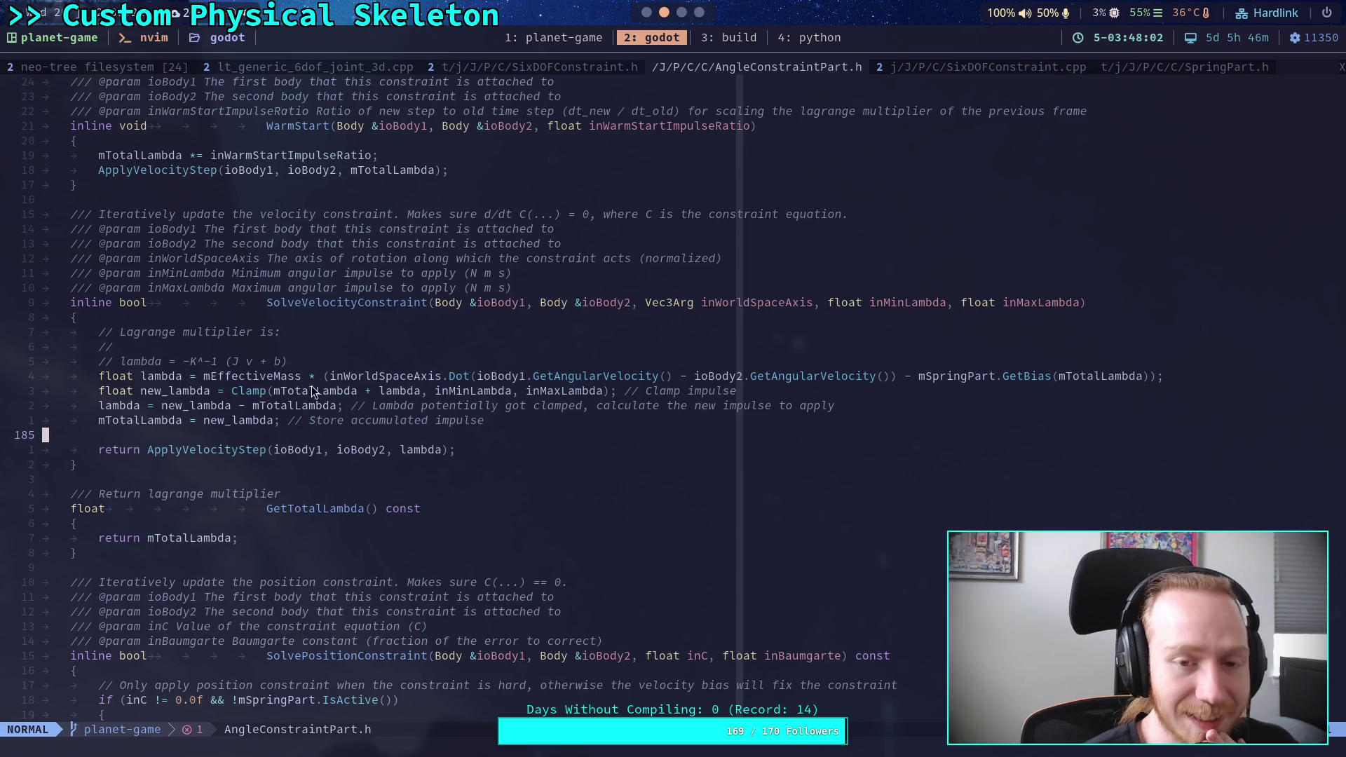
click(1150, 70)
click(1027, 71)
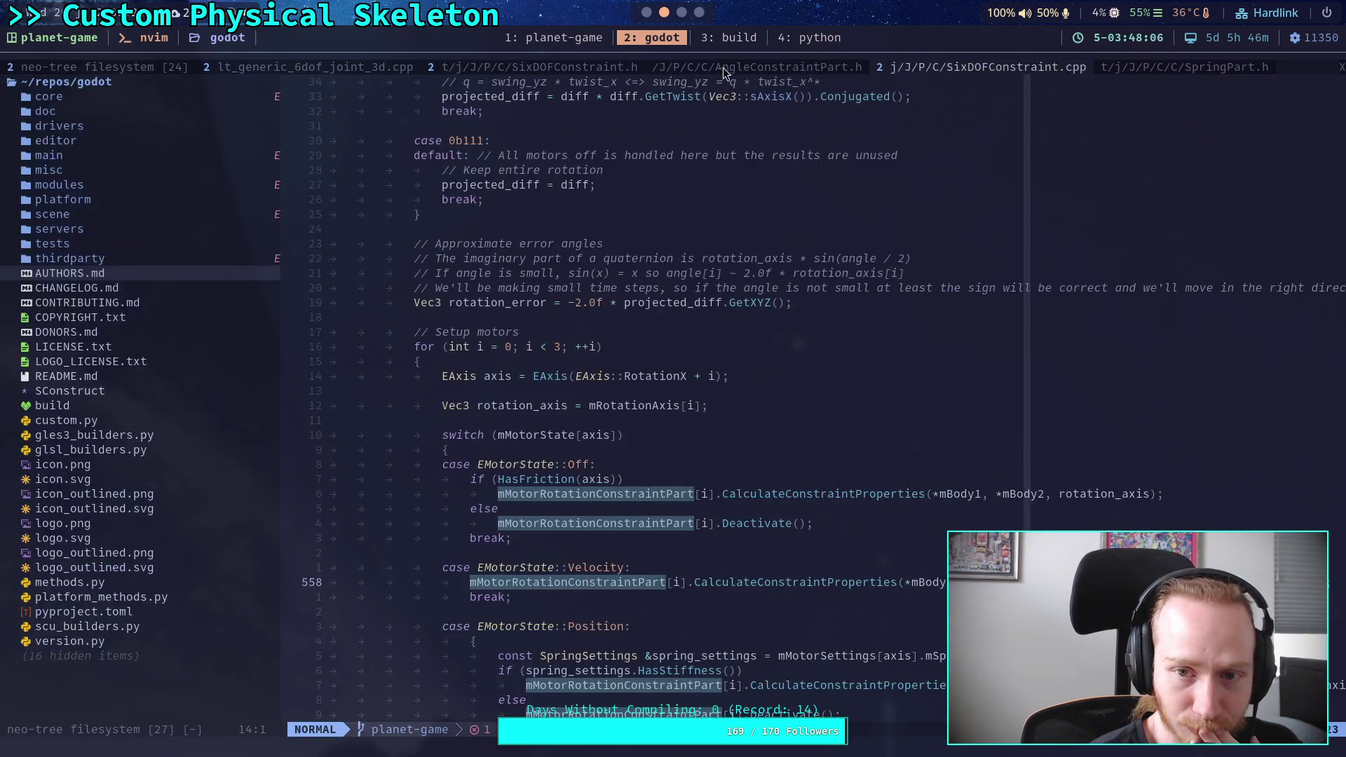
Flip through SixDOFConstraint.h, AngleConstraintPart.h, SixDOFConstraint.cpp and SpringPart.h
click(722, 67)
click(527, 66)
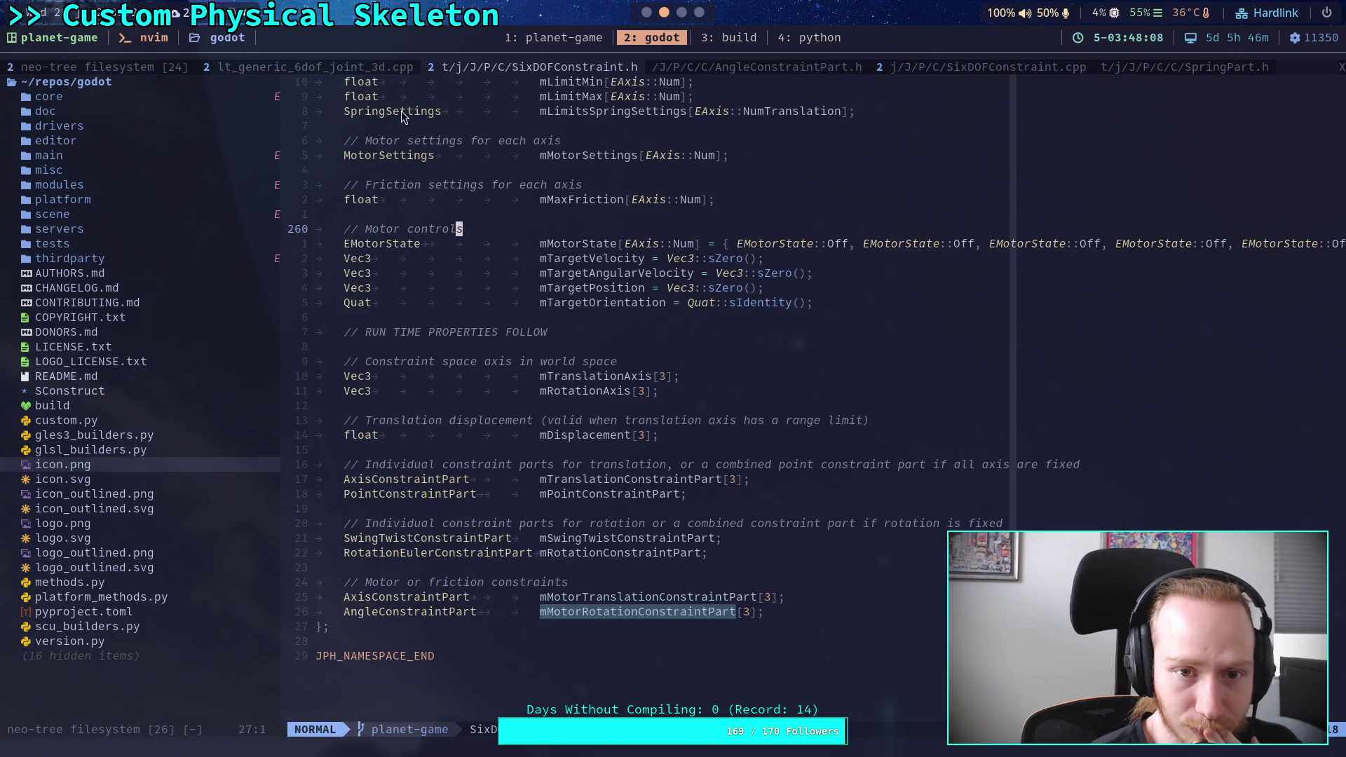
click(758, 67)
click(937, 67)
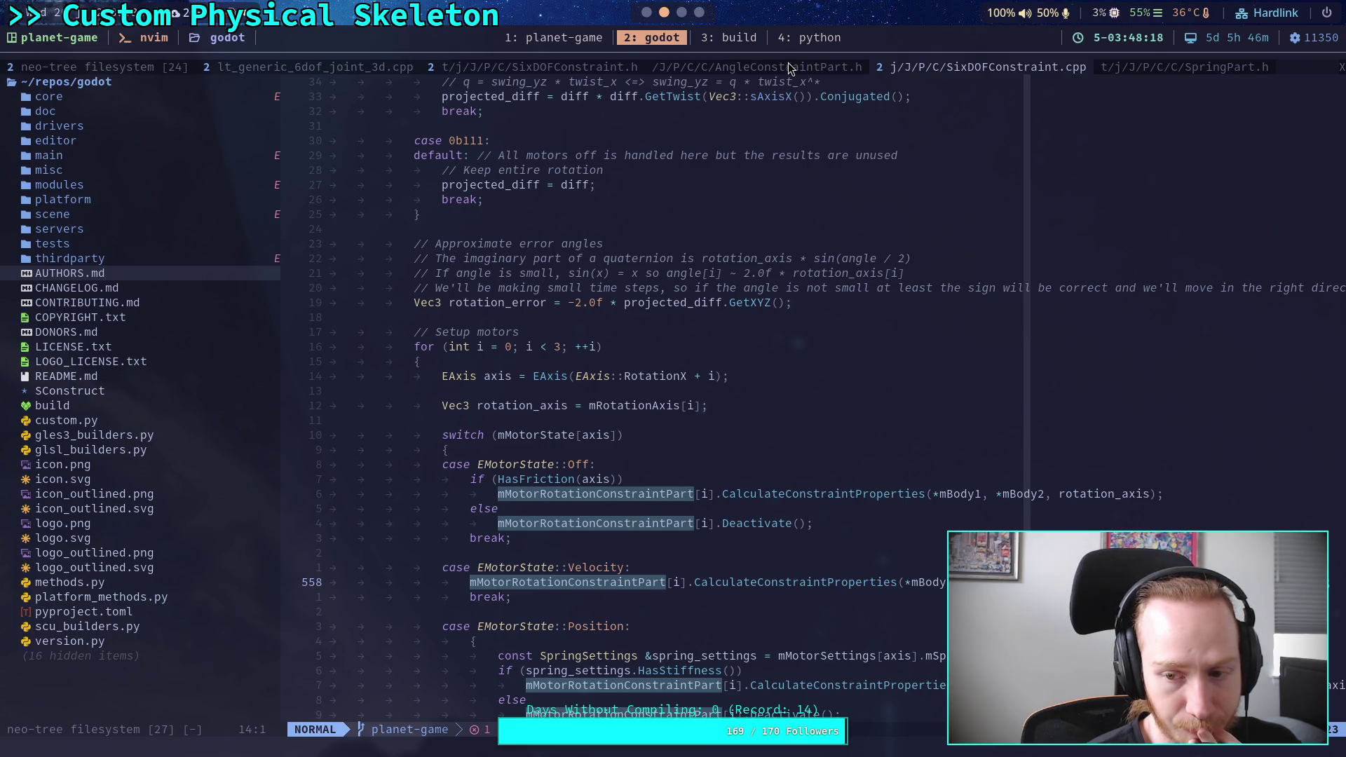
click(1146, 66)
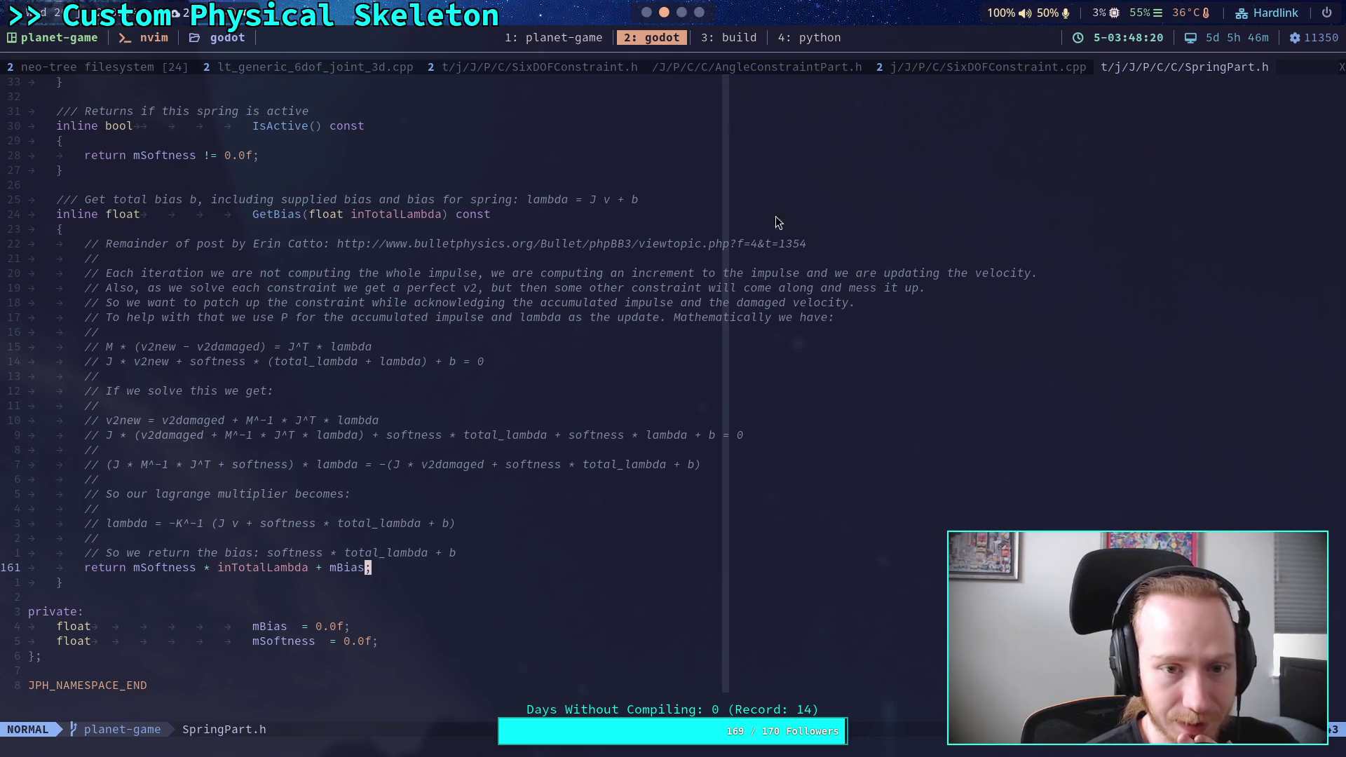
Return to AngleConstraintPart.h's GetBias call, then show physical_skeleton.gd in Godot
key(ctrl+o)
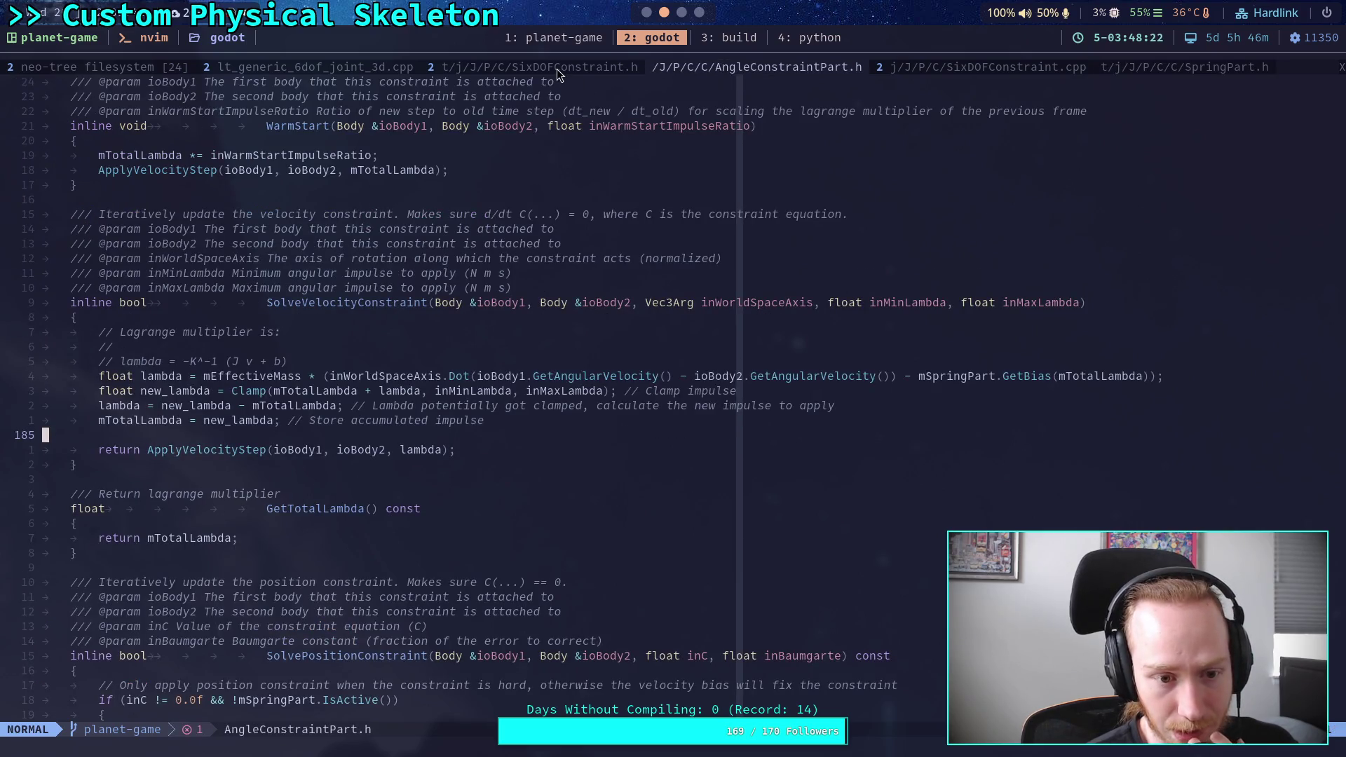
click(539, 67)
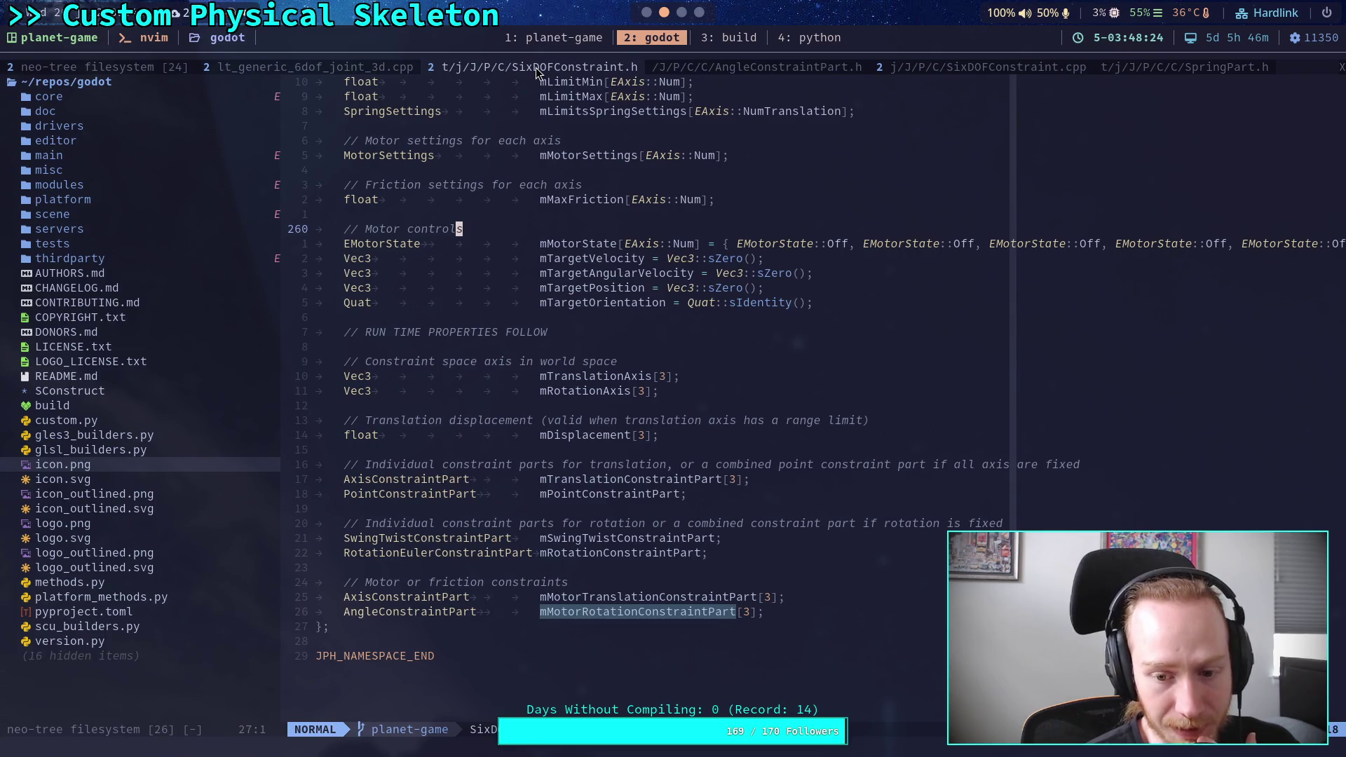
click(718, 68)
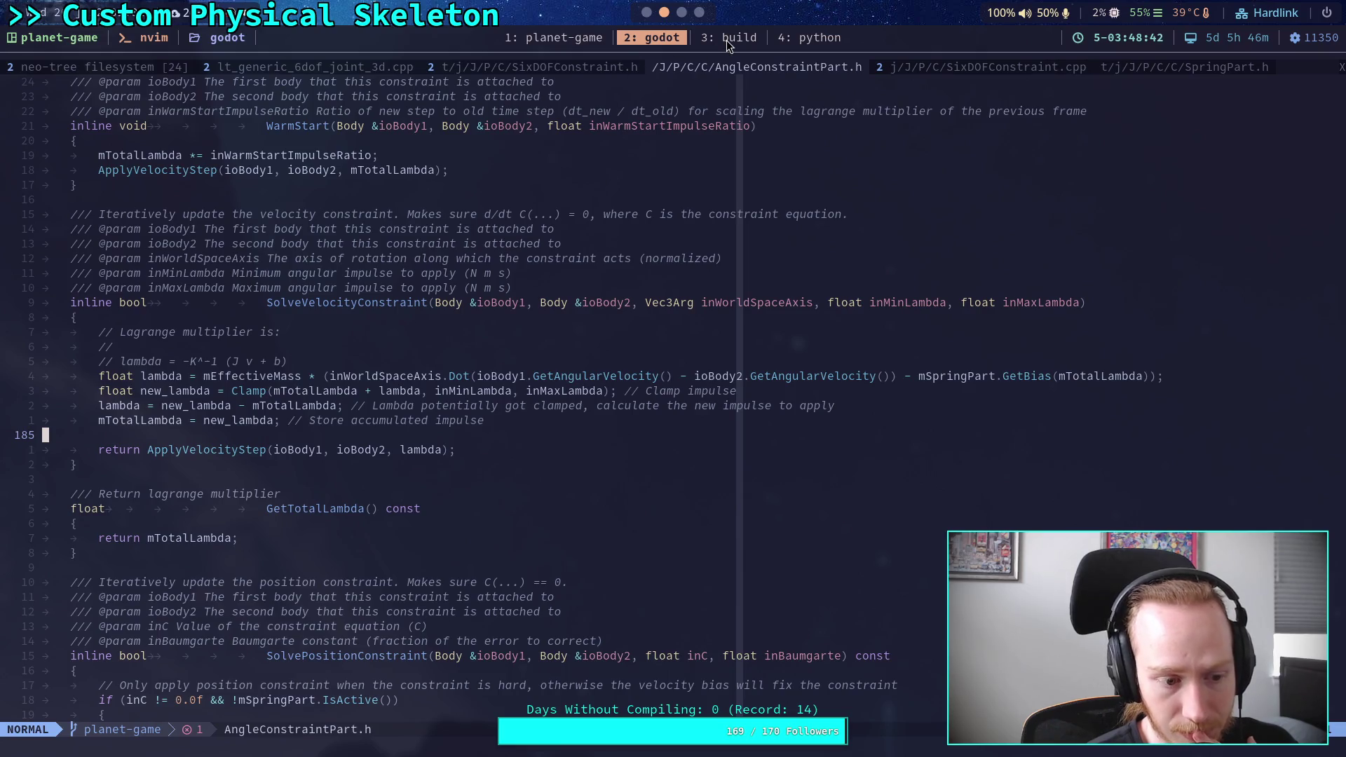
click(653, 14)
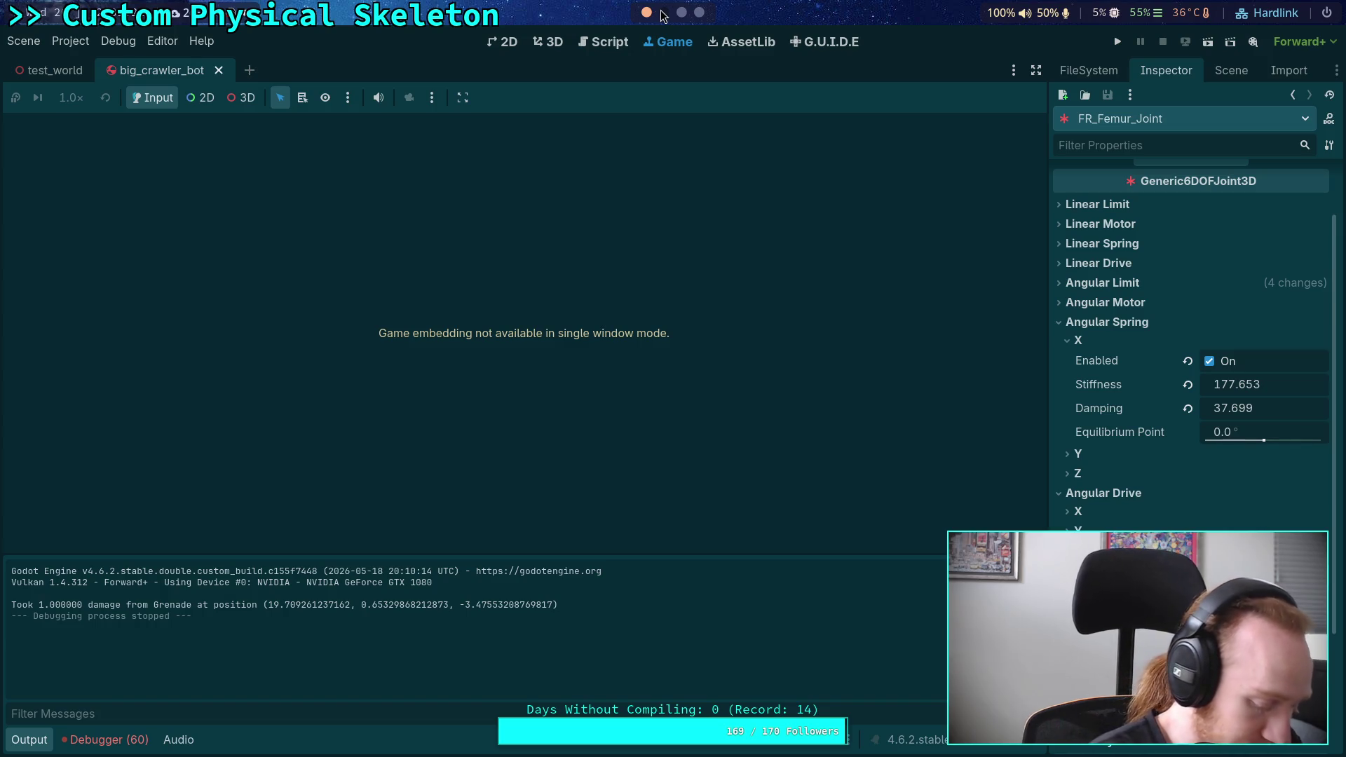
click(601, 41)
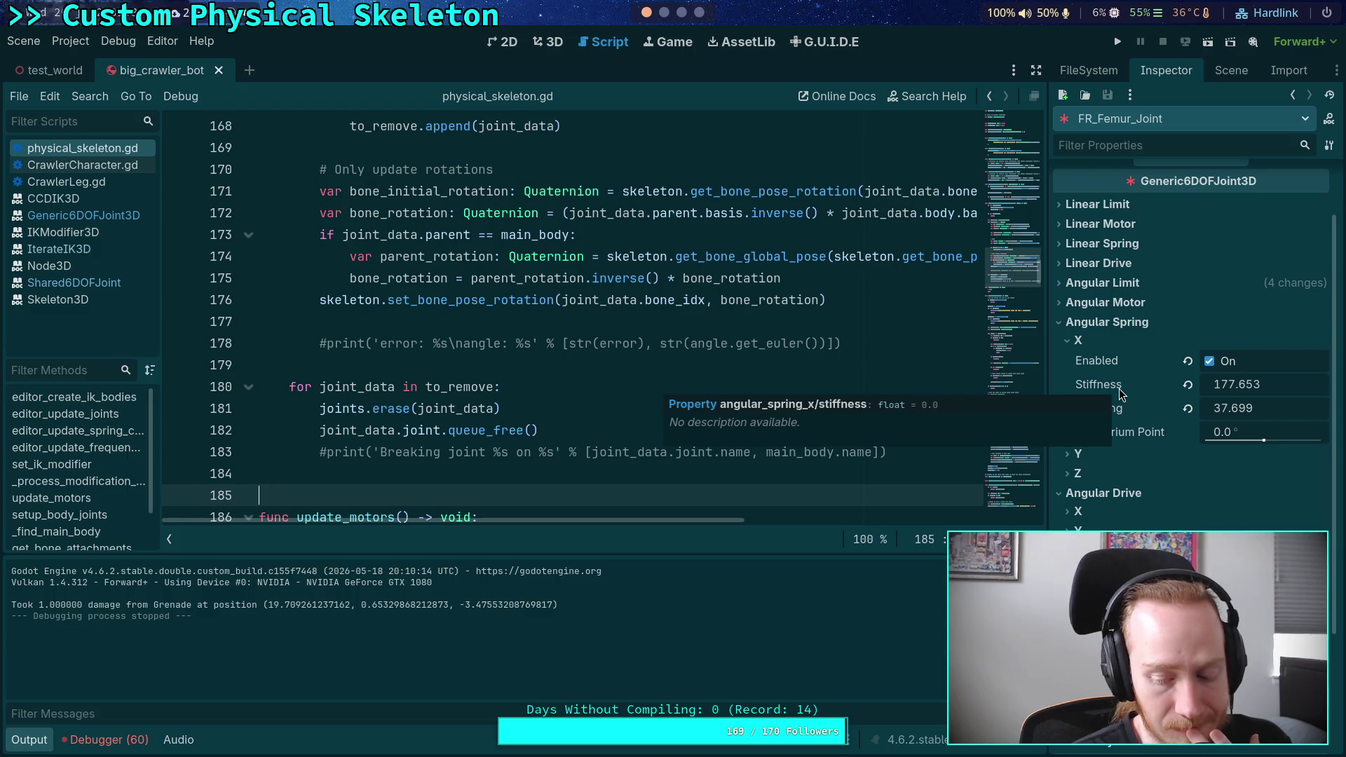
Expand the Angular Drive X settings and move to empty line 179 in physical_skeleton.gd
click(1094, 516)
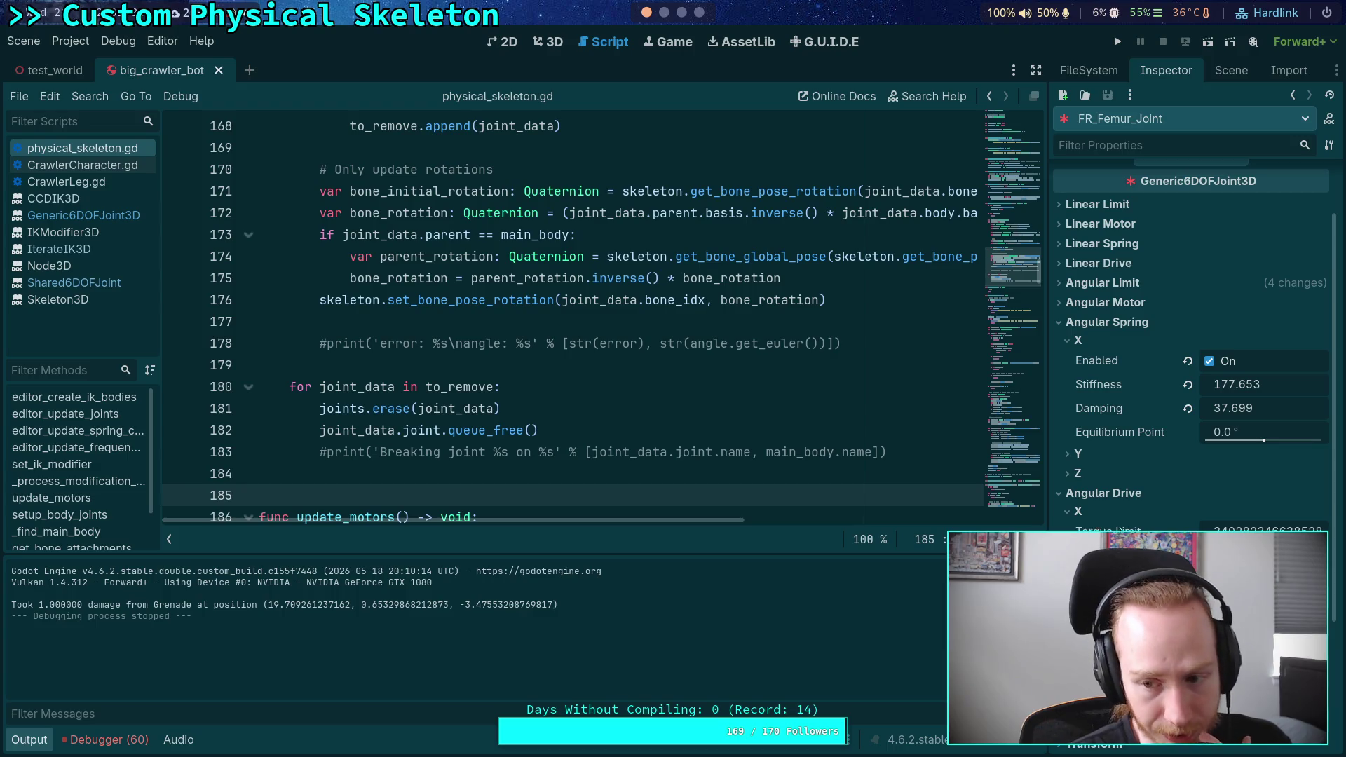
mouse_move(1107, 530)
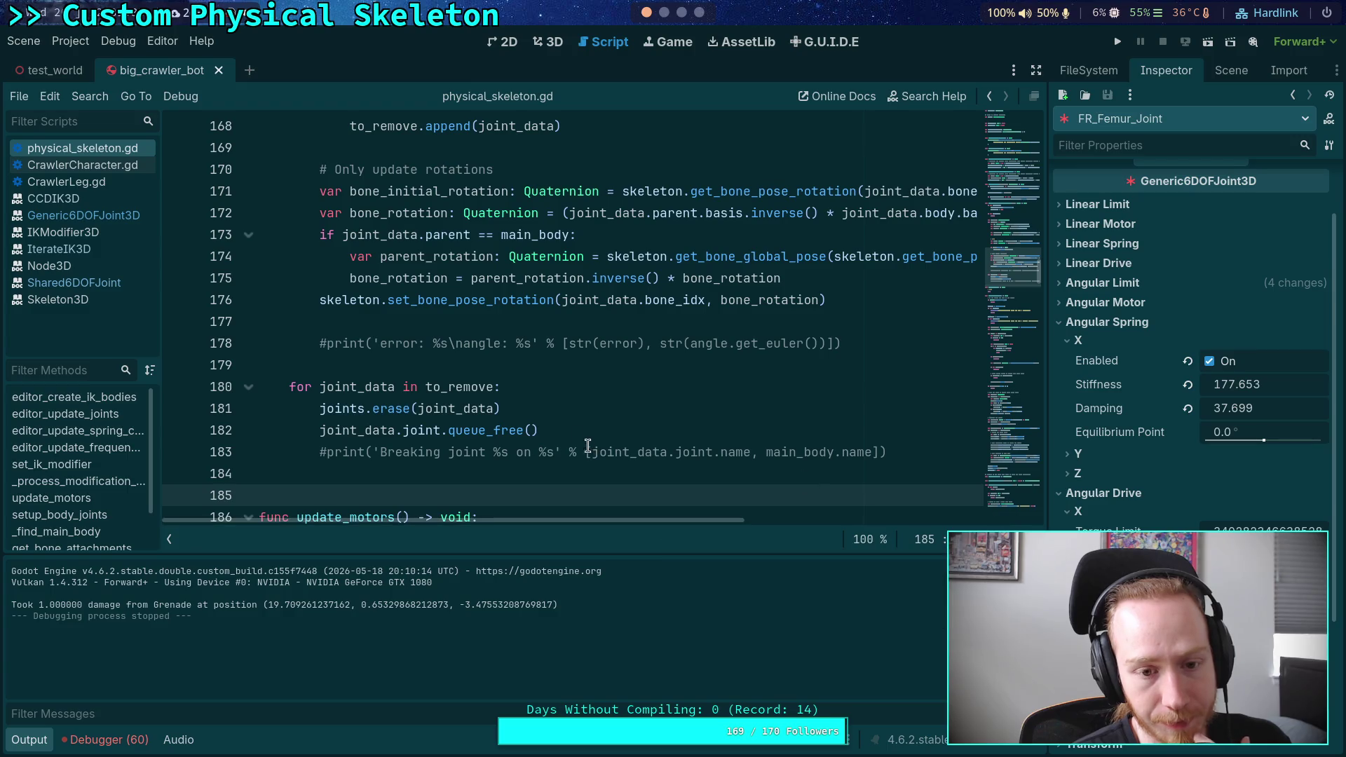
click(524, 368)
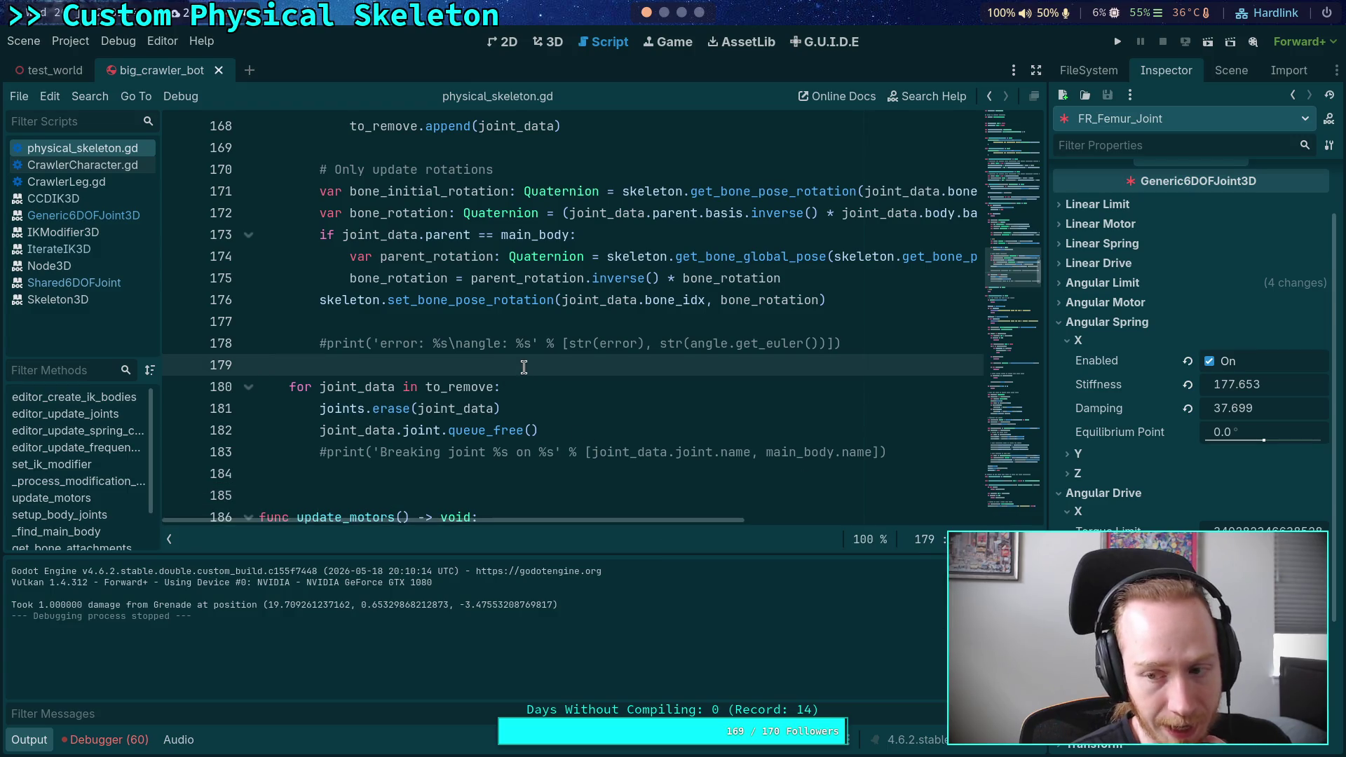
scroll(524, 368, up, 15)
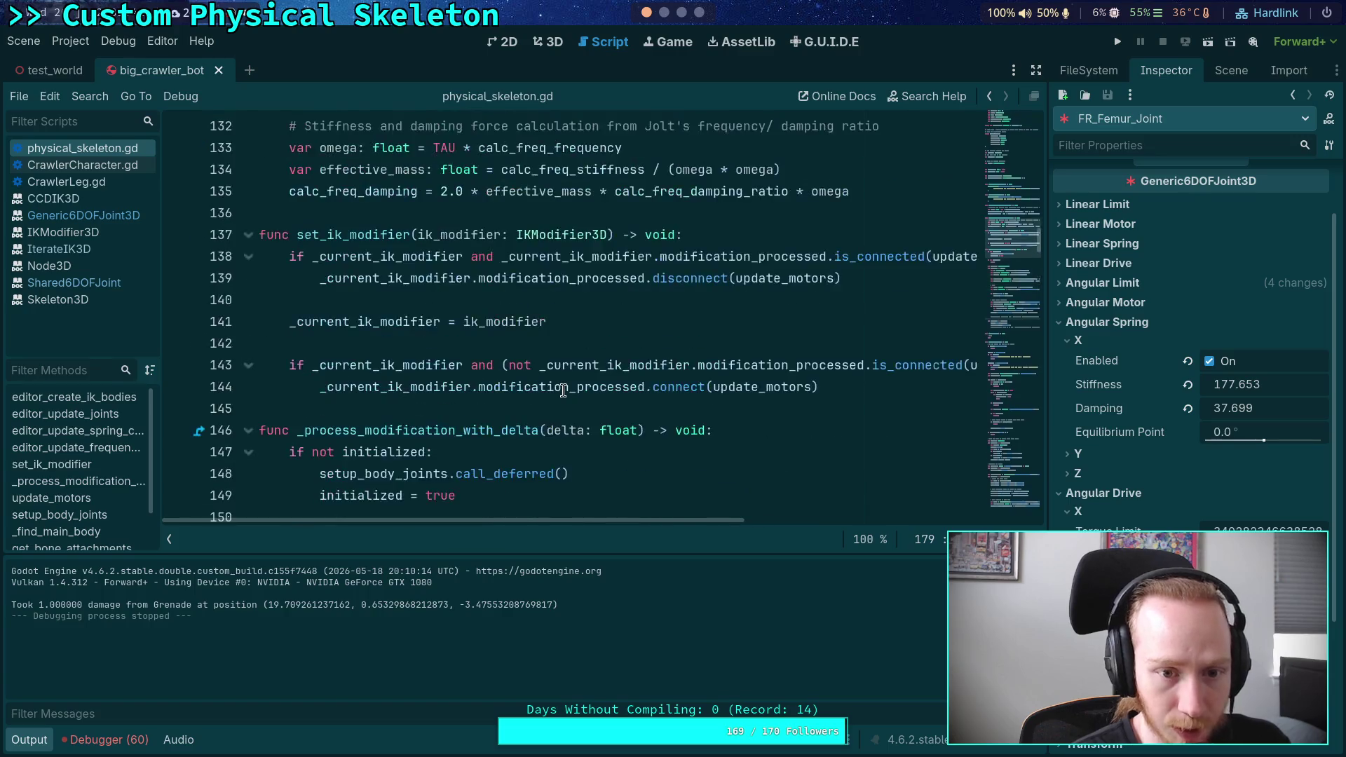
scroll(563, 390, up, 7)
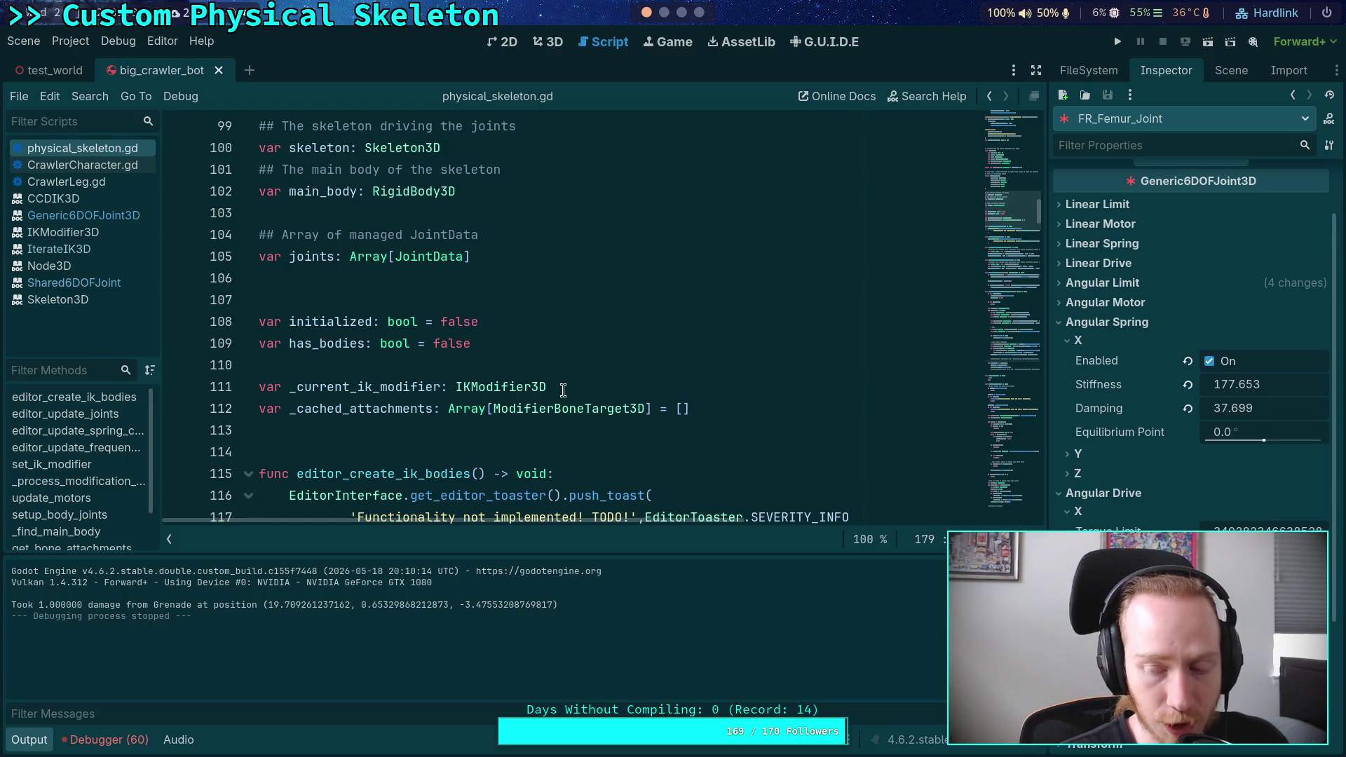
Check the joints loop at line 155, then return to line 179
scroll(550, 387, down, 6)
scroll(550, 387, down, 9)
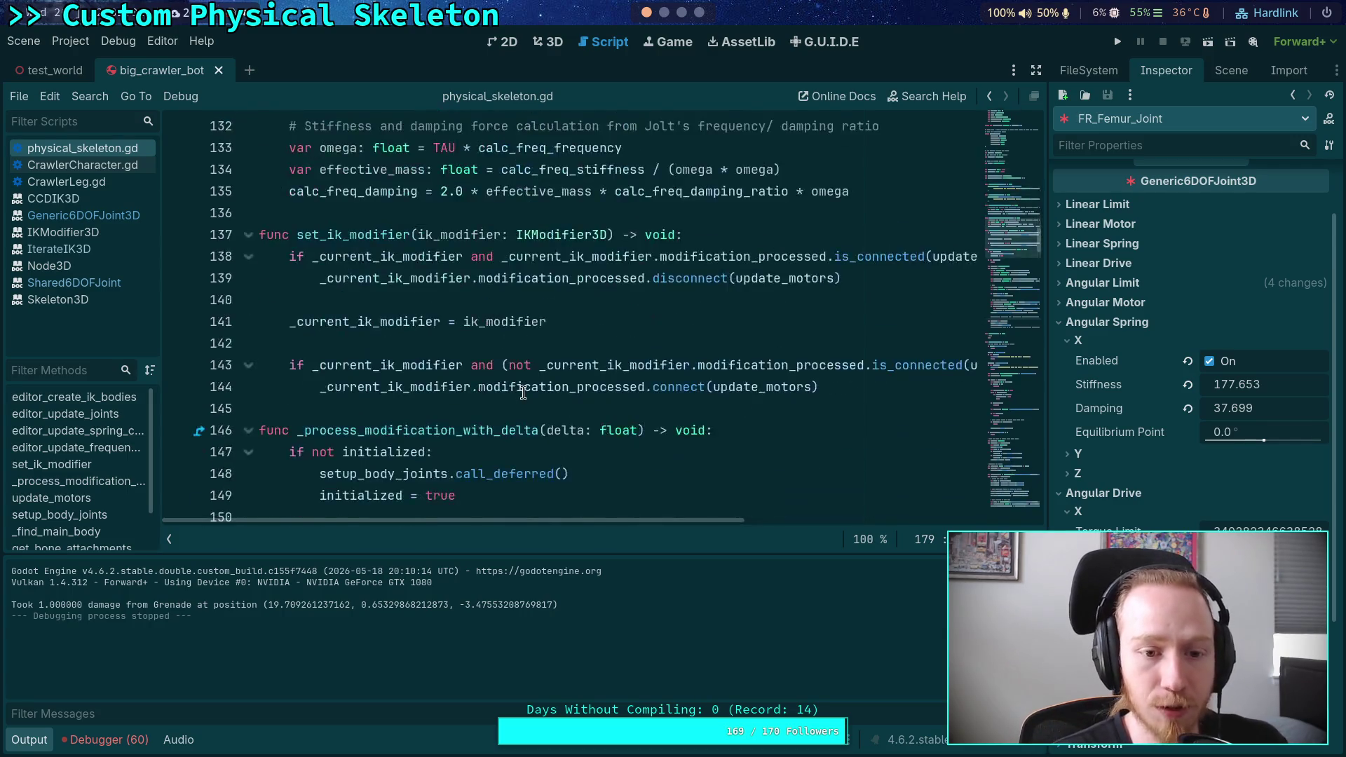
click(550, 355)
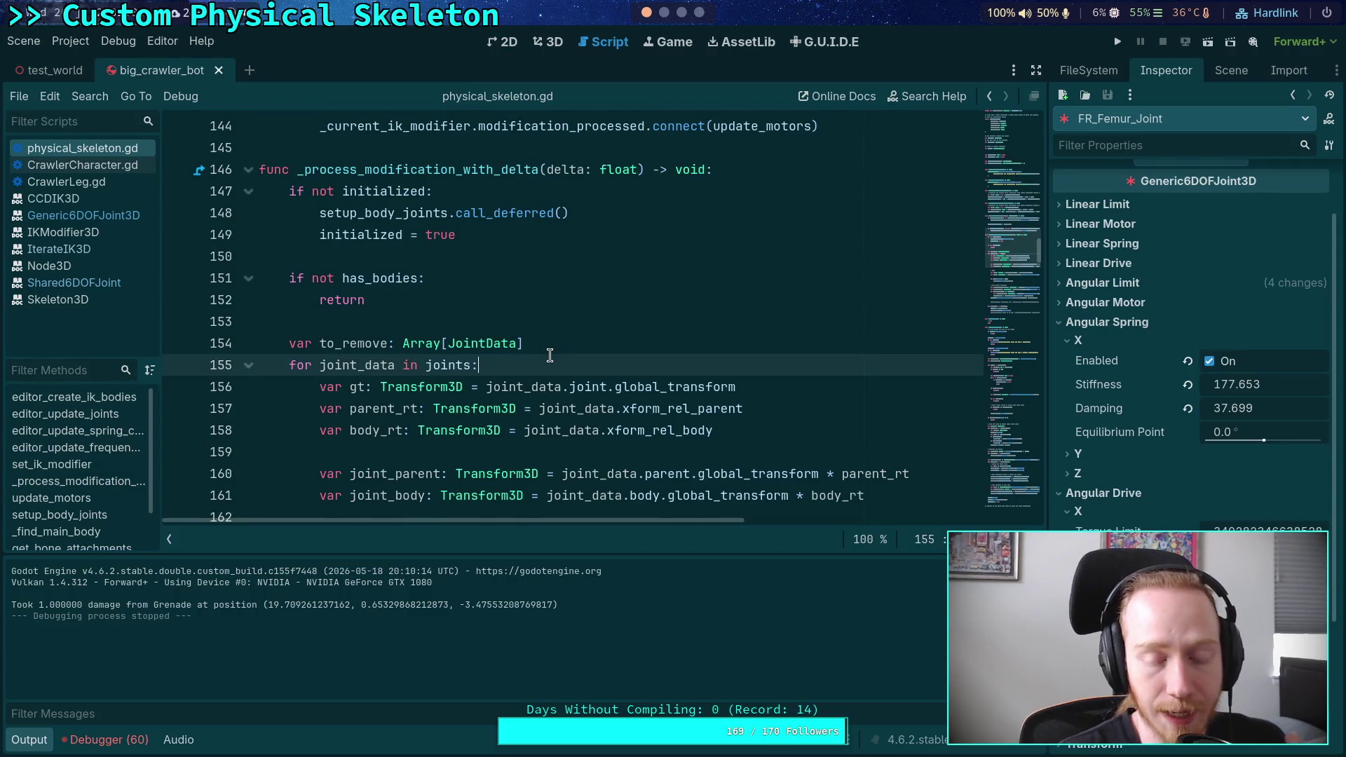
scroll(550, 357, down, 8)
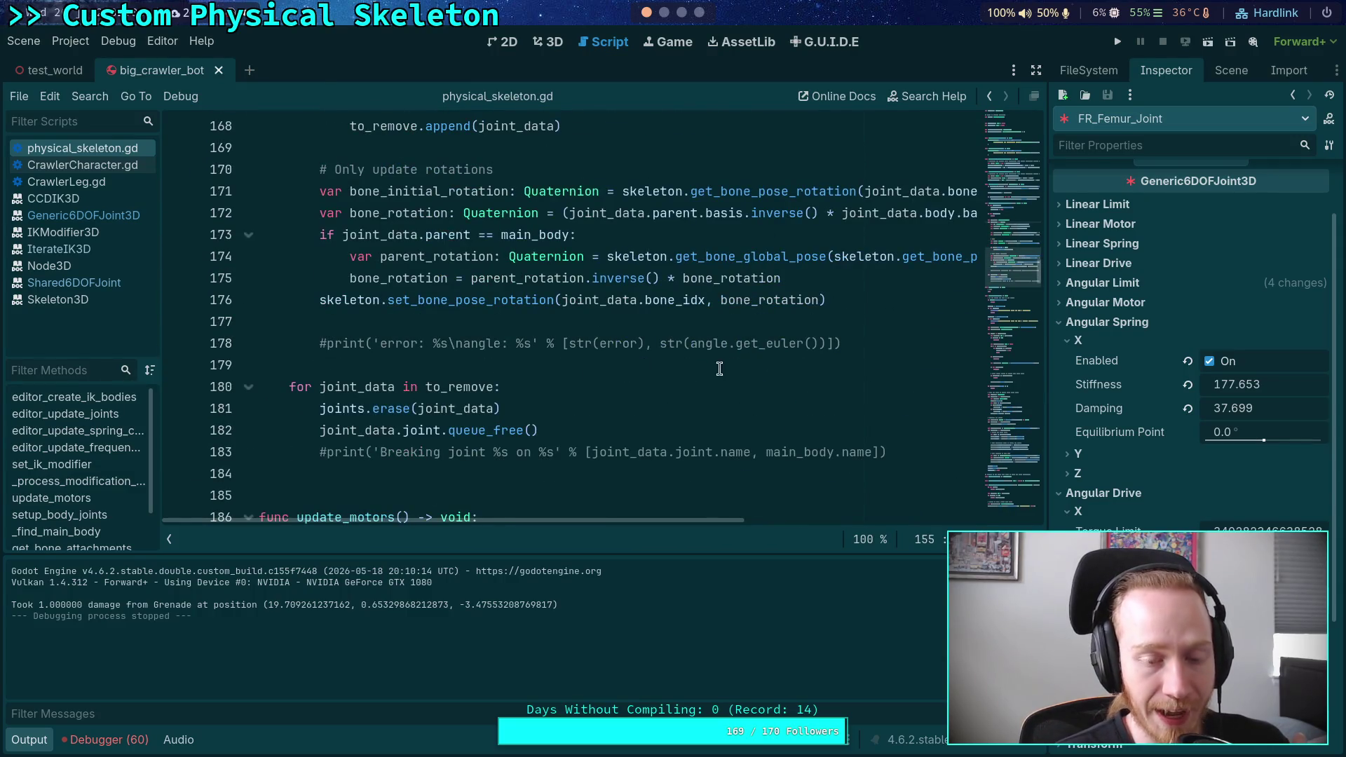
click(770, 366)
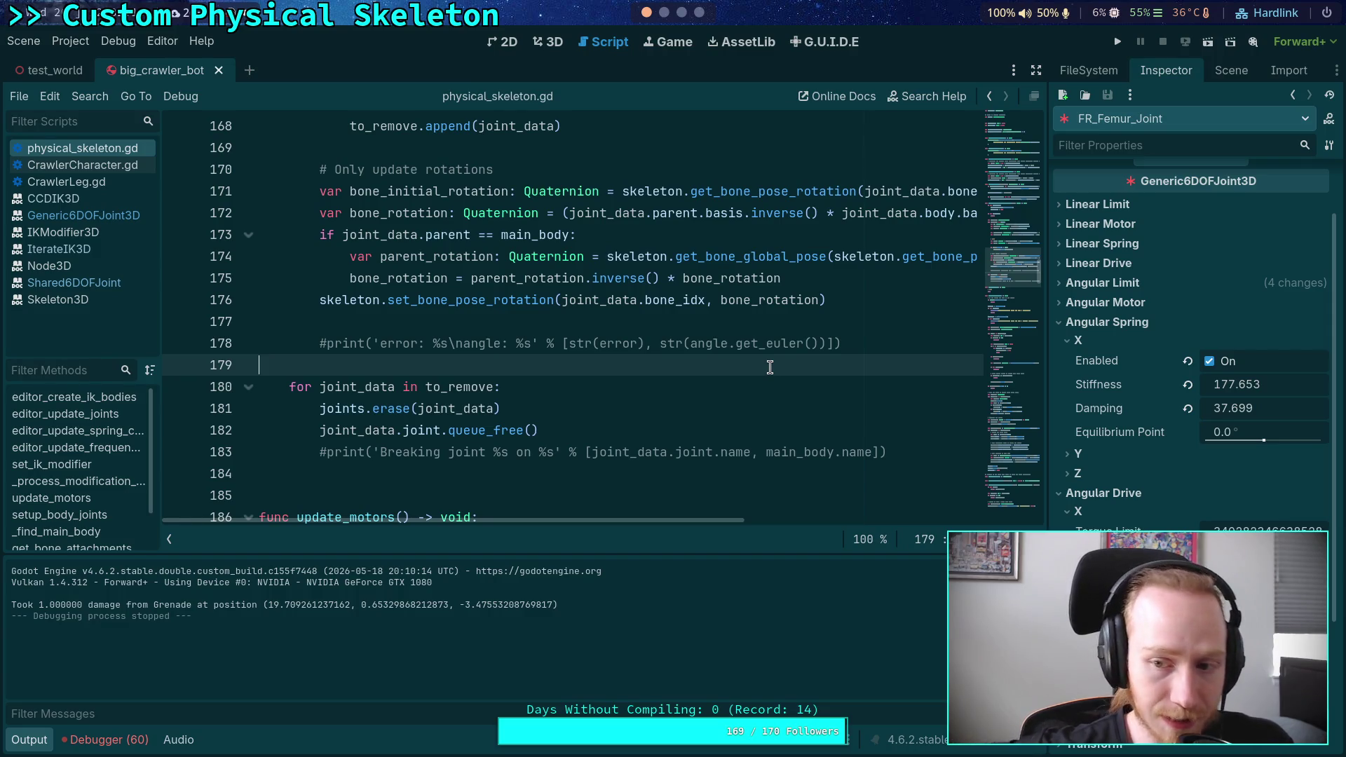
Expand the joint's Angular Motor Y settings to show Target Velocity and Force Limit
click(1174, 306)
click(1091, 341)
mouse_move(1117, 383)
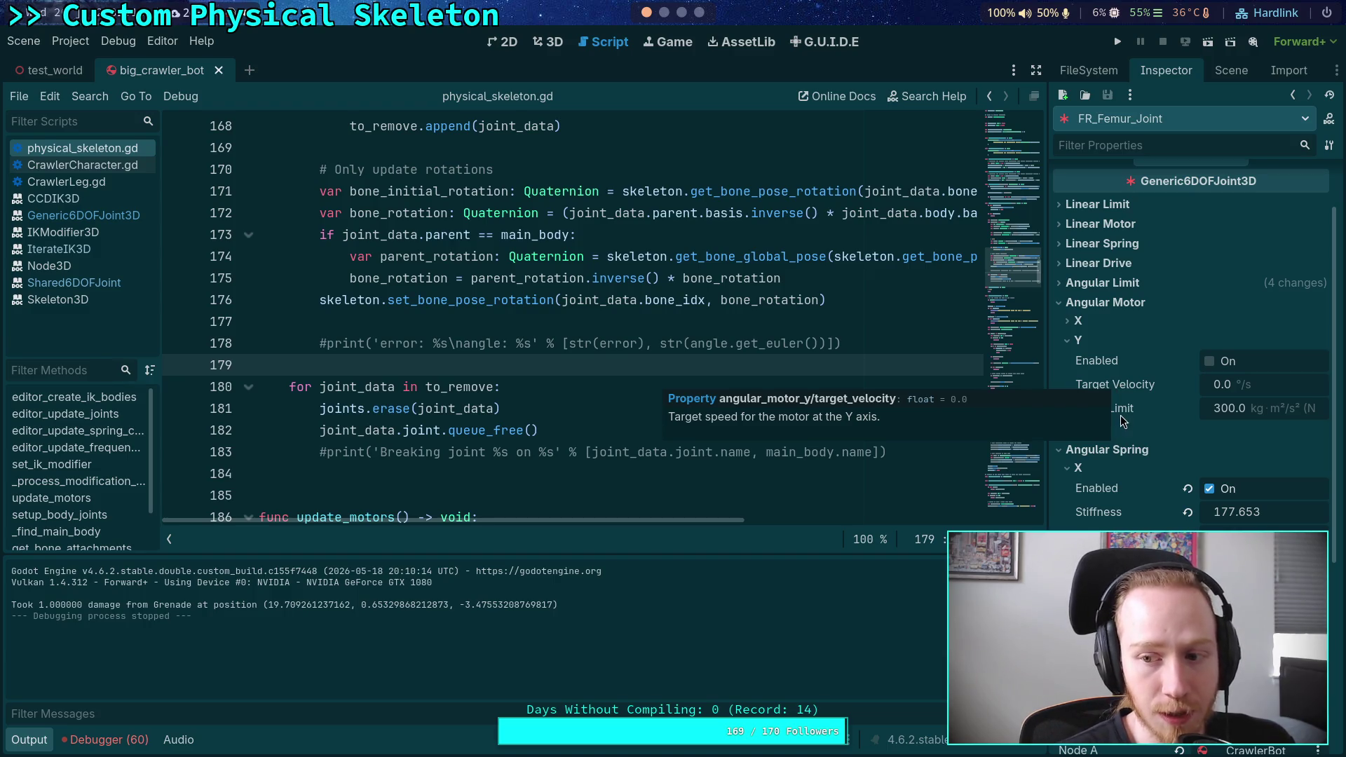
mouse_move(1129, 413)
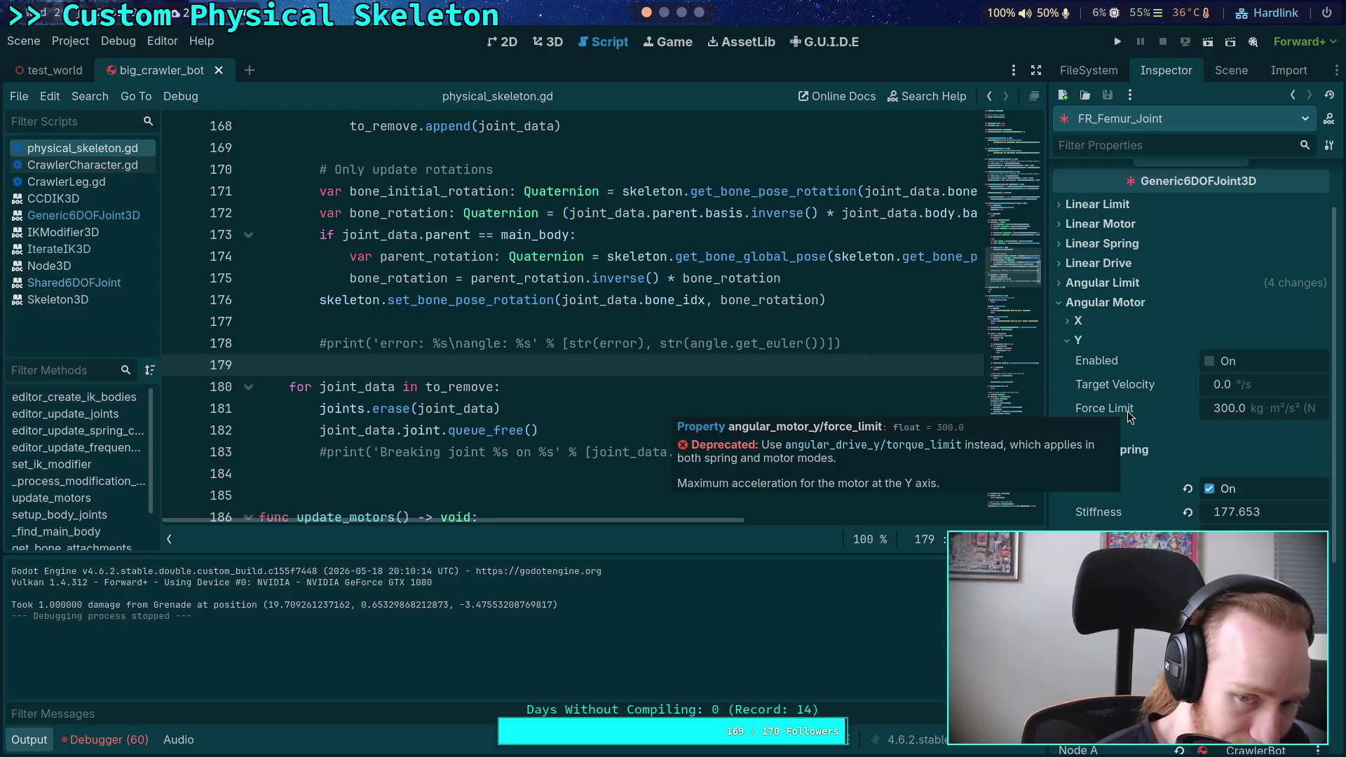
Check the Jolt constraint source in Neovim, then return to Godot and collapse the output panel
click(663, 12)
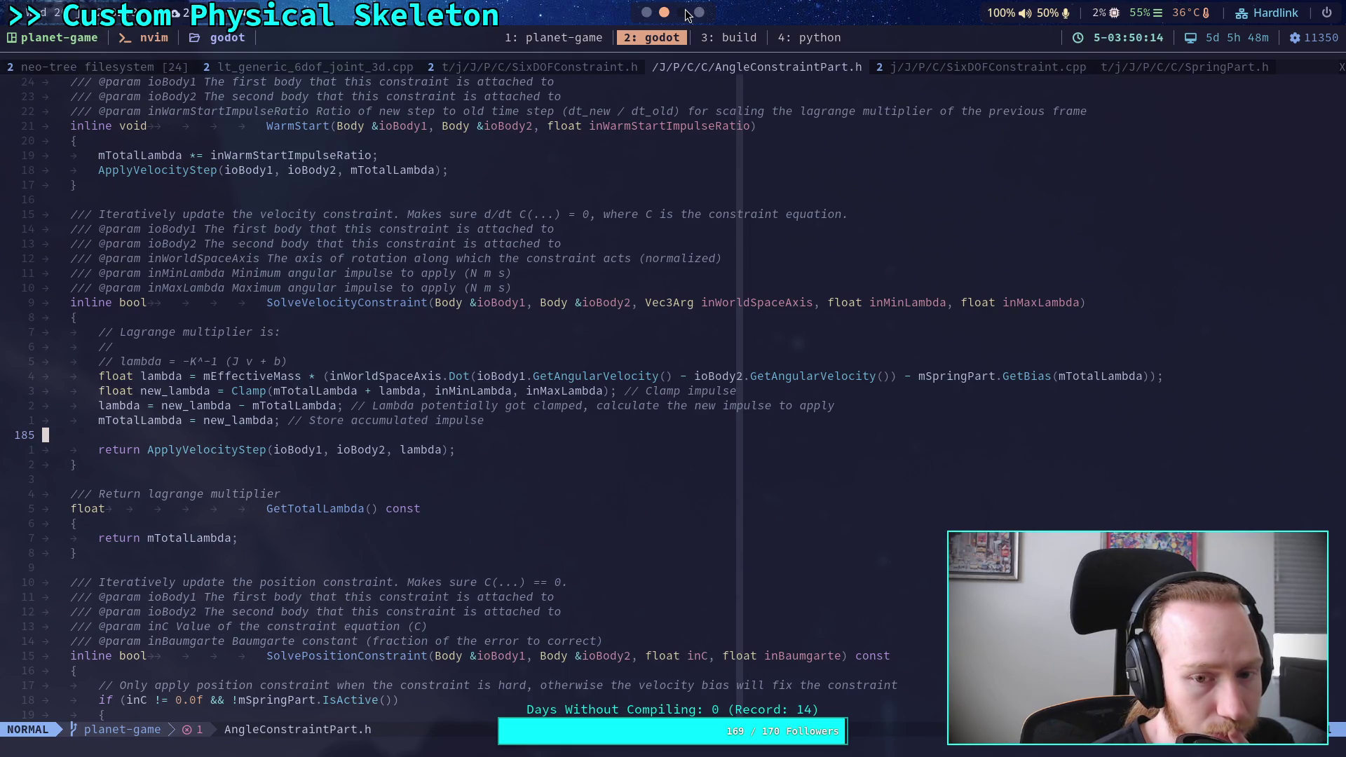
click(647, 13)
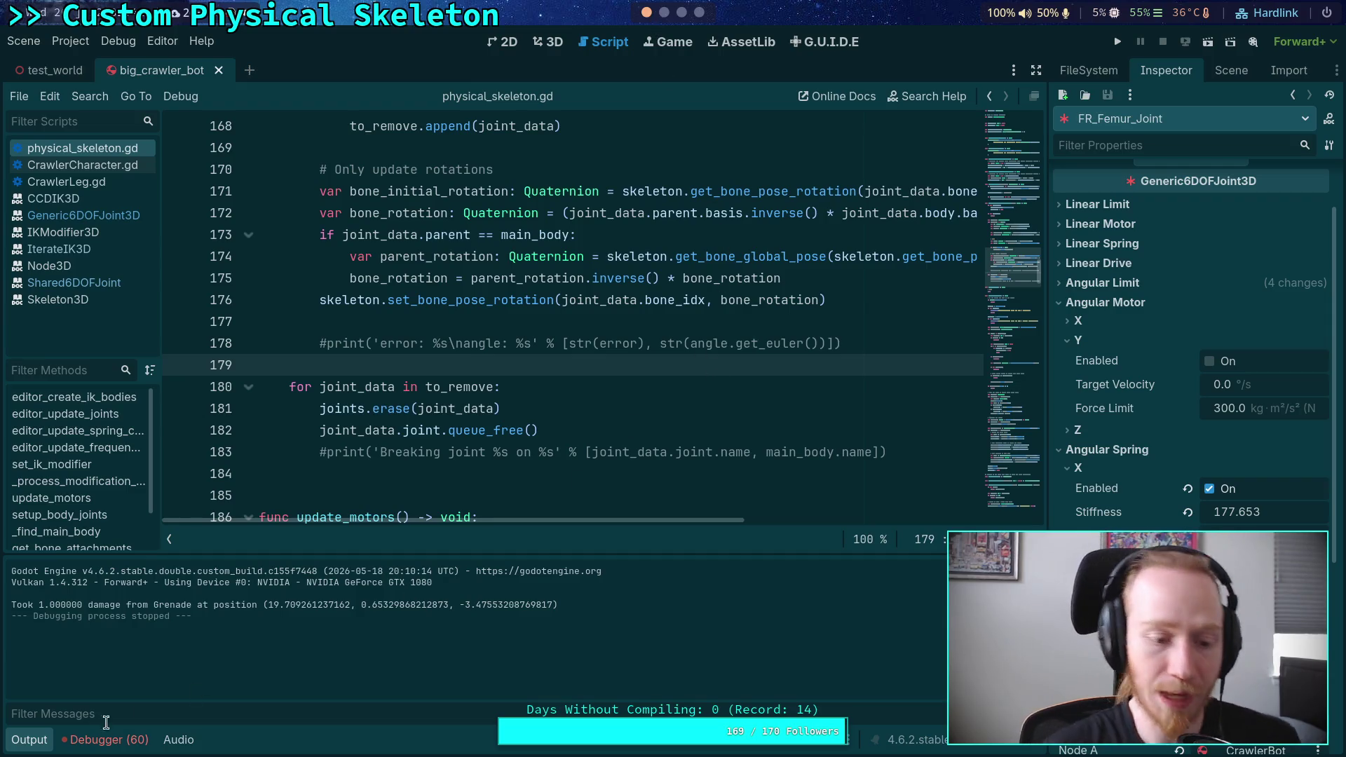
click(29, 739)
Replace the TODO and pass lines with 'for joint_data in joints:' and an indented 'pass'
click(505, 481)
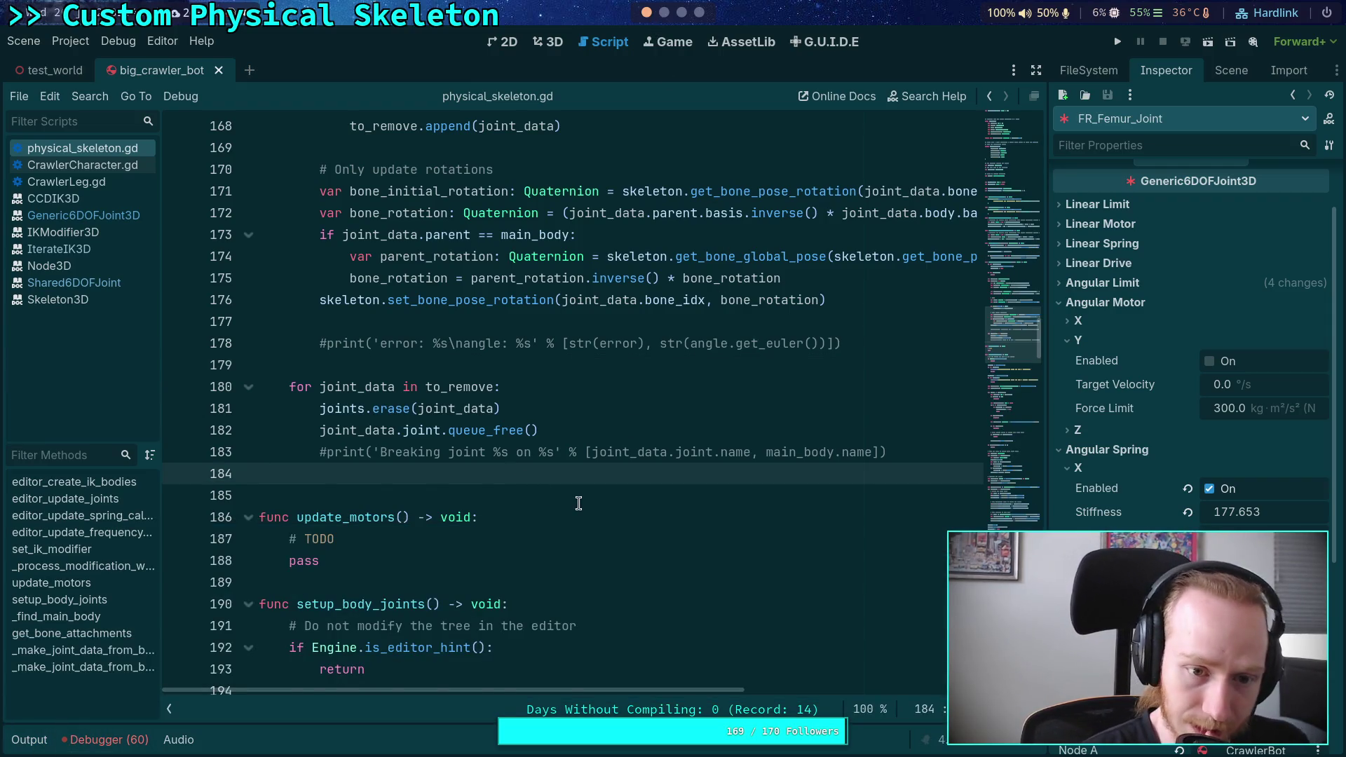
scroll(575, 505, up, 2)
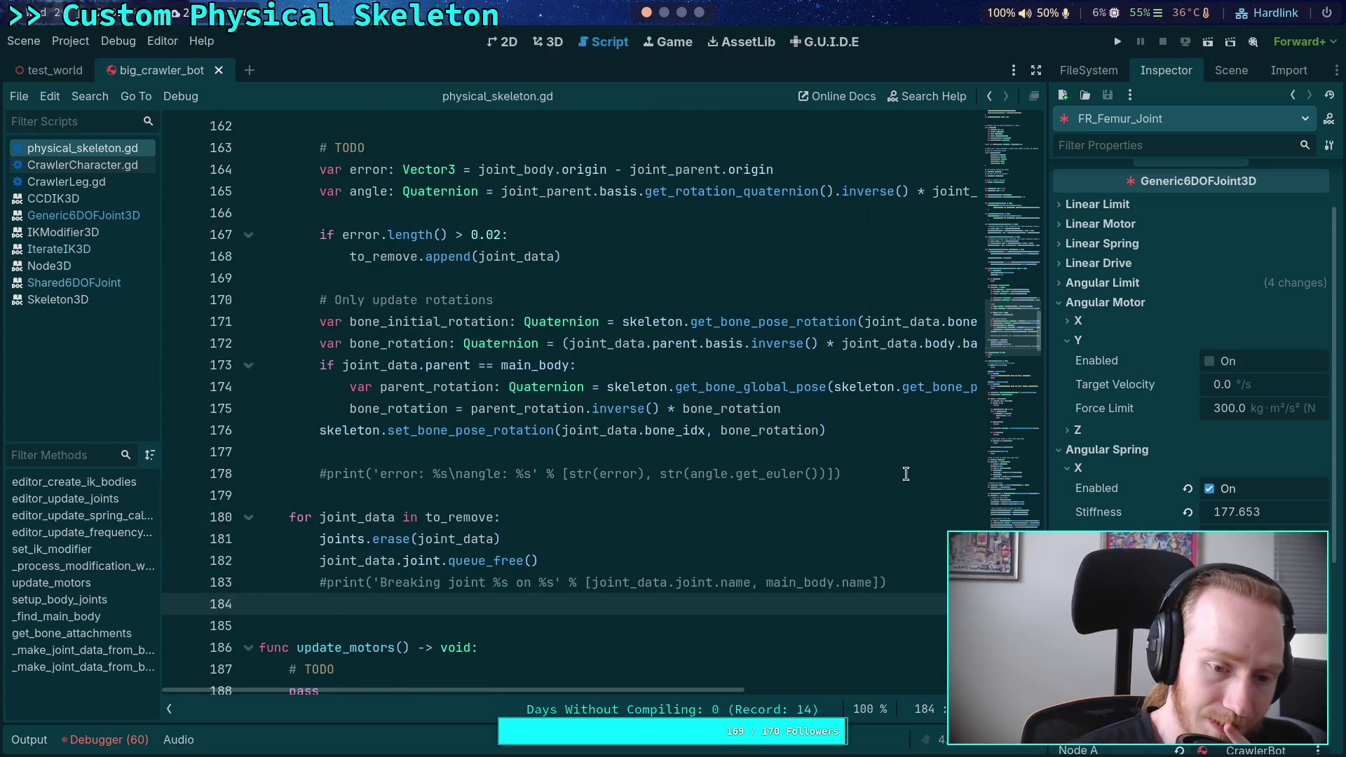
scroll(907, 476, down, 4)
drag(356, 429, 293, 409)
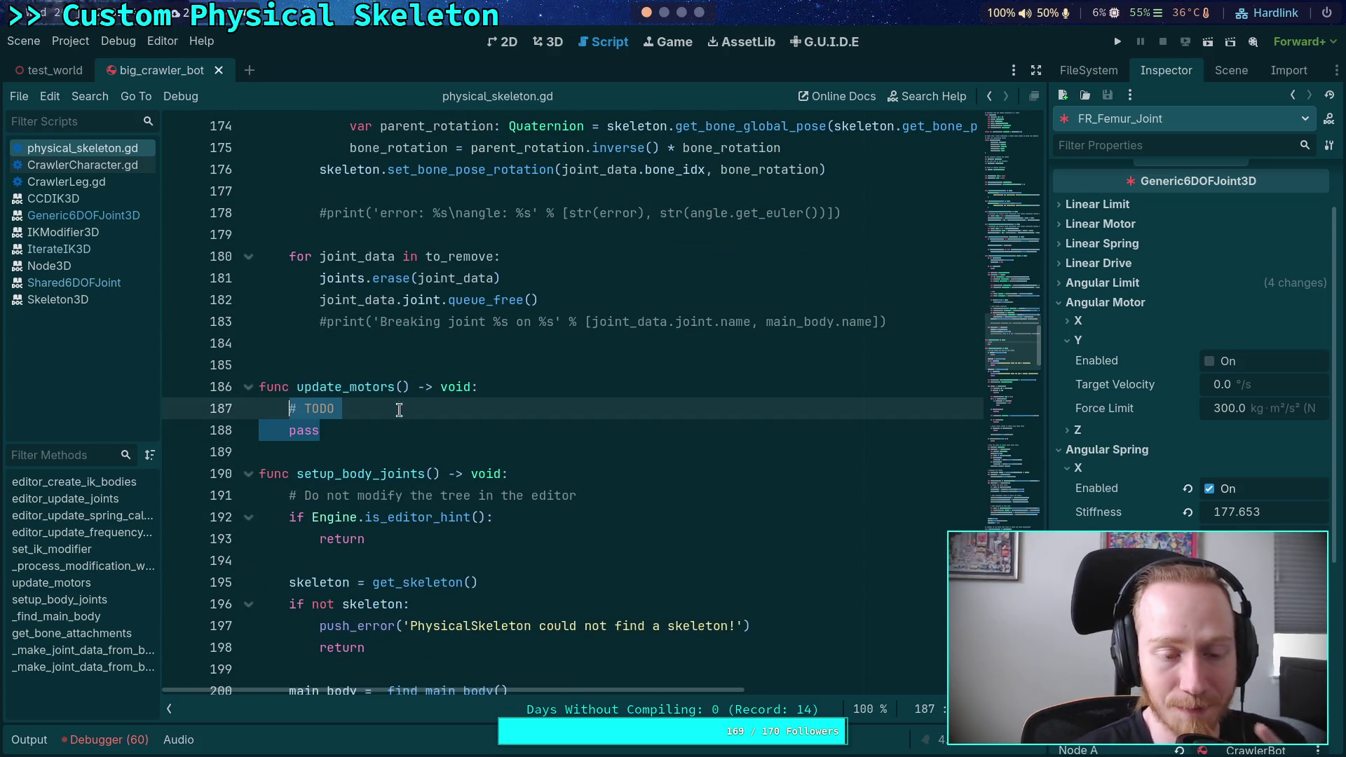
text(for joint_data in joints:)
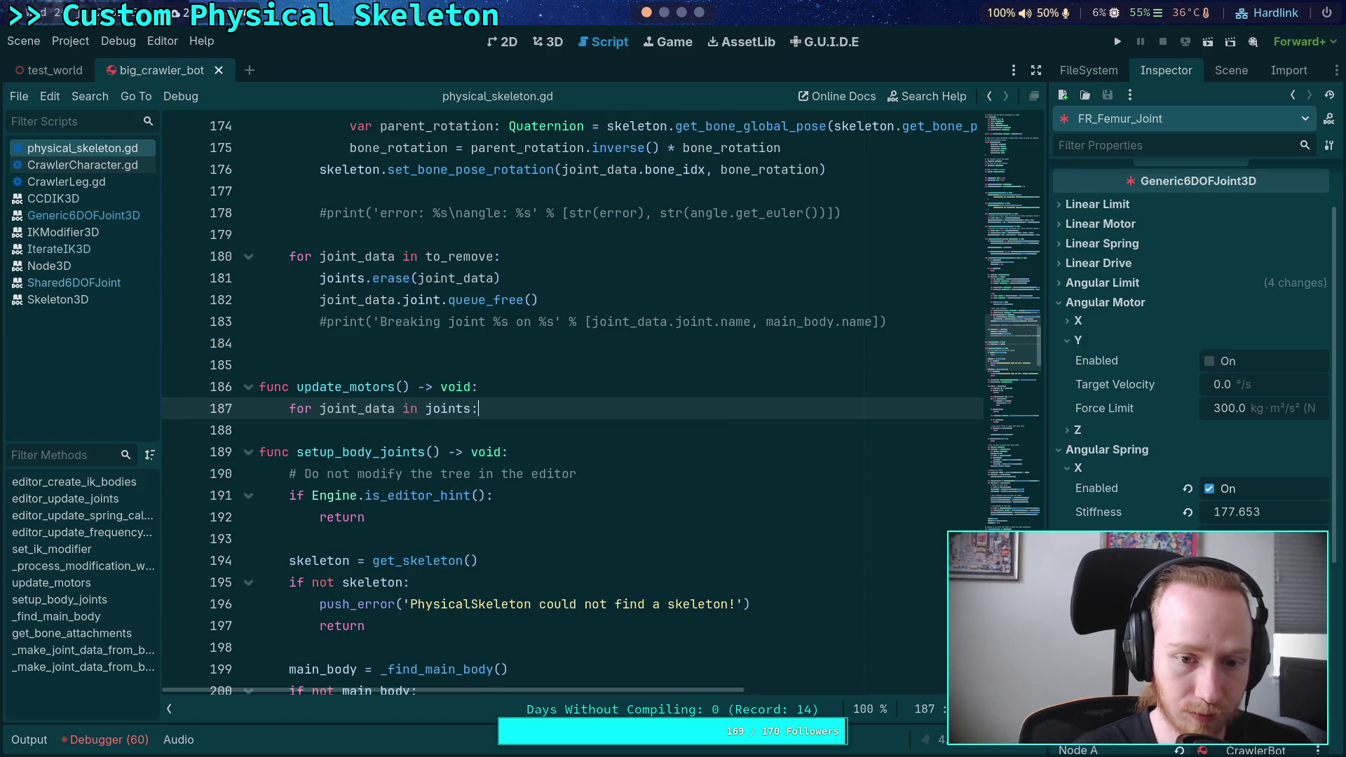
key(Return)
text(pass)
Review the new loop and collapse the script list to widen the code area
scroll(424, 375, up, 10)
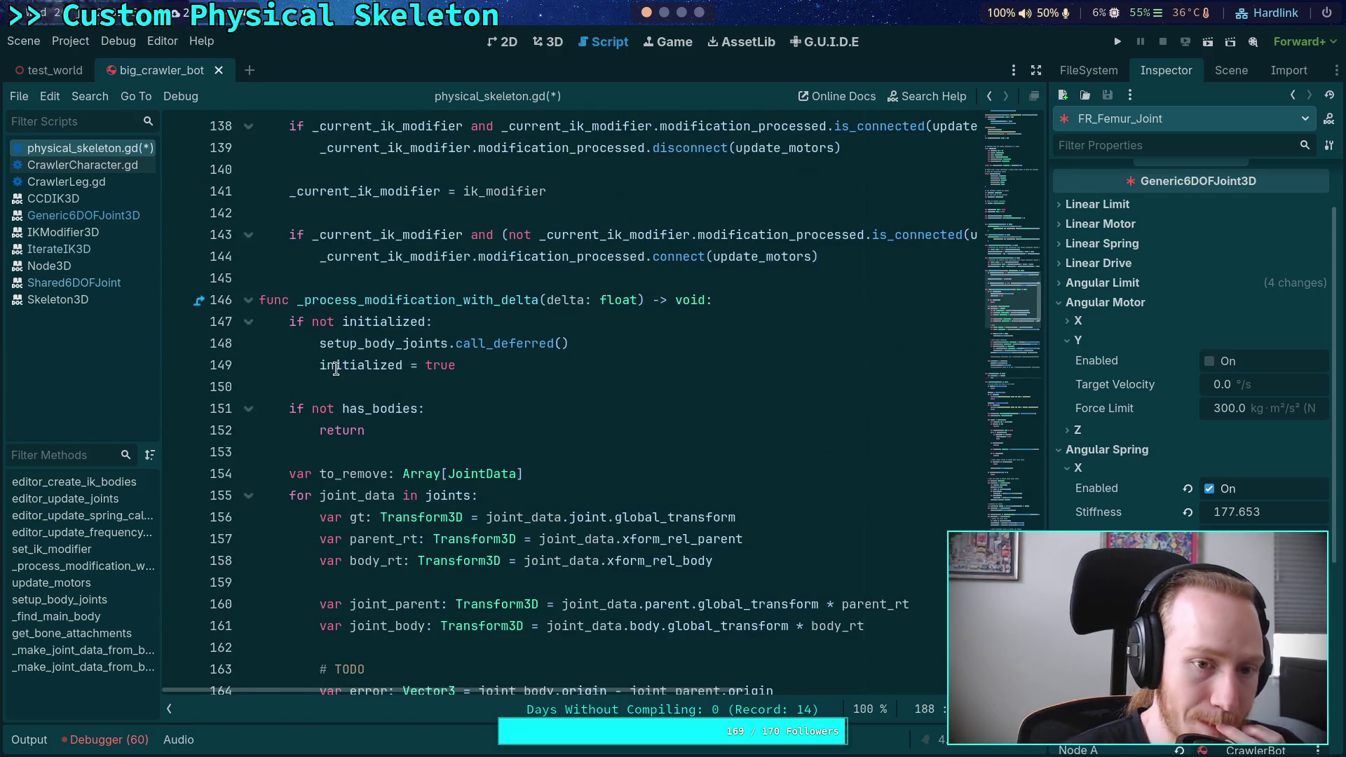
scroll(424, 375, down, 4)
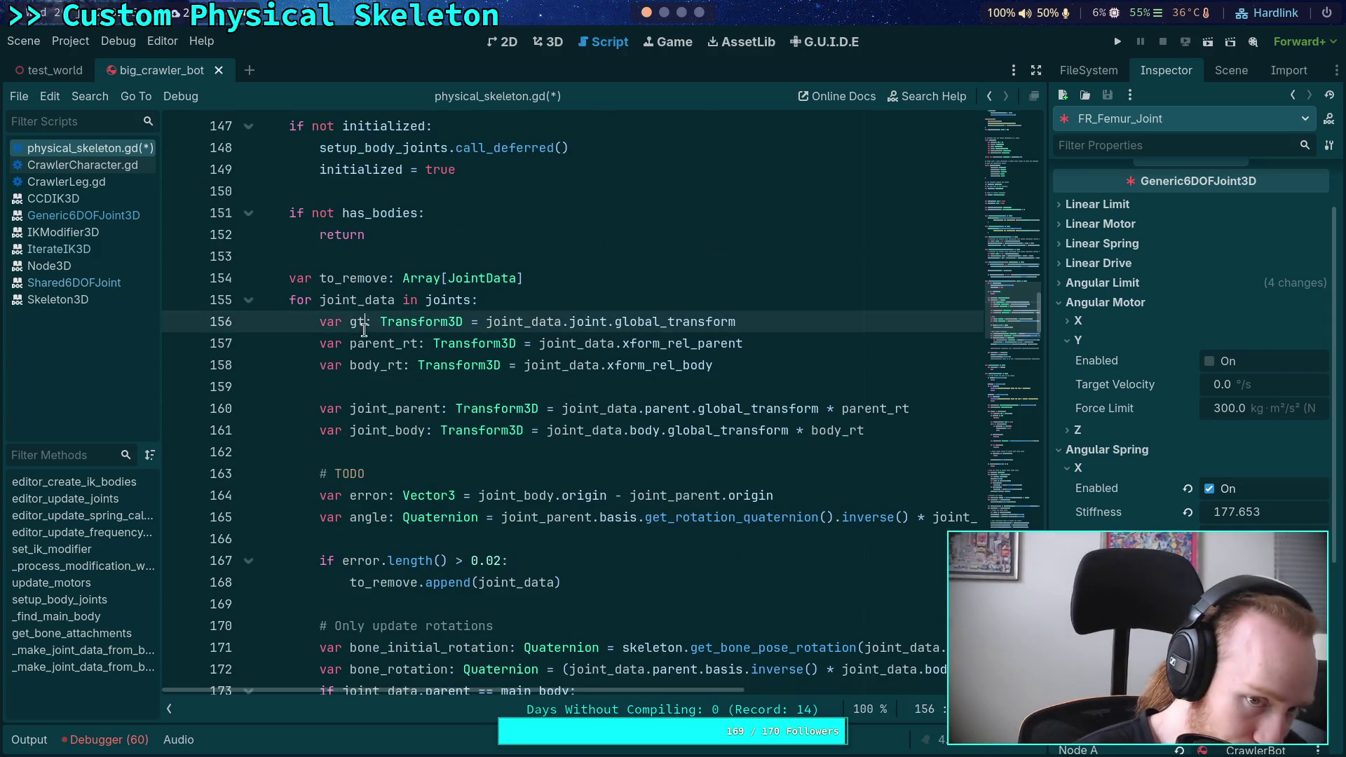
scroll(564, 366, down, 4)
scroll(565, 367, up, 3)
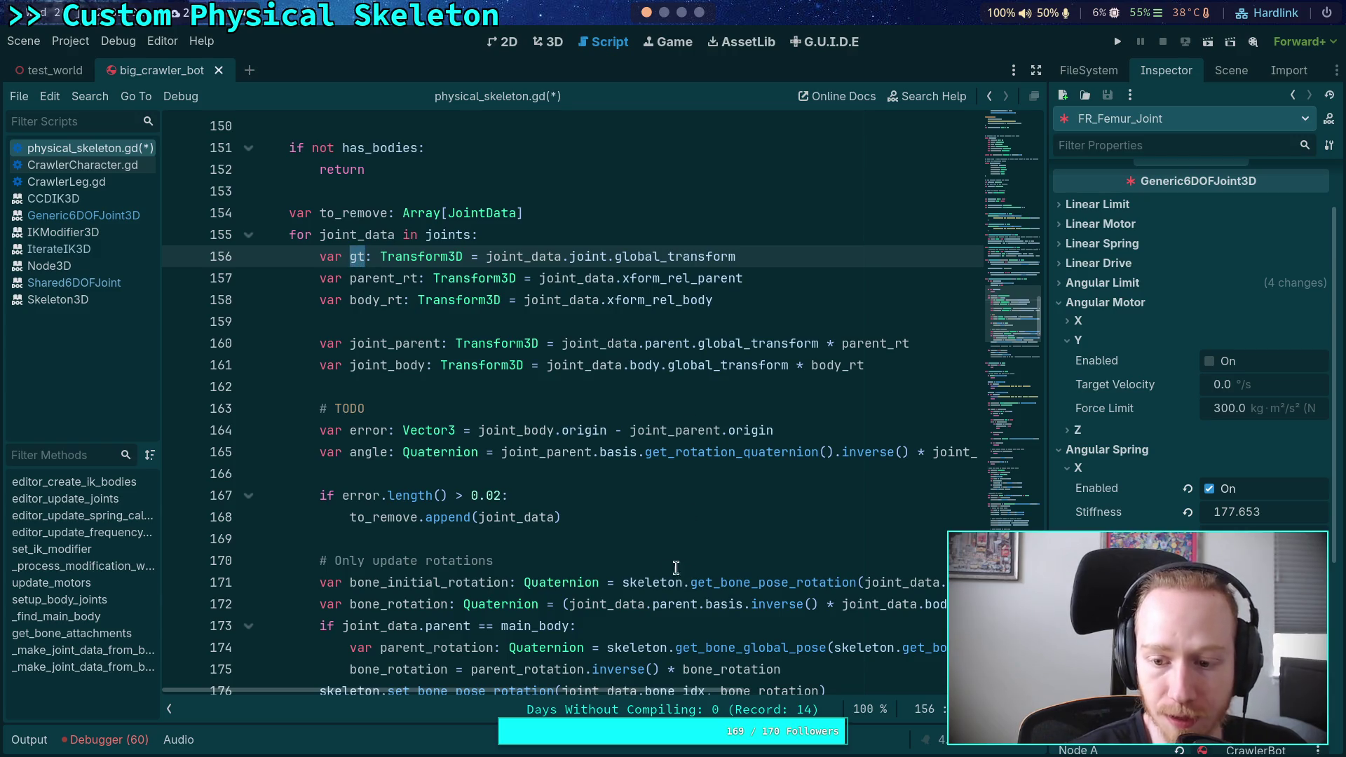
click(169, 709)
scroll(286, 609, down, 2)
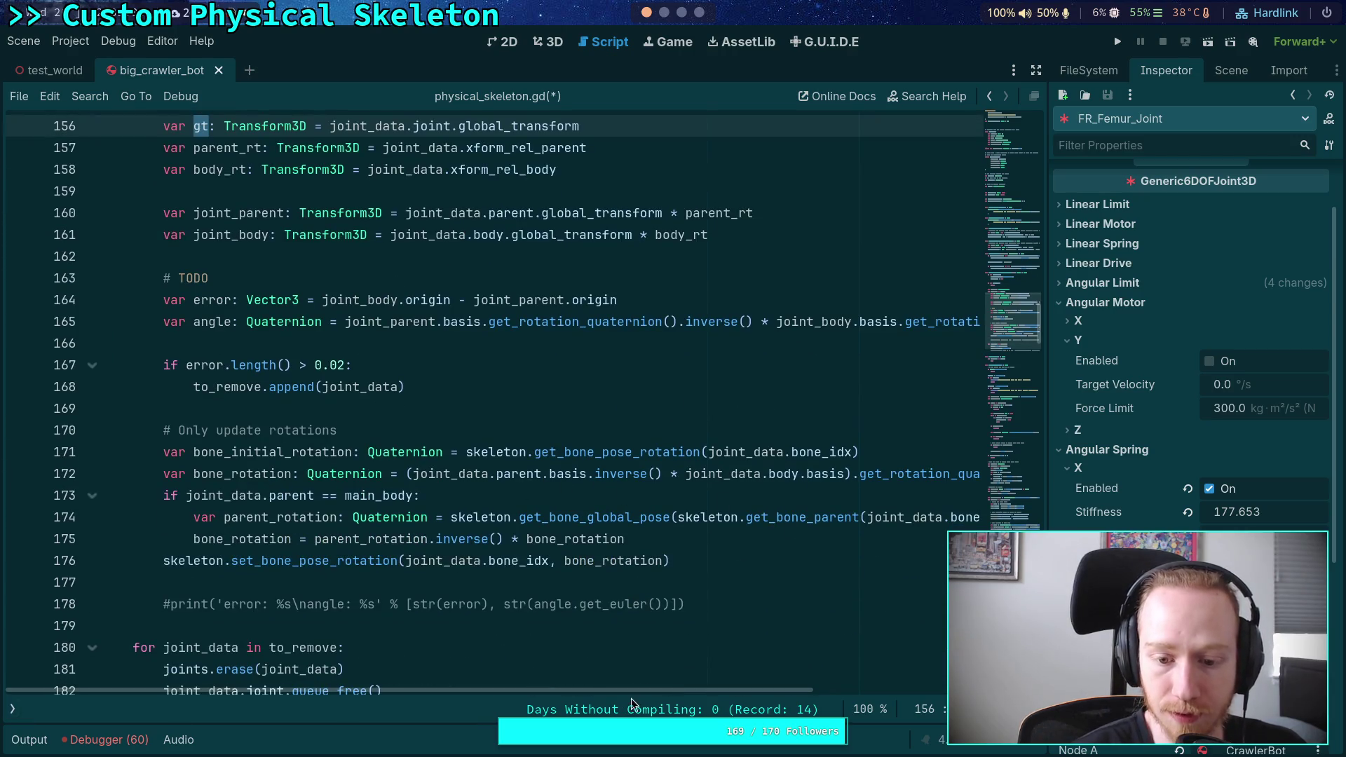
scroll(401, 386, right, 3)
scroll(400, 386, left, 3)
scroll(400, 386, up, 2)
scroll(401, 386, up, 1)
double_click(208, 344)
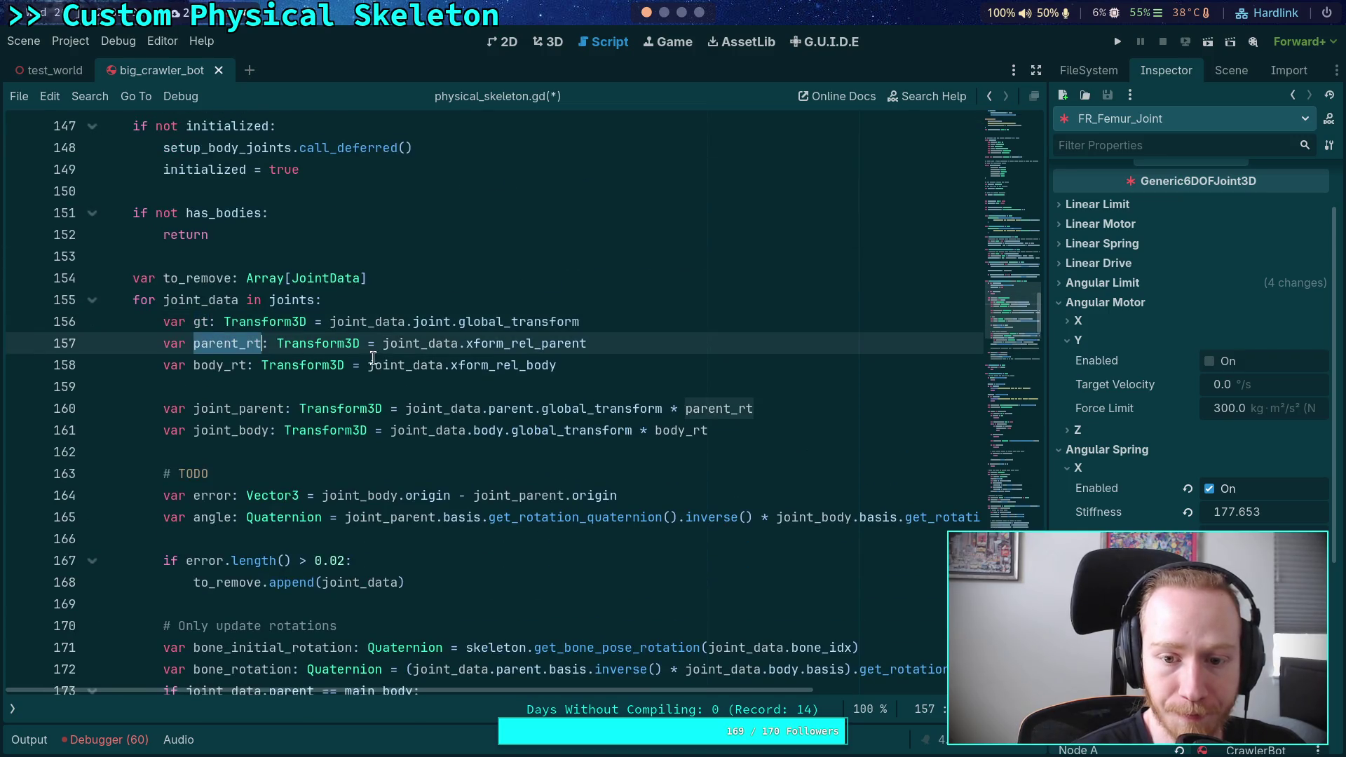
scroll(373, 358, down, 2)
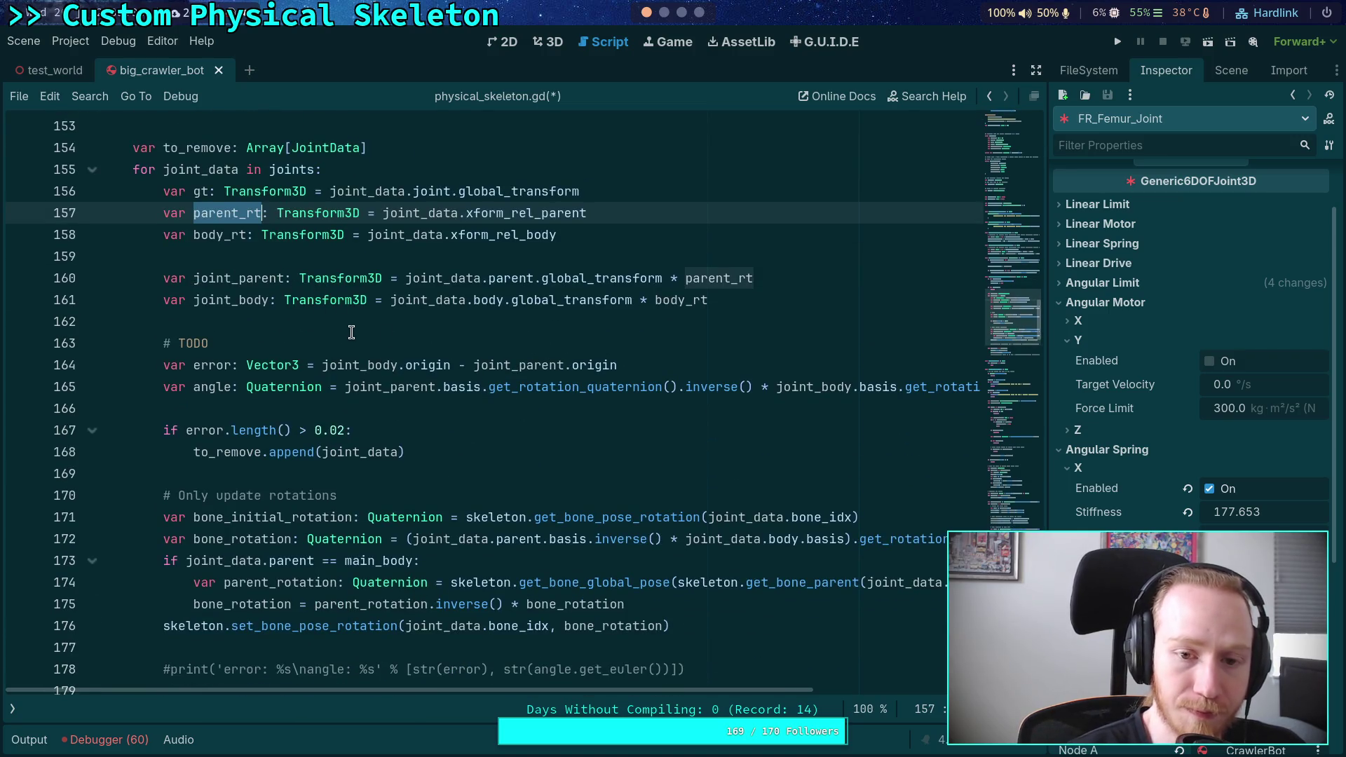
double_click(220, 234)
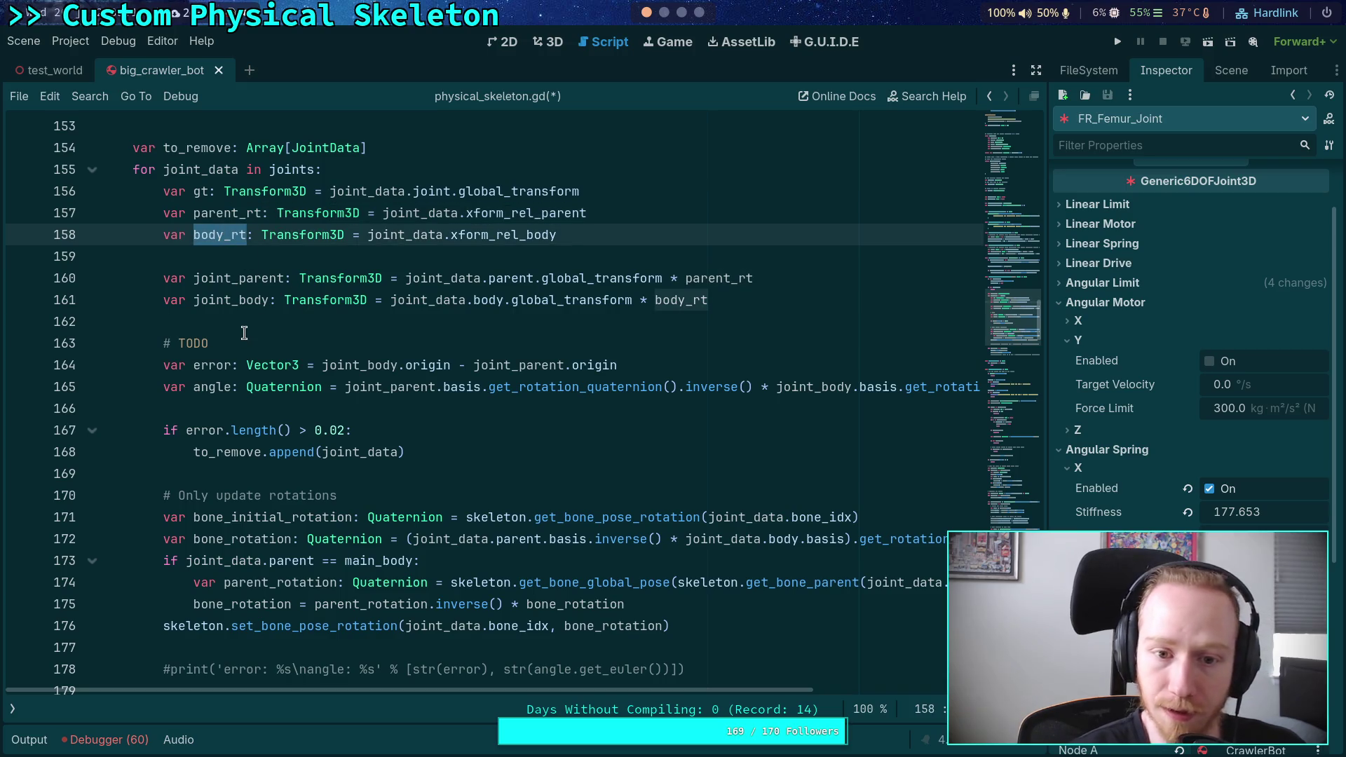
double_click(232, 285)
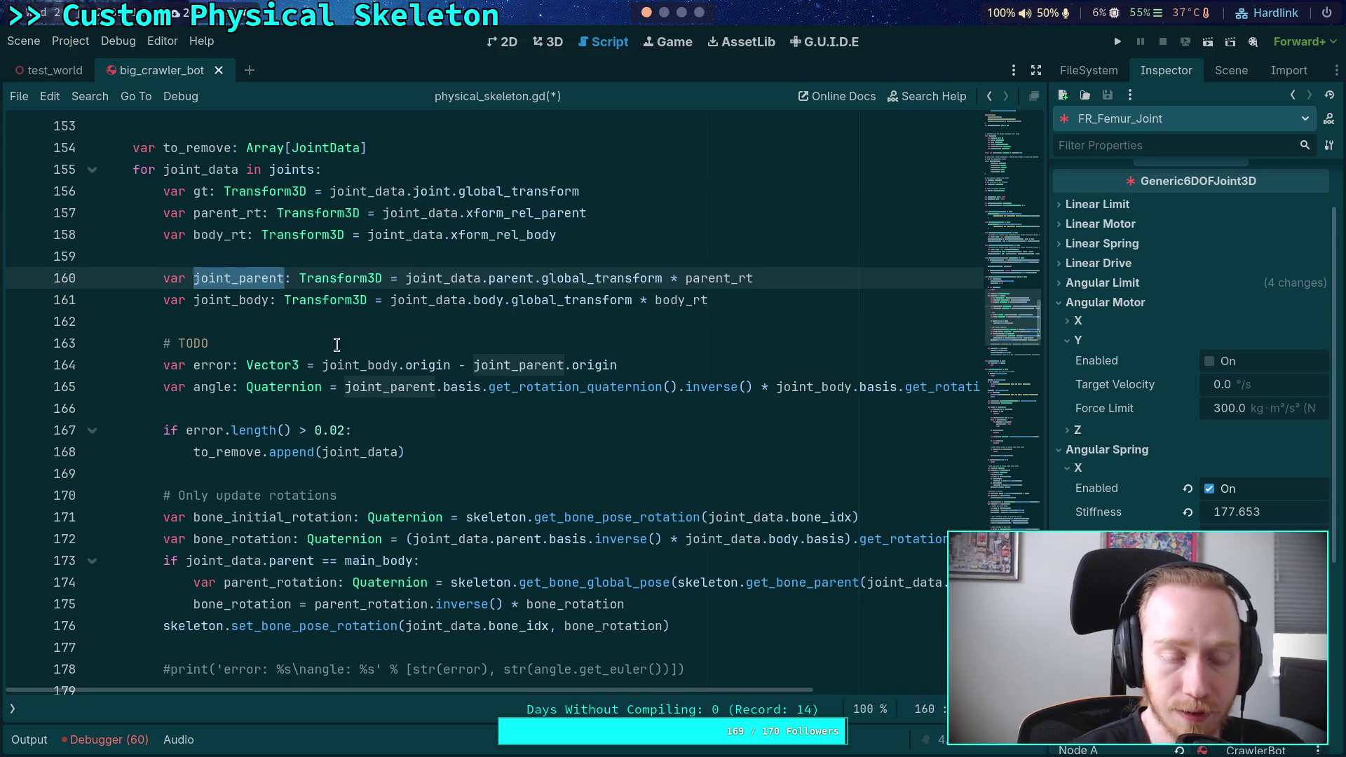
double_click(223, 299)
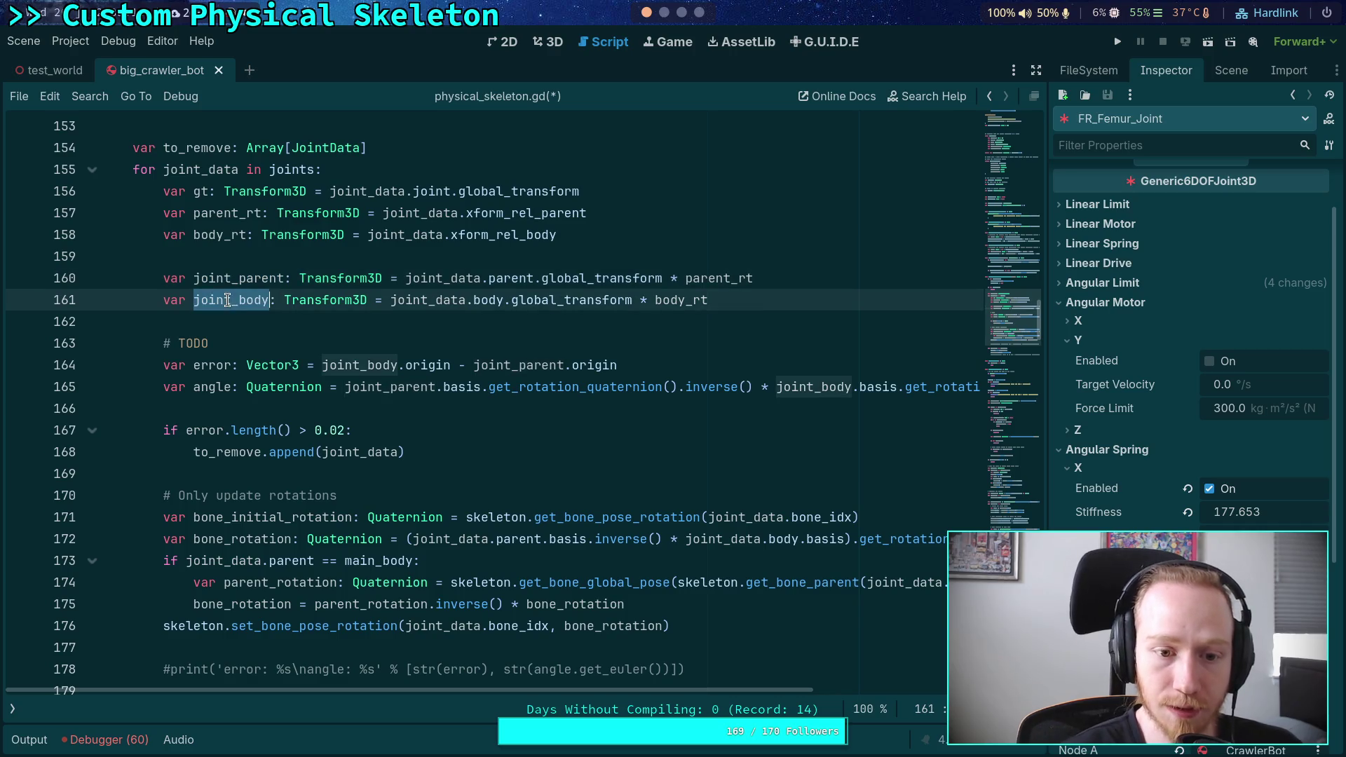
double_click(240, 279)
click(370, 408)
scroll(366, 419, down, 2)
scroll(366, 419, down, 4)
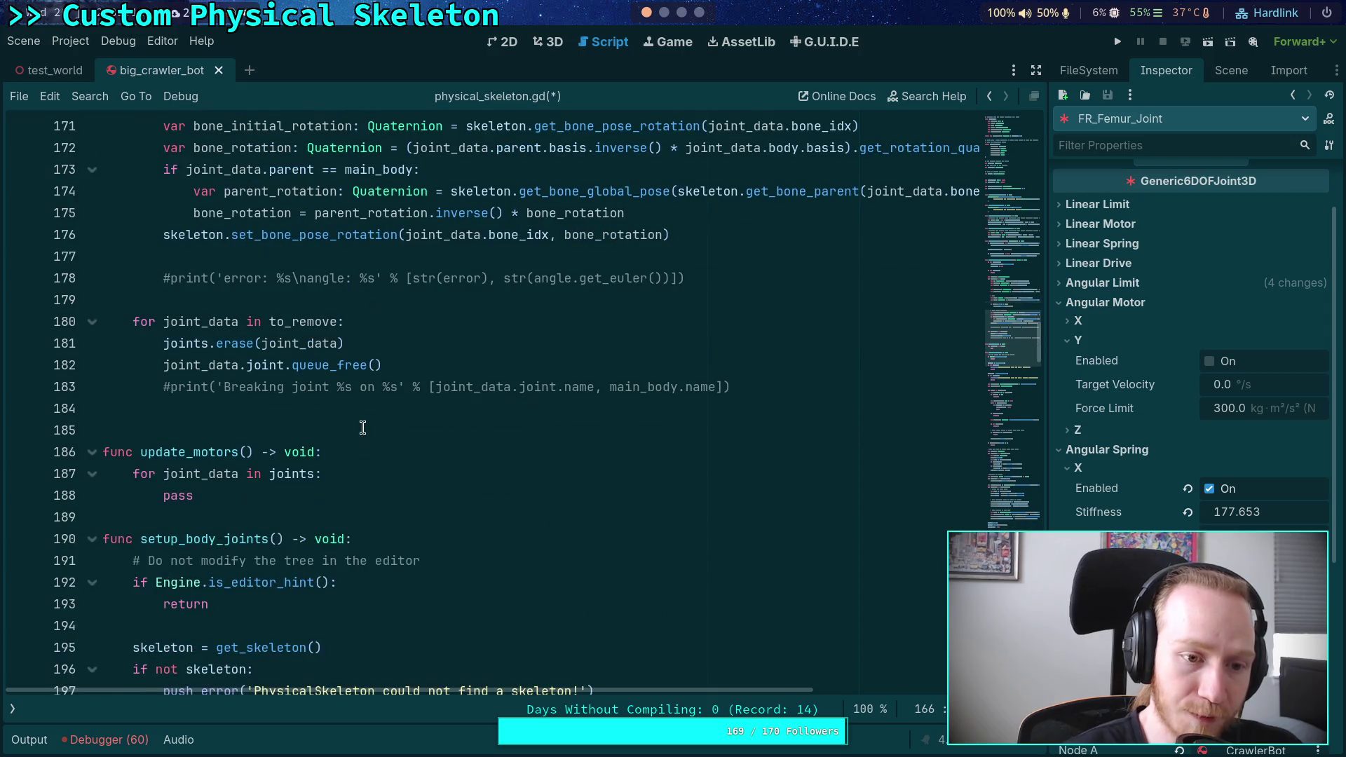
click(335, 498)
double_click(175, 496)
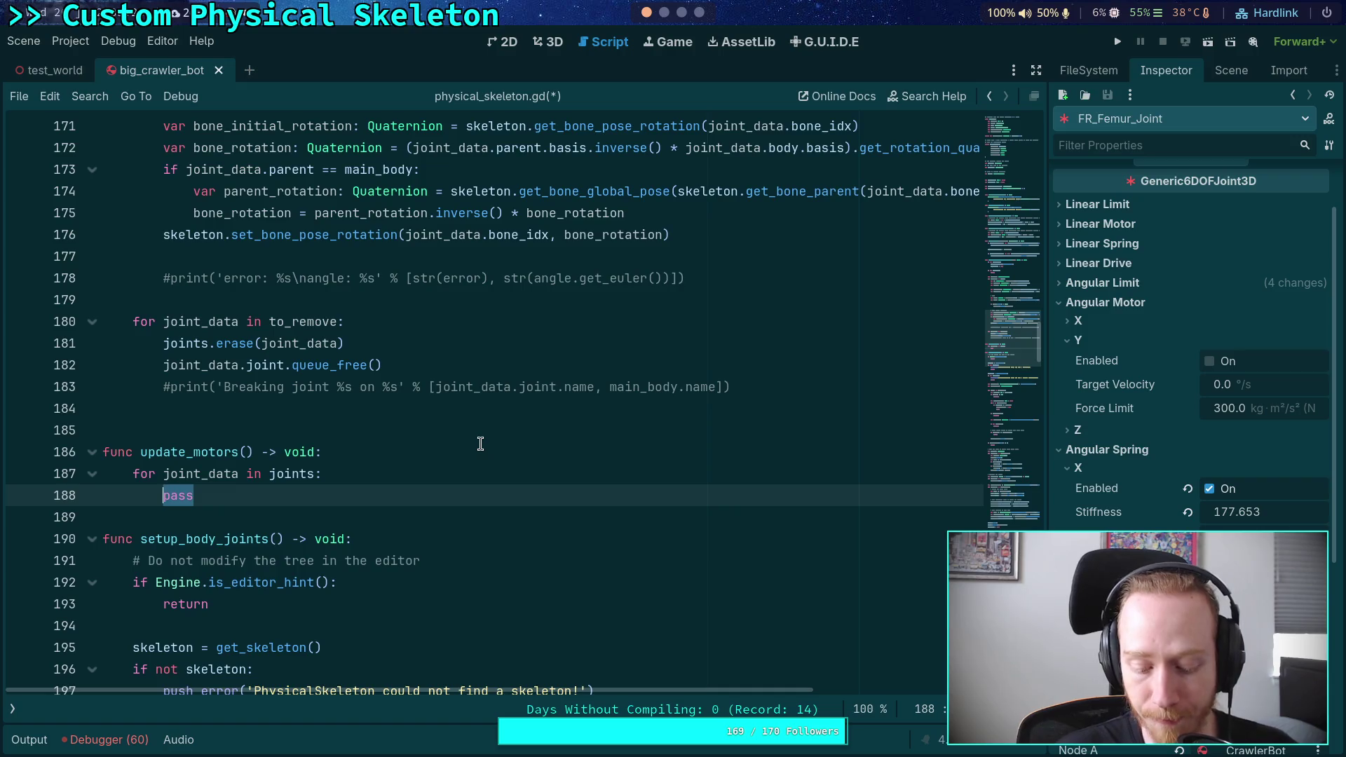
scroll(498, 389, up, 20)
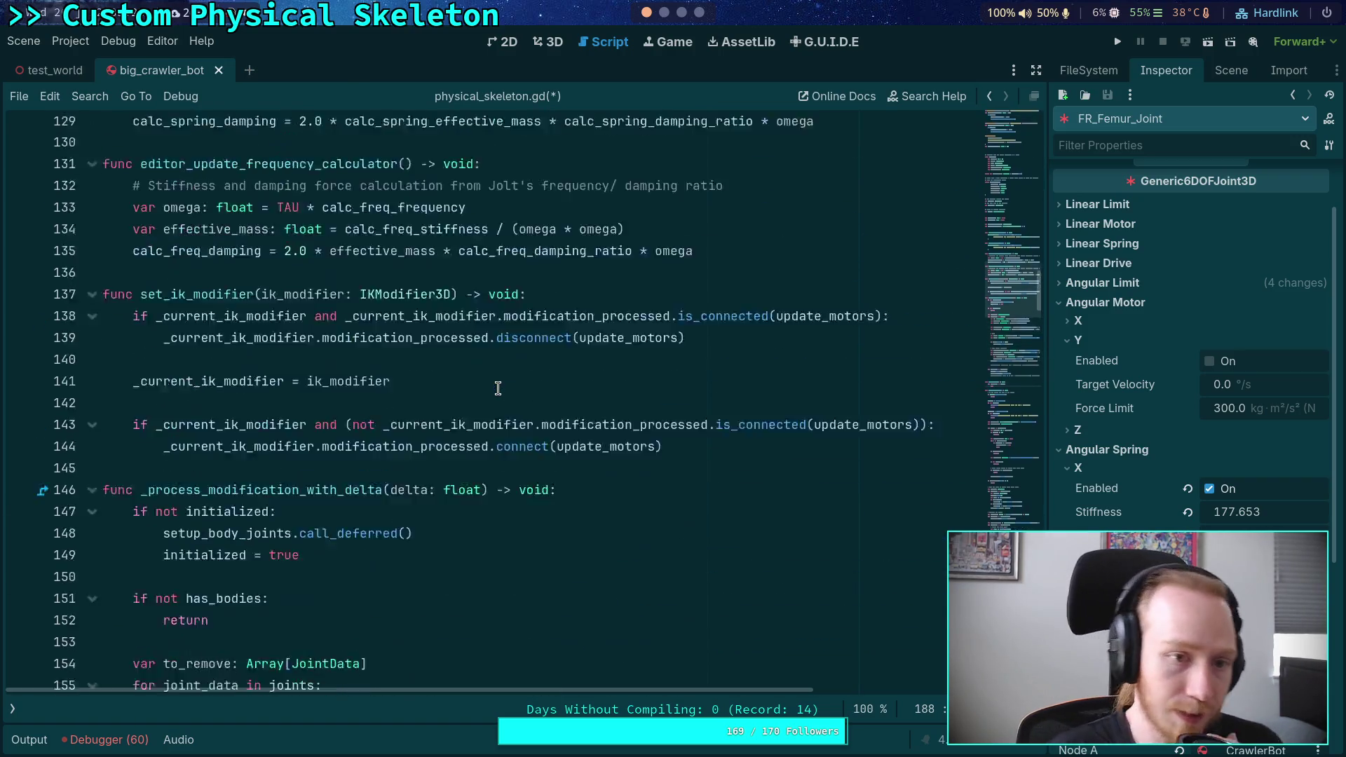
scroll(498, 389, up, 7)
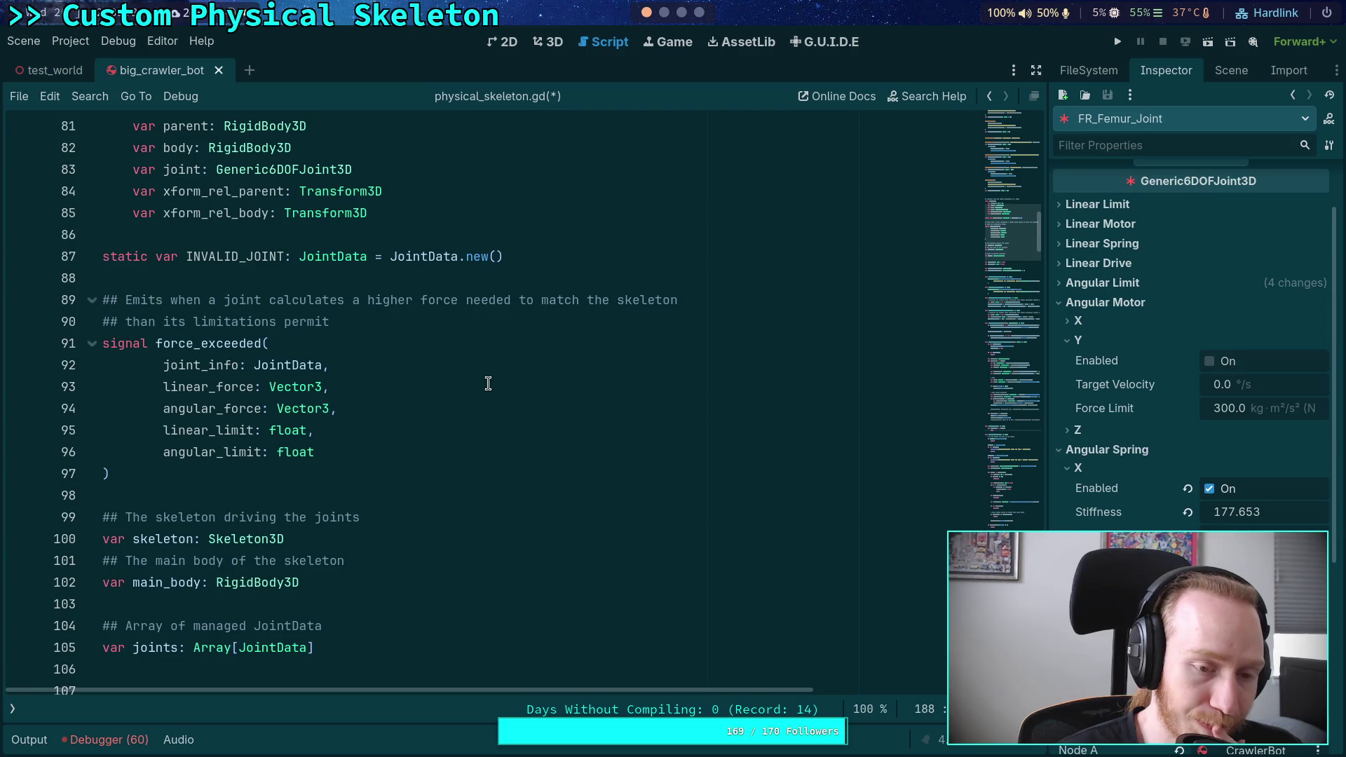
scroll(489, 382, up, 3)
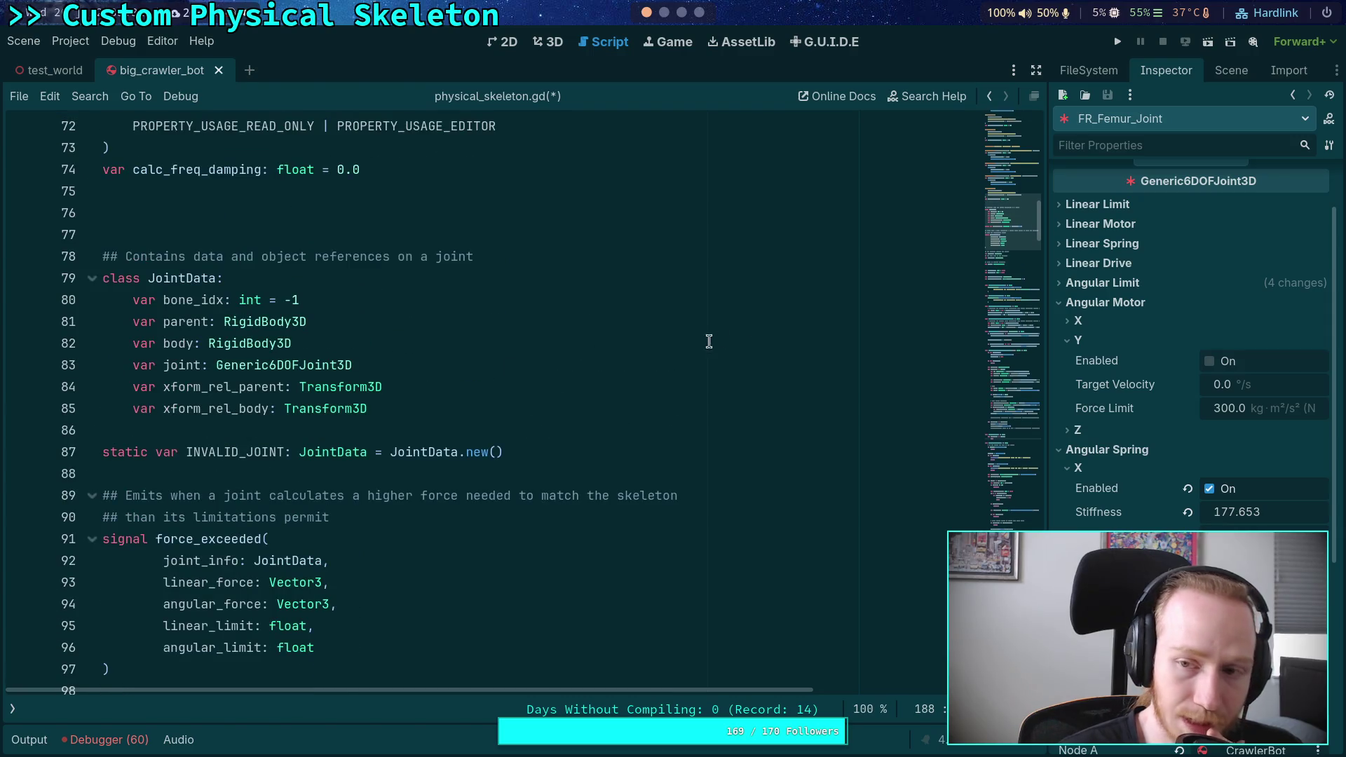
scroll(1116, 386, up, 2)
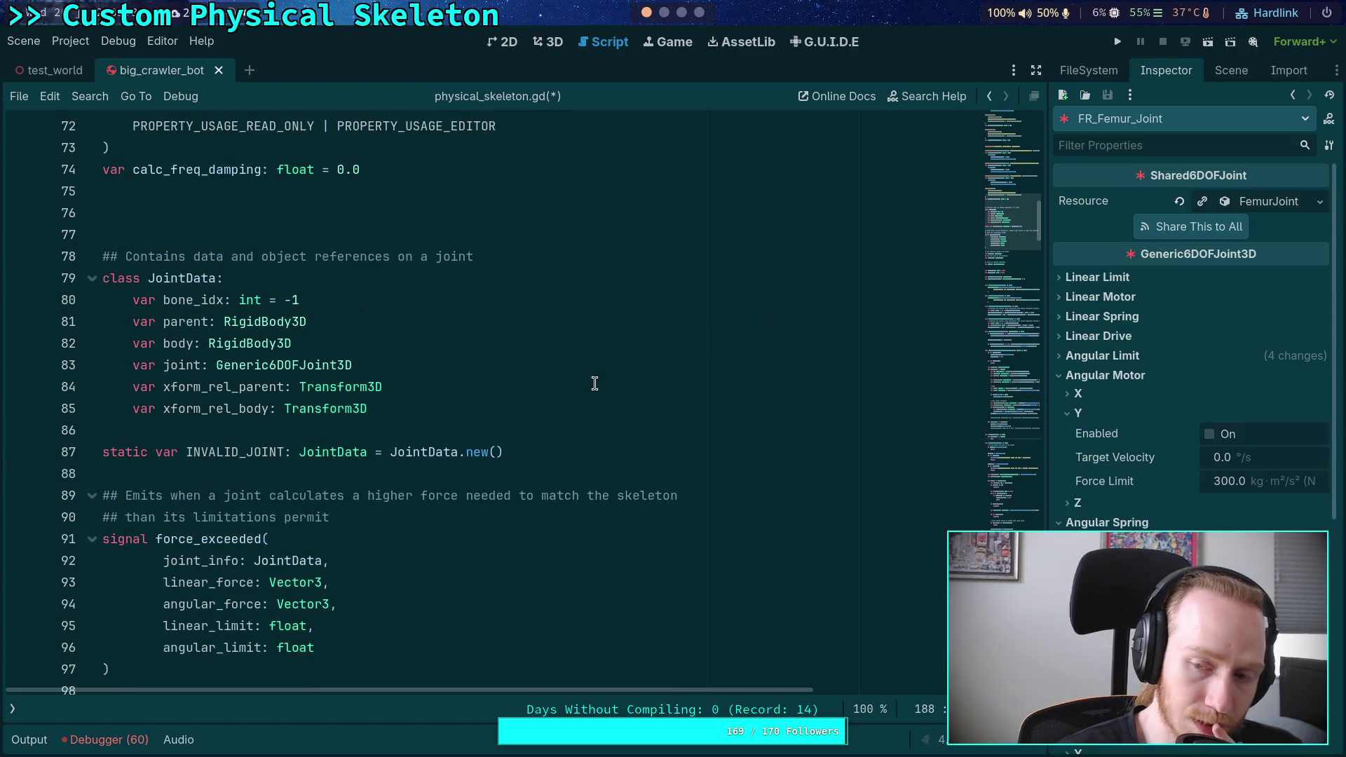
scroll(594, 383, down, 7)
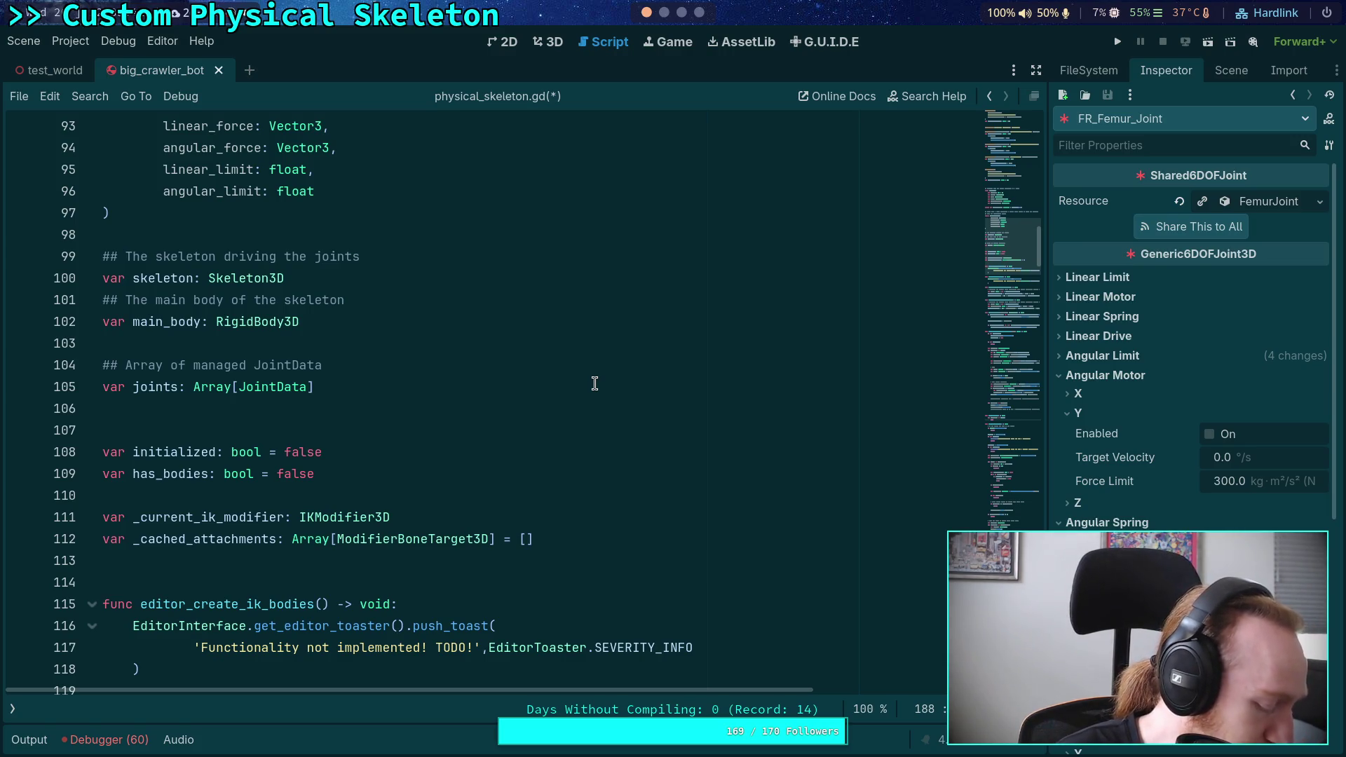
scroll(595, 383, down, 8)
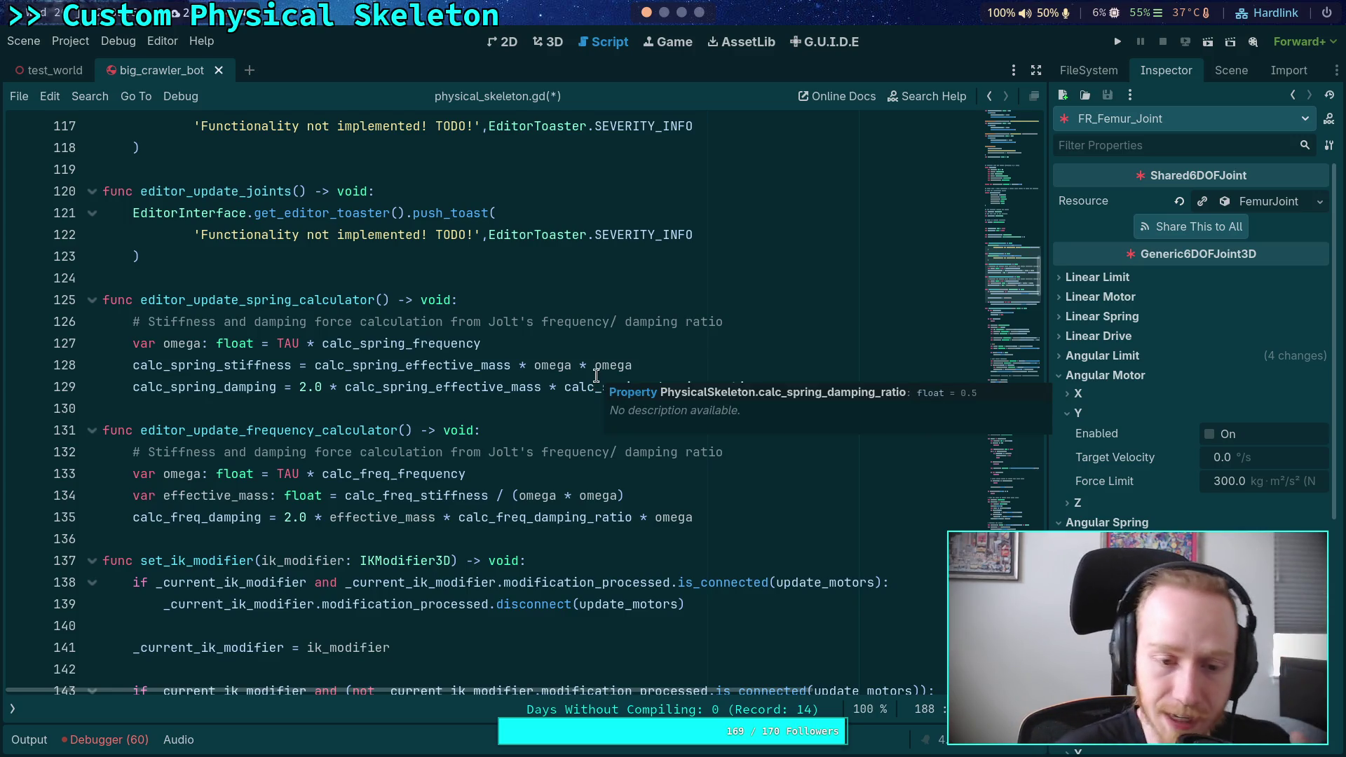
click(499, 411)
scroll(525, 415, down, 4)
scroll(525, 414, down, 5)
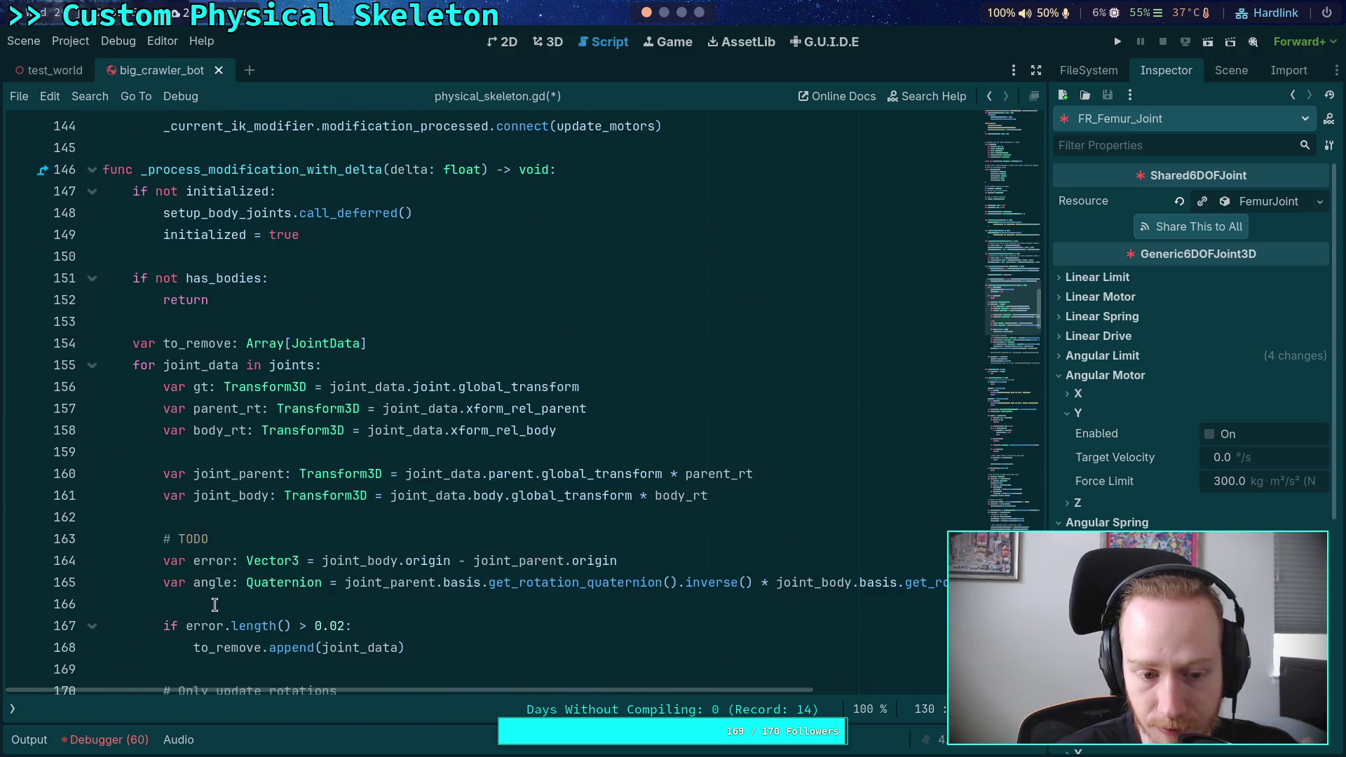
scroll(214, 605, down, 4)
Show the scripts and methods list beside the code and scroll through physical_skeleton.gd
click(12, 709)
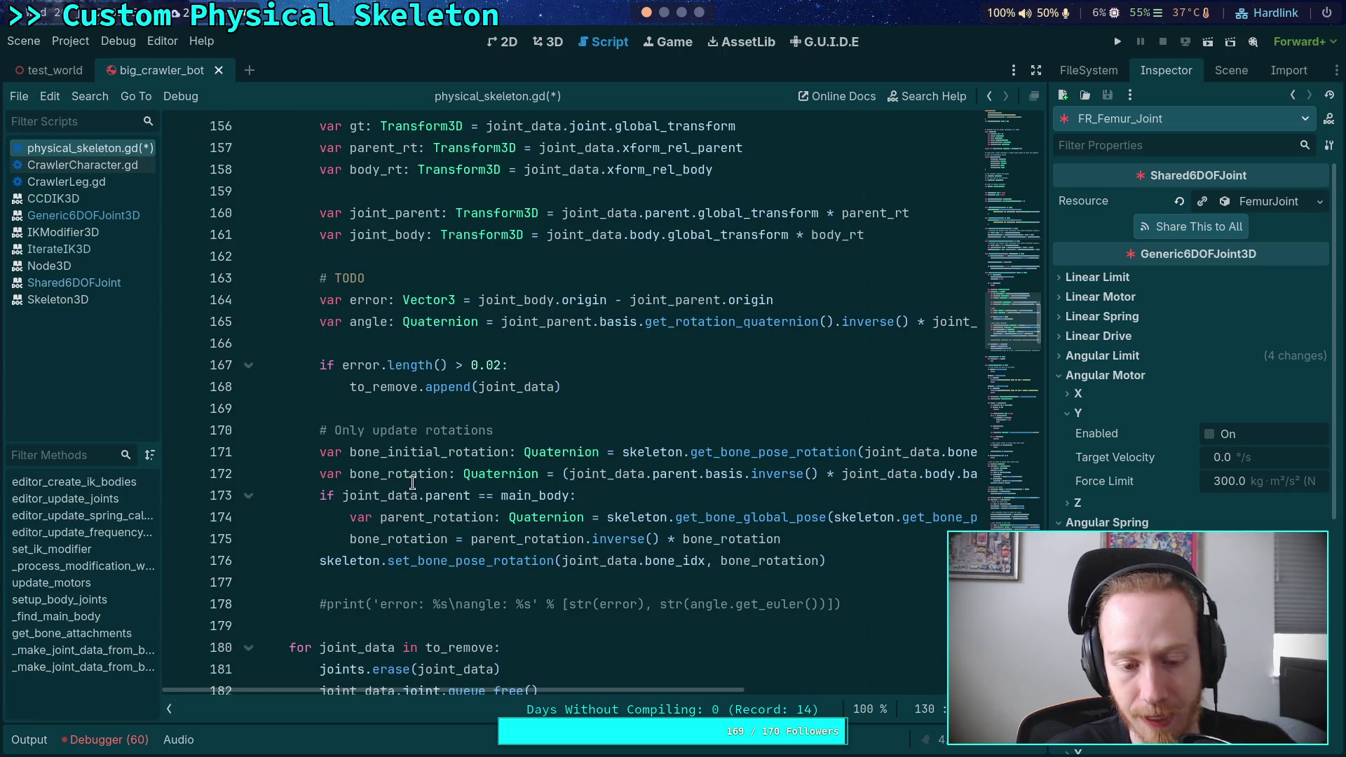
scroll(412, 482, down, 3)
scroll(459, 435, up, 9)
scroll(459, 435, up, 15)
scroll(459, 435, up, 1)
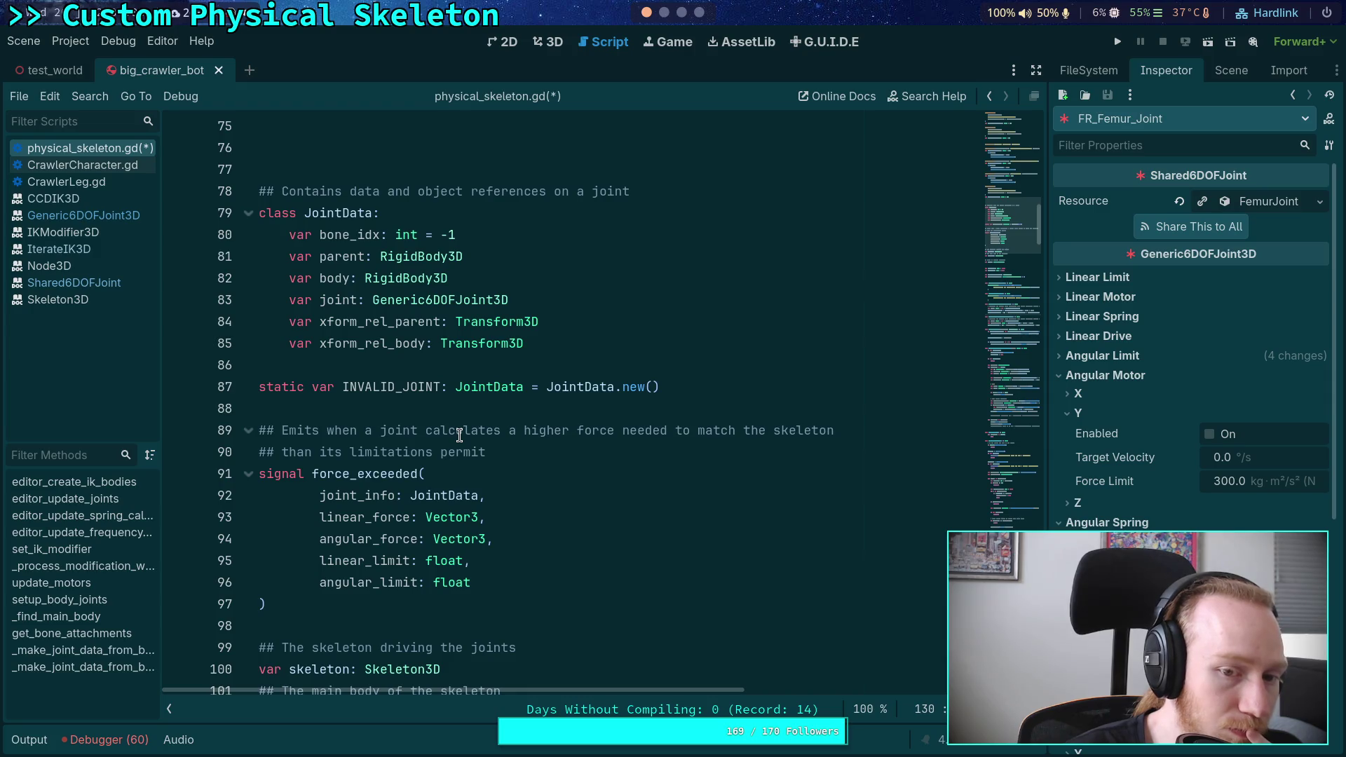
scroll(459, 435, down, 19)
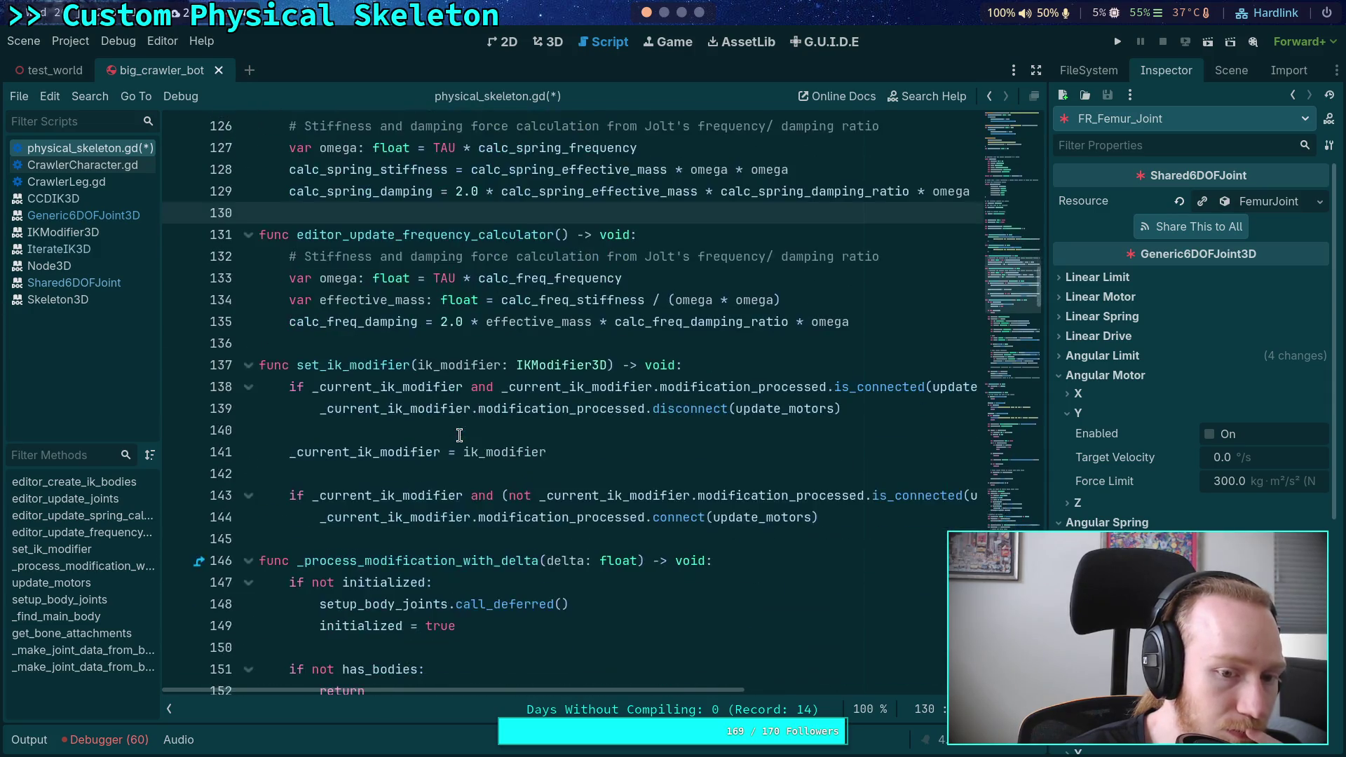
scroll(459, 435, down, 6)
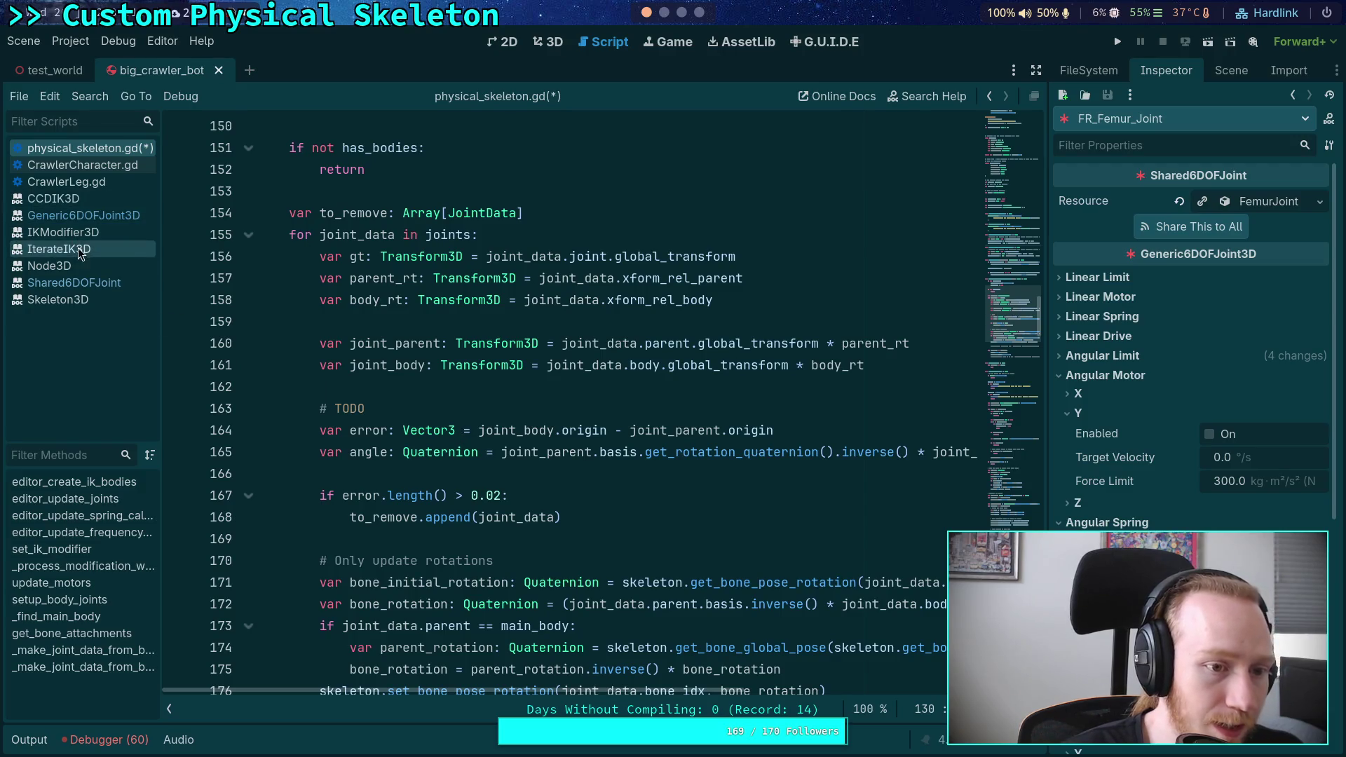
Read through CrawlerLeg.gd's setup code, then return to physical_skeleton.gd
click(94, 182)
scroll(529, 399, up, 9)
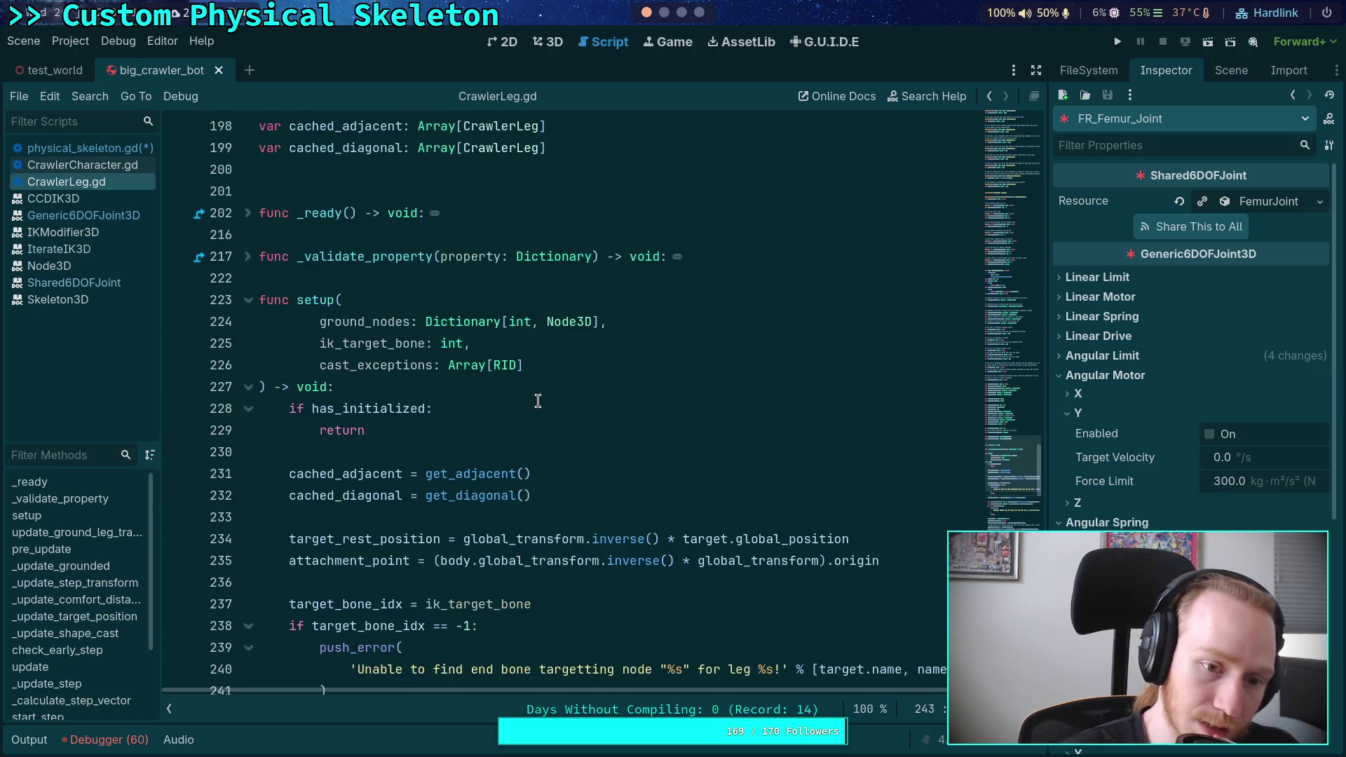
scroll(274, 515, down, 15)
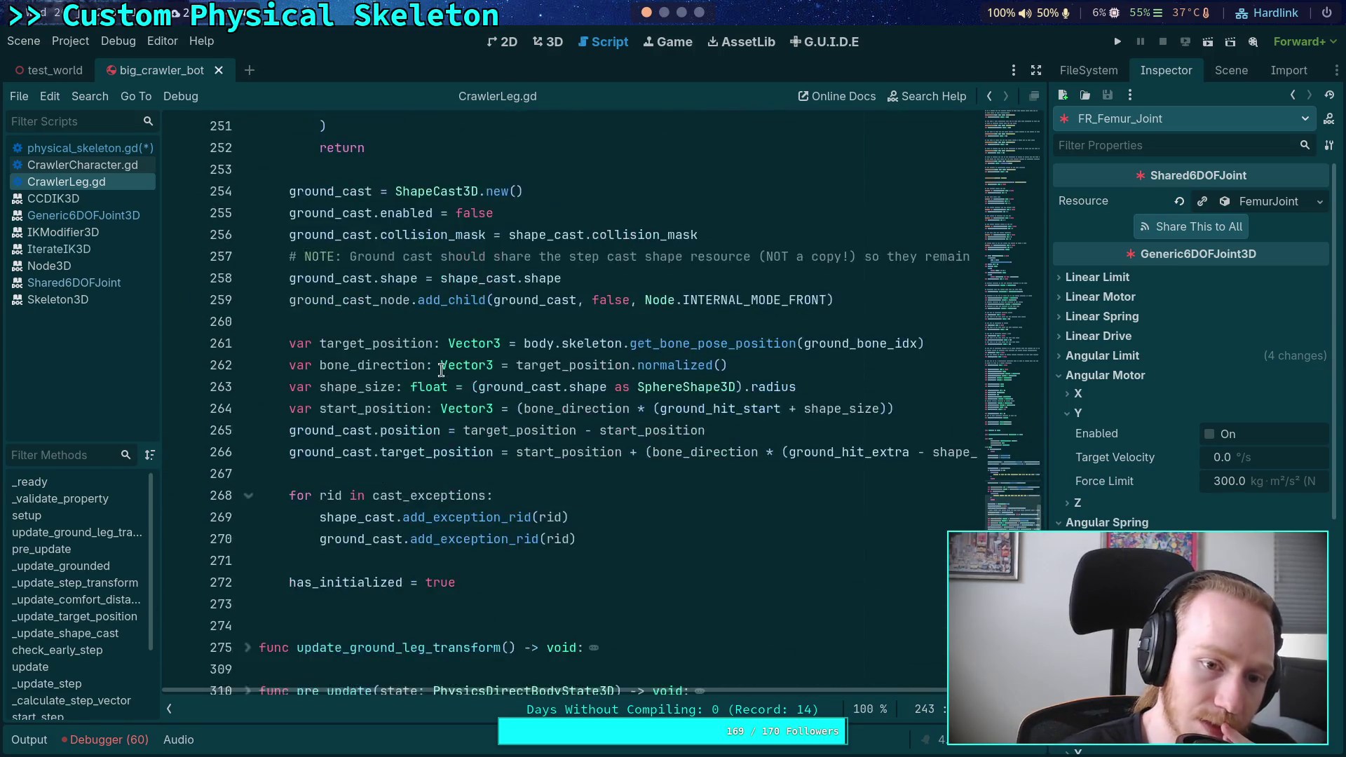
scroll(438, 363, down, 3)
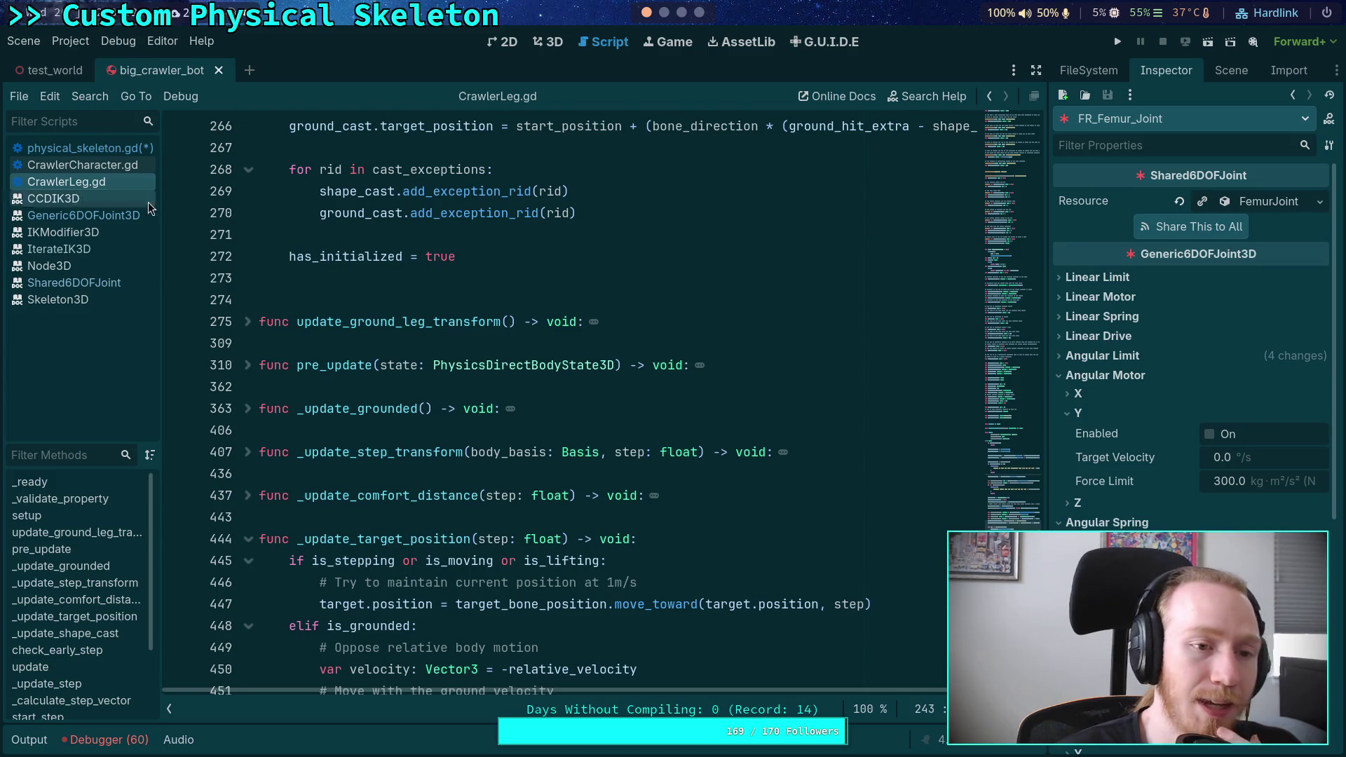
click(90, 148)
click(493, 389)
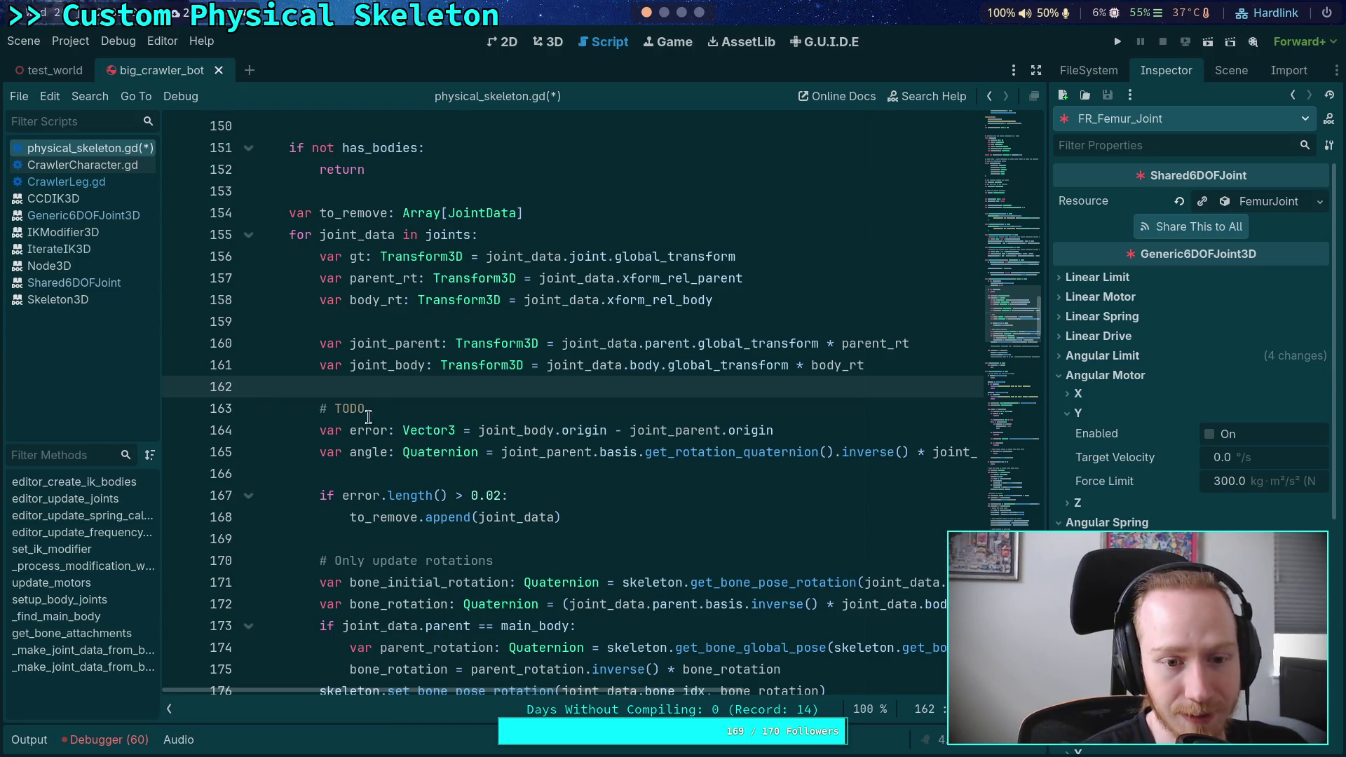
Select the placeholder pass in update_motors and the angle variable on line 165
scroll(398, 386, up, 3)
click(406, 393)
scroll(406, 393, down, 8)
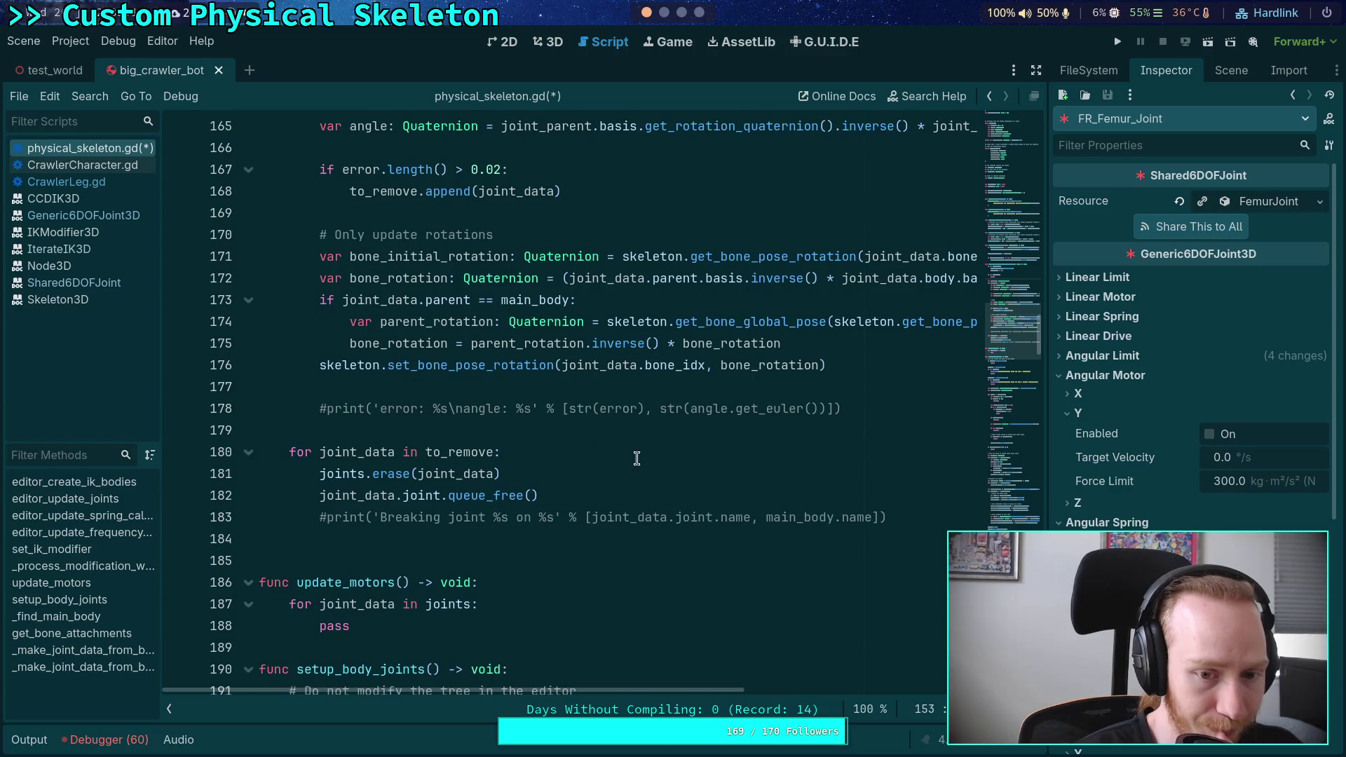
scroll(612, 469, down, 3)
double_click(335, 430)
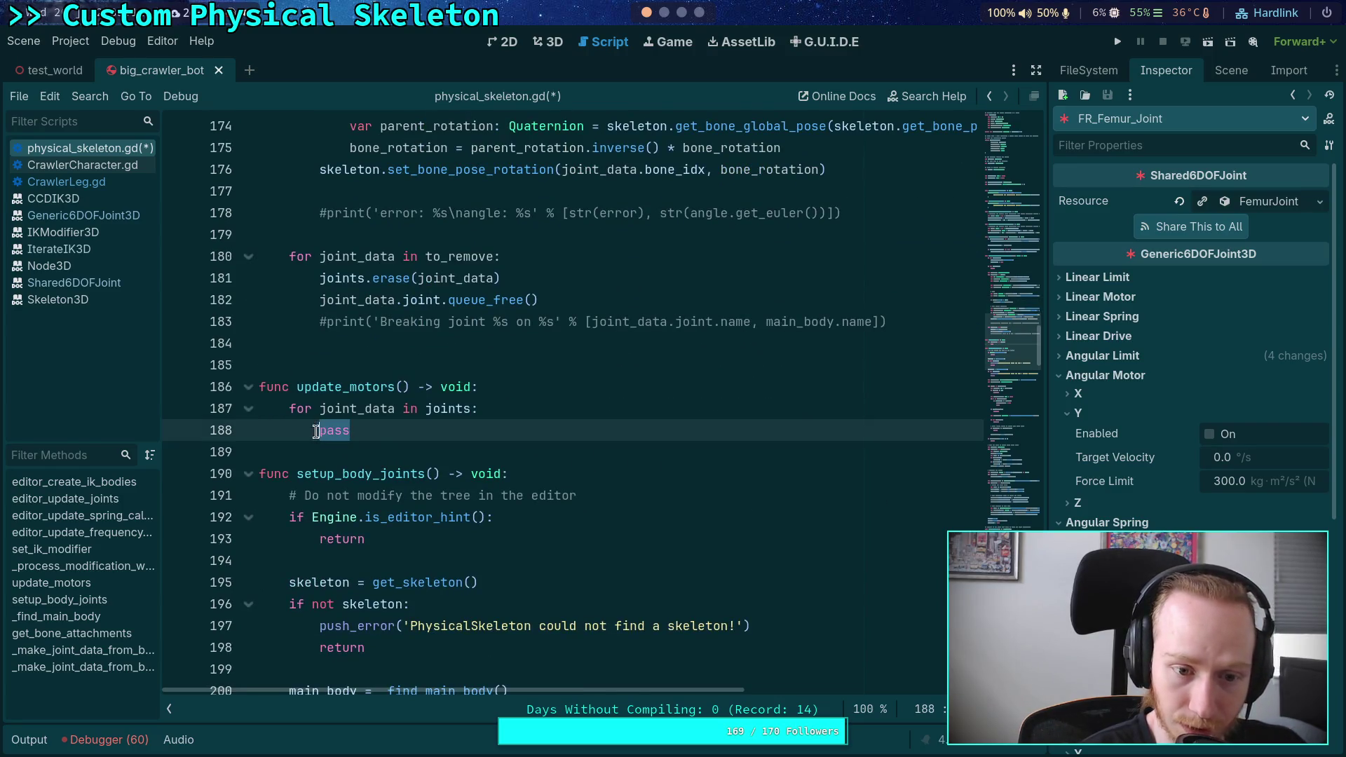
scroll(1156, 420, down, 4)
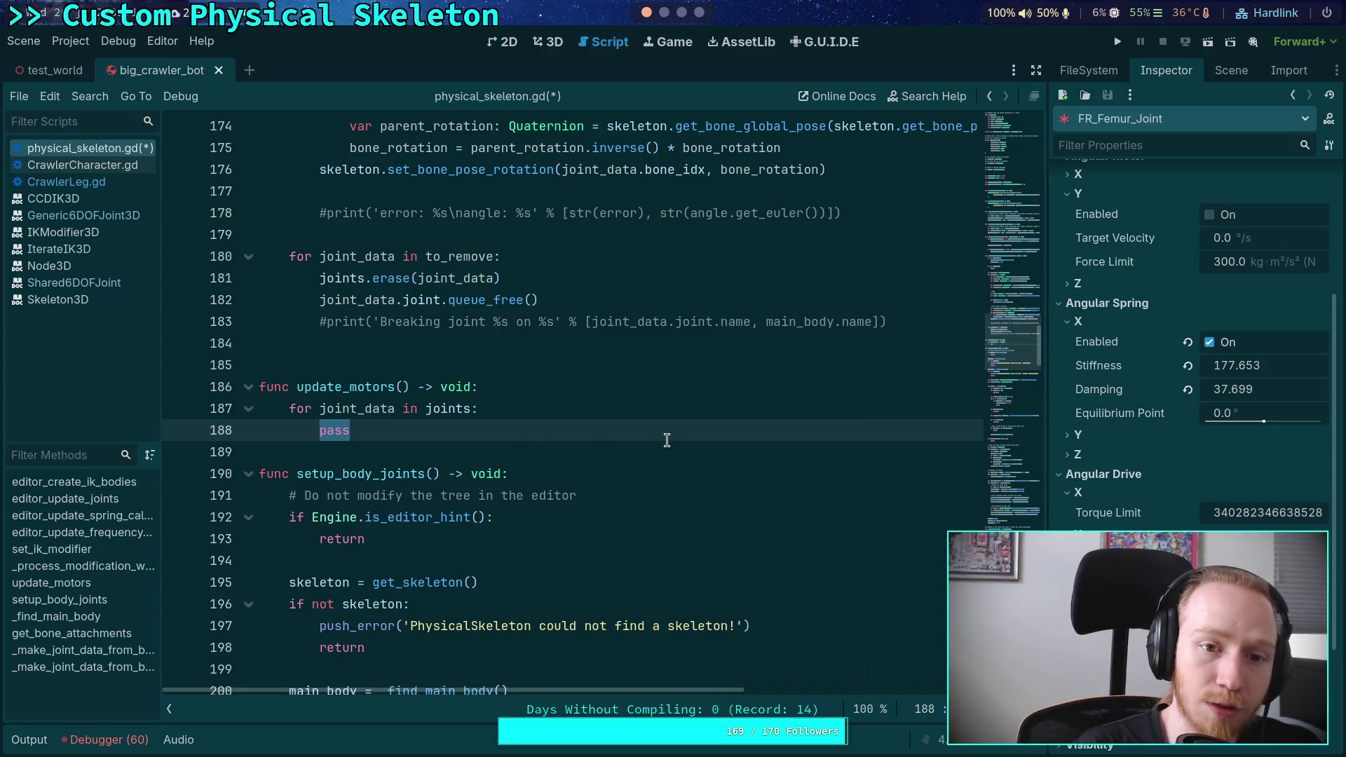
scroll(631, 438, up, 8)
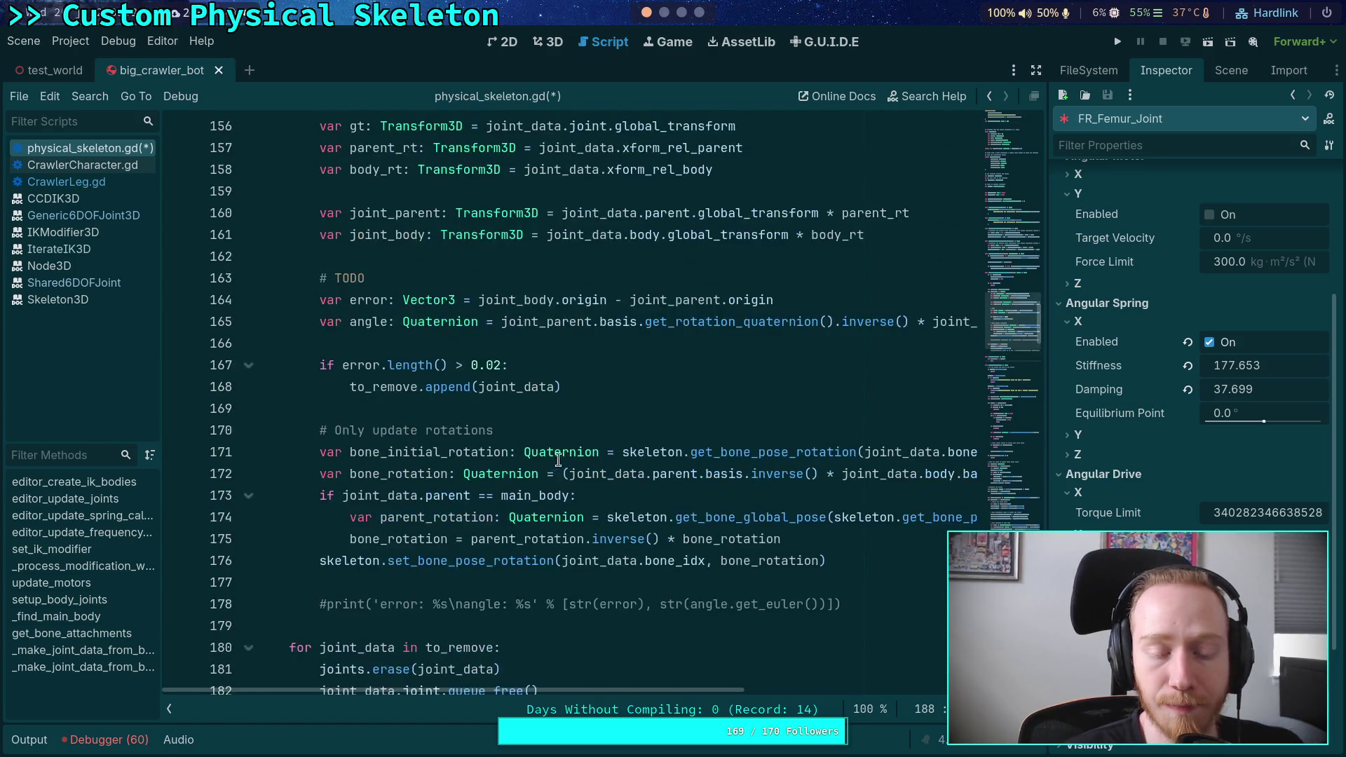
double_click(367, 461)
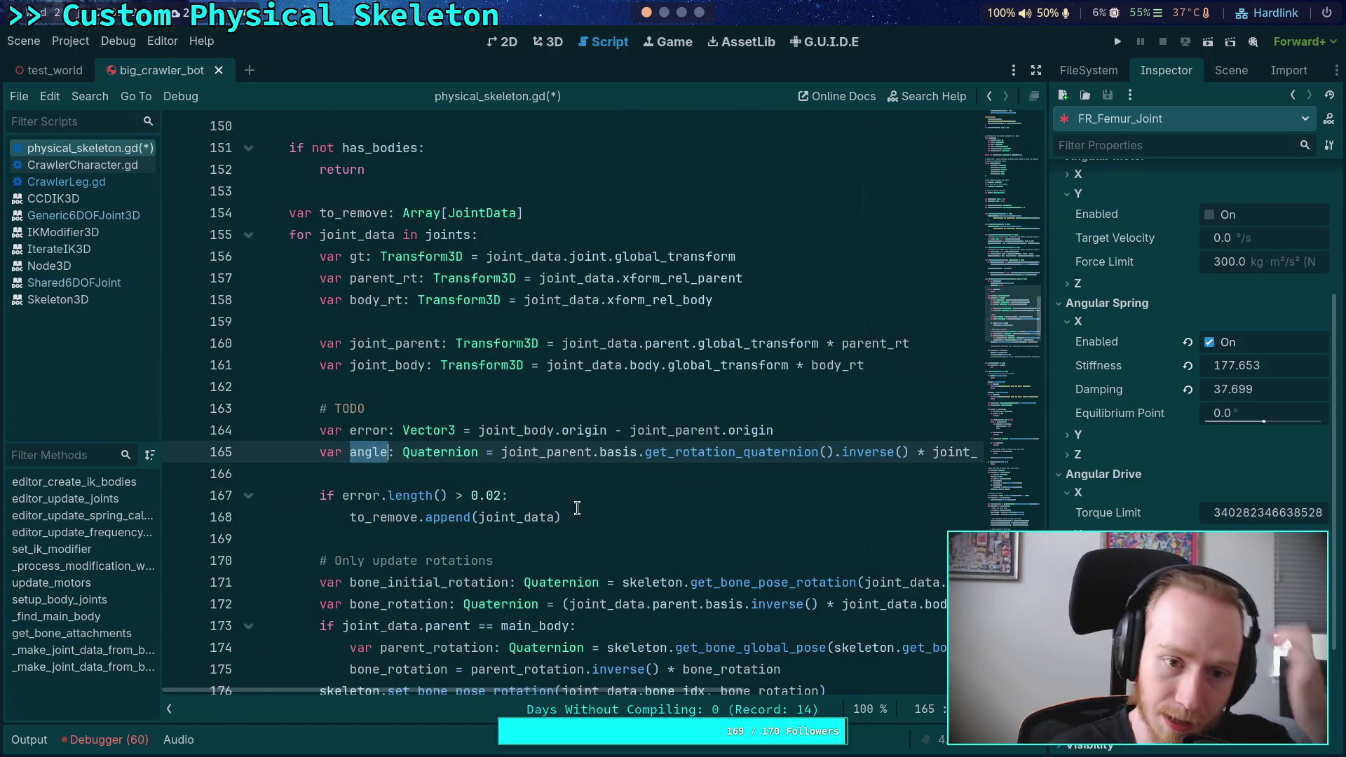
Find and select bone_rotation on line 172 of the script
scroll(577, 508, up, 3)
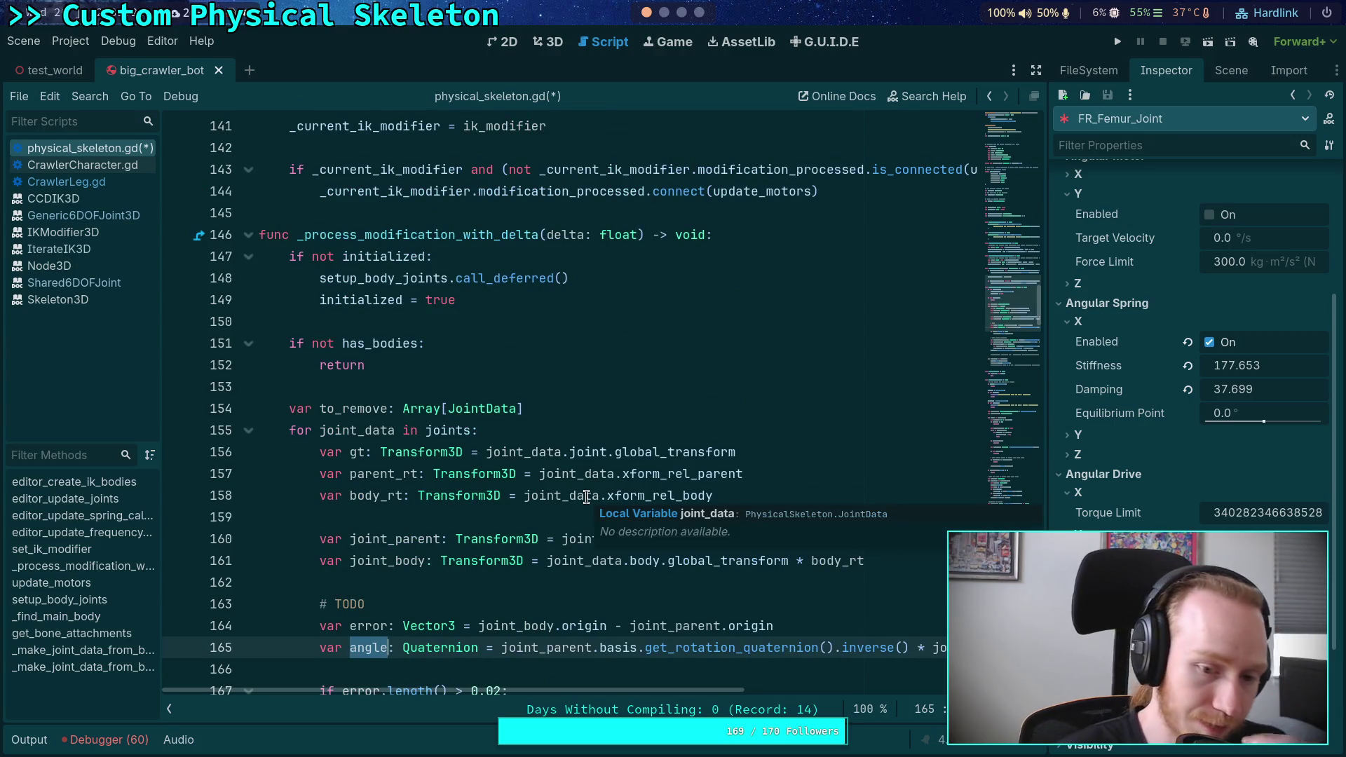
scroll(586, 496, down, 2)
scroll(586, 496, down, 9)
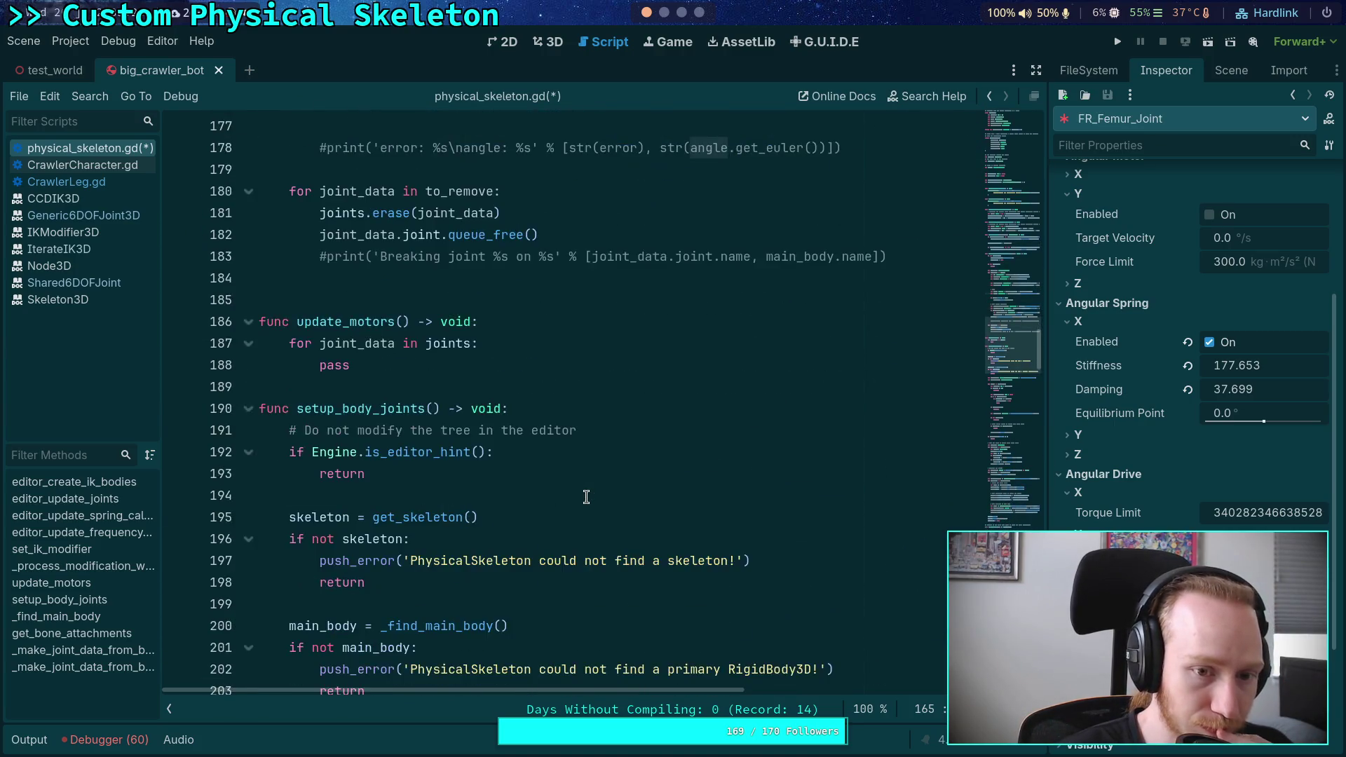
scroll(460, 533, up, 1)
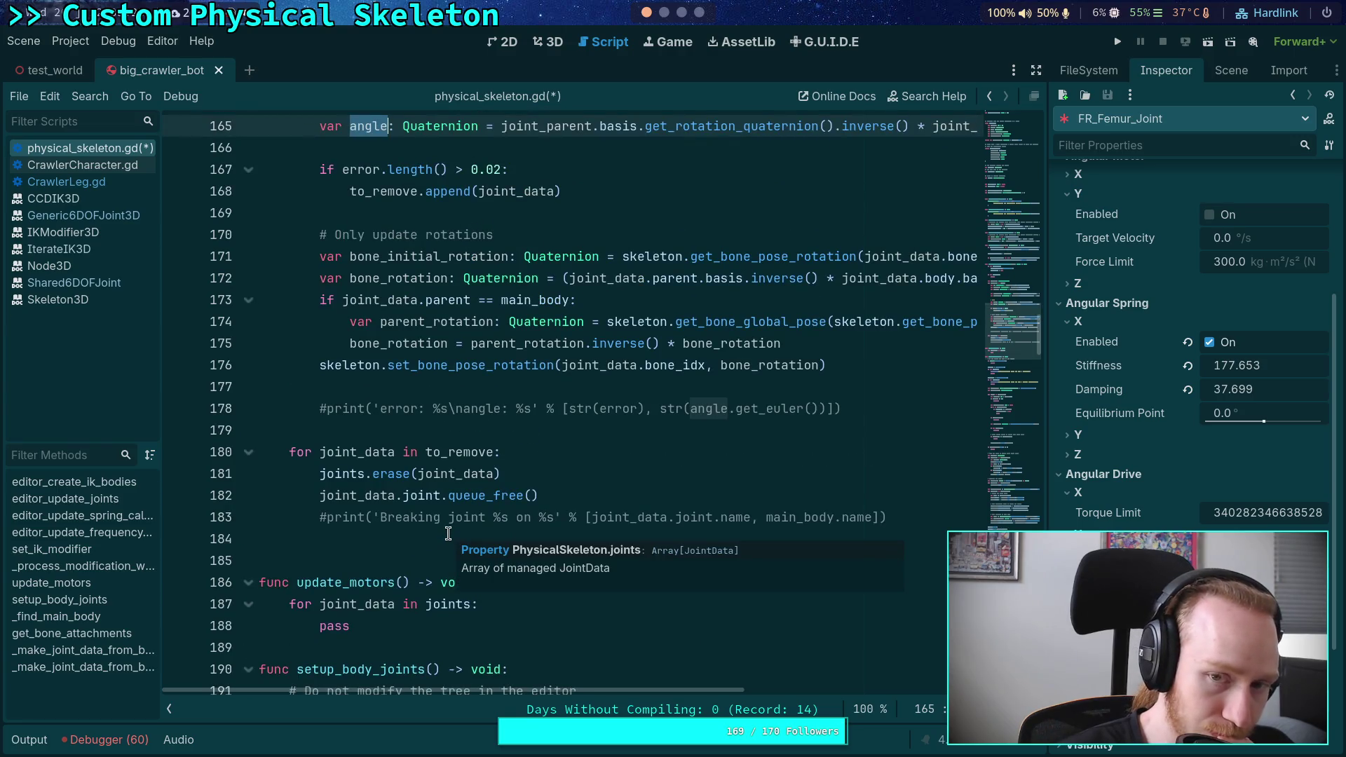
scroll(422, 518, up, 2)
scroll(421, 519, up, 2)
scroll(421, 518, up, 2)
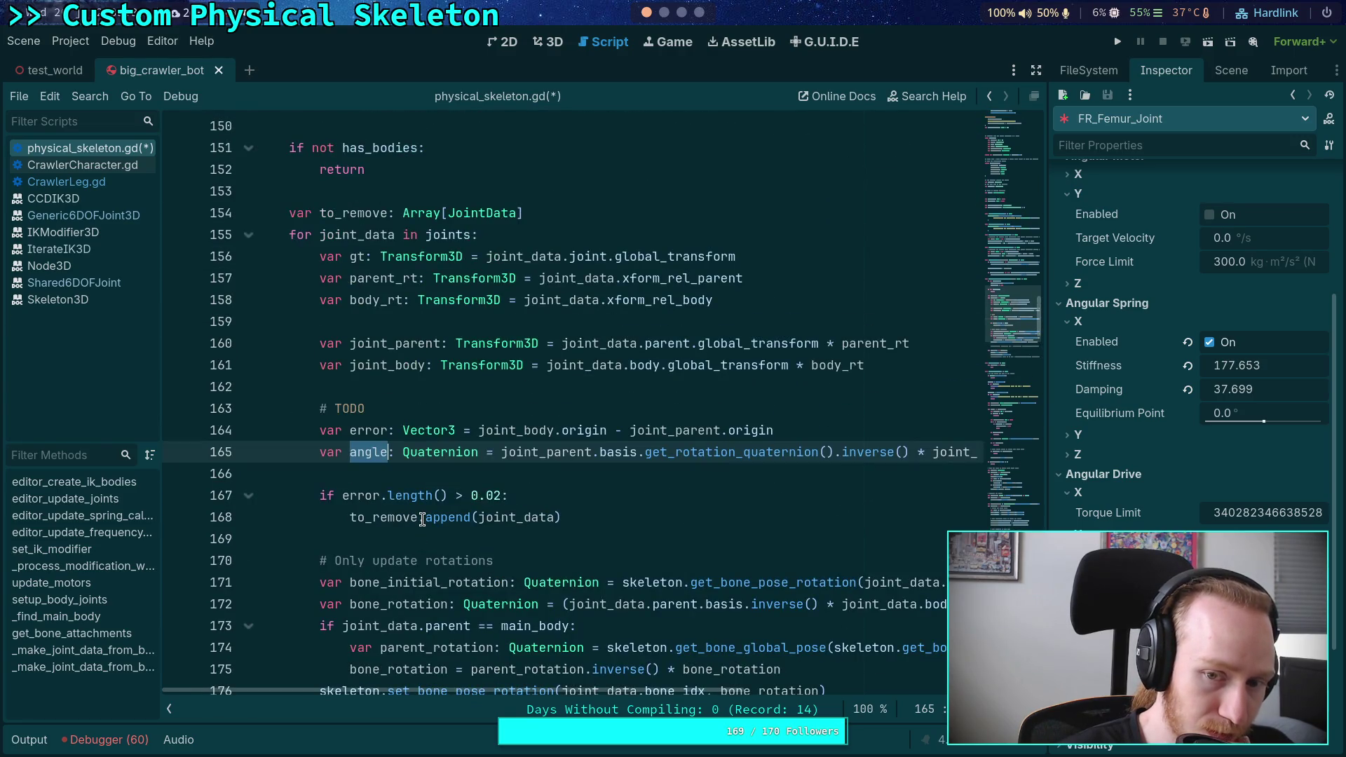
scroll(421, 519, down, 2)
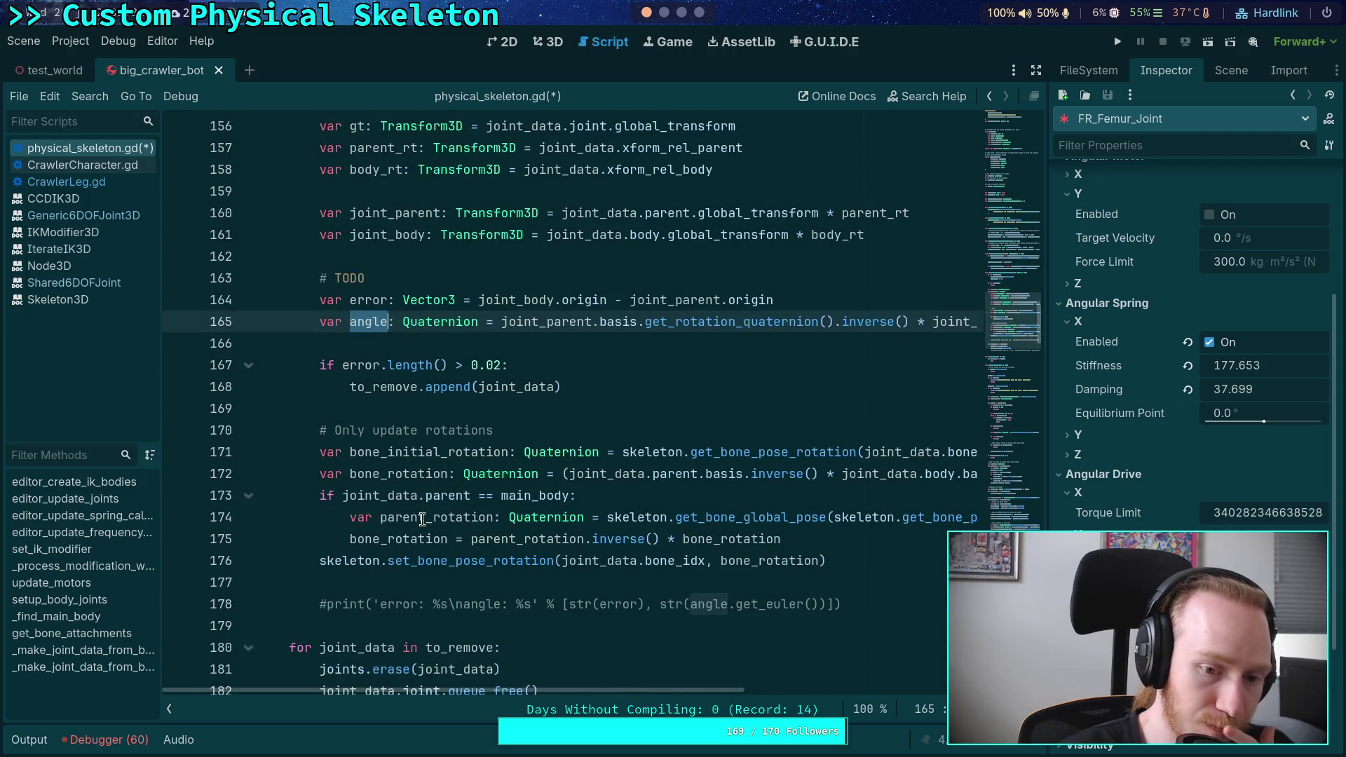
scroll(421, 518, down, 1)
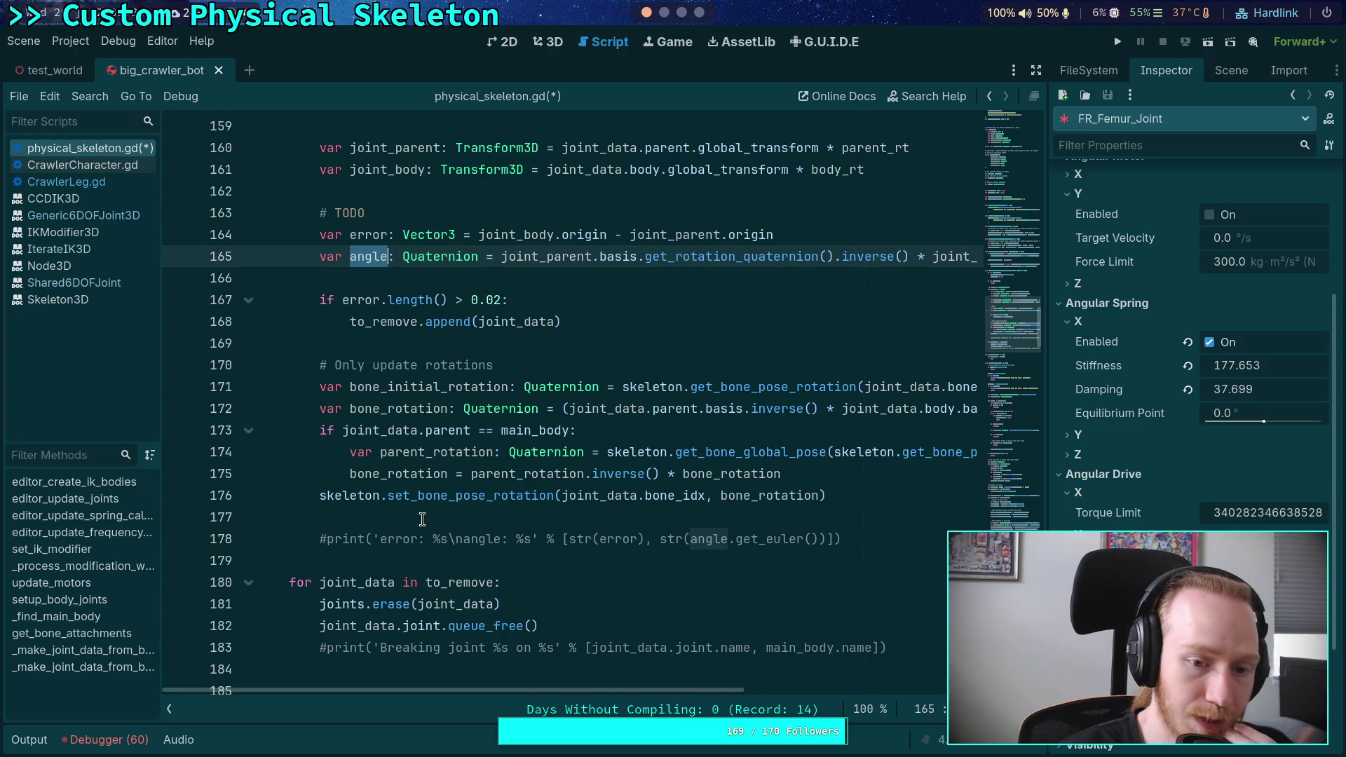
double_click(402, 413)
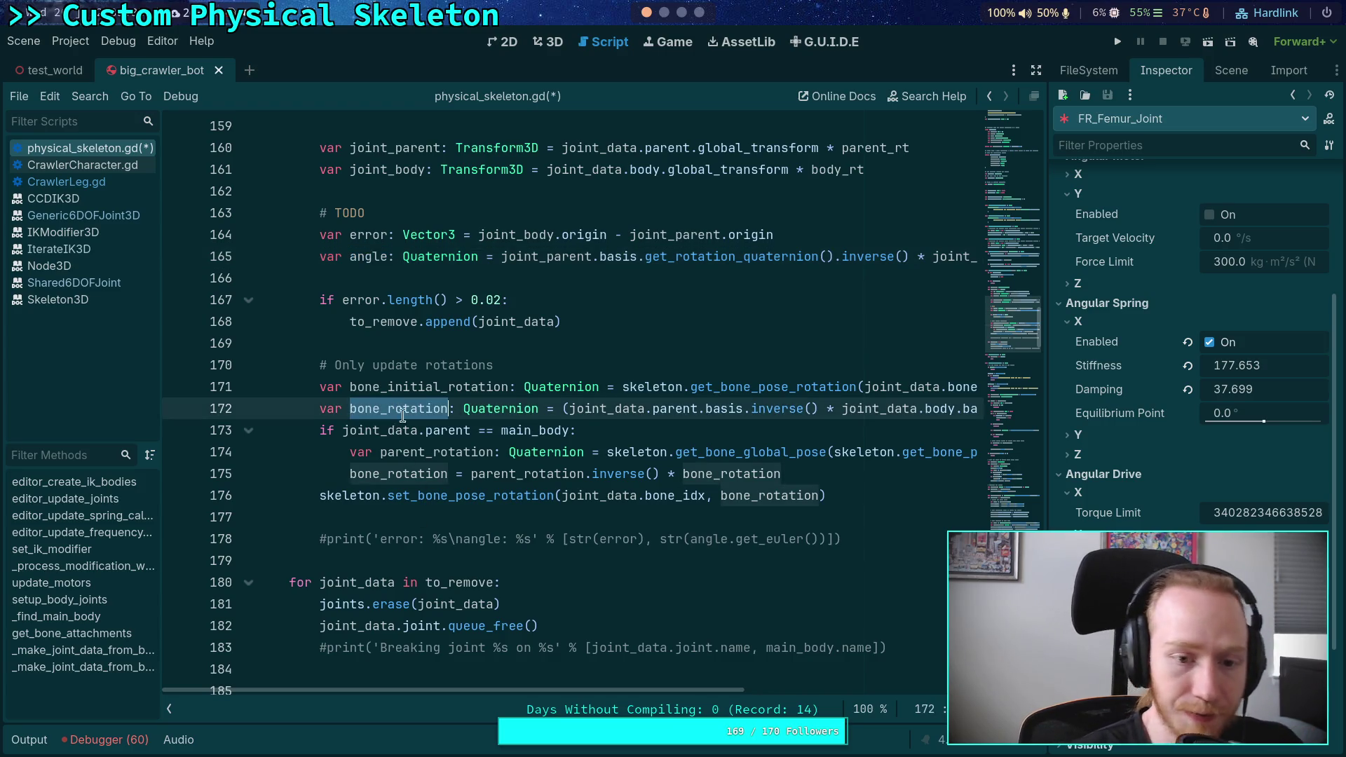
Collapse FR_Femur_Joint's Angular Motor section and select the placeholder pass in update_motors
scroll(515, 533, down, 3)
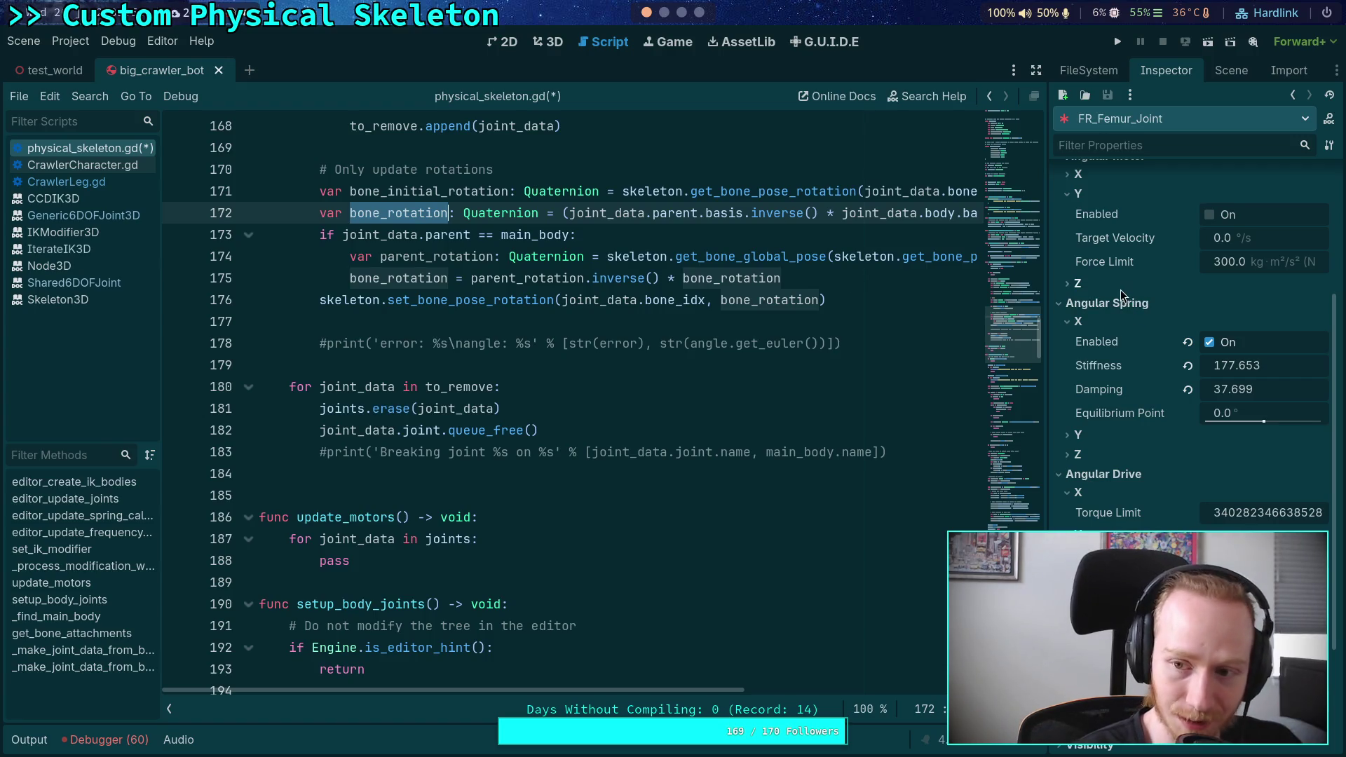
scroll(1120, 289, up, 5)
click(1061, 382)
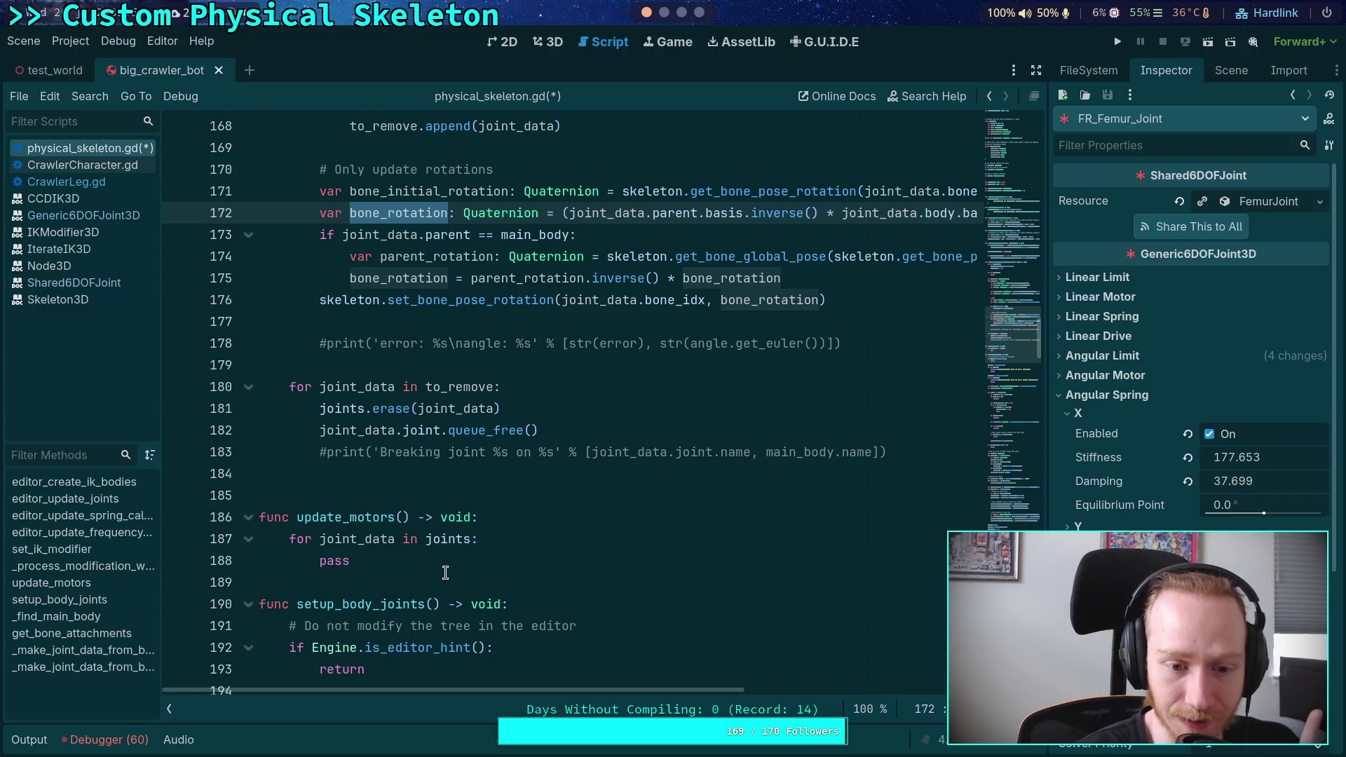
double_click(328, 561)
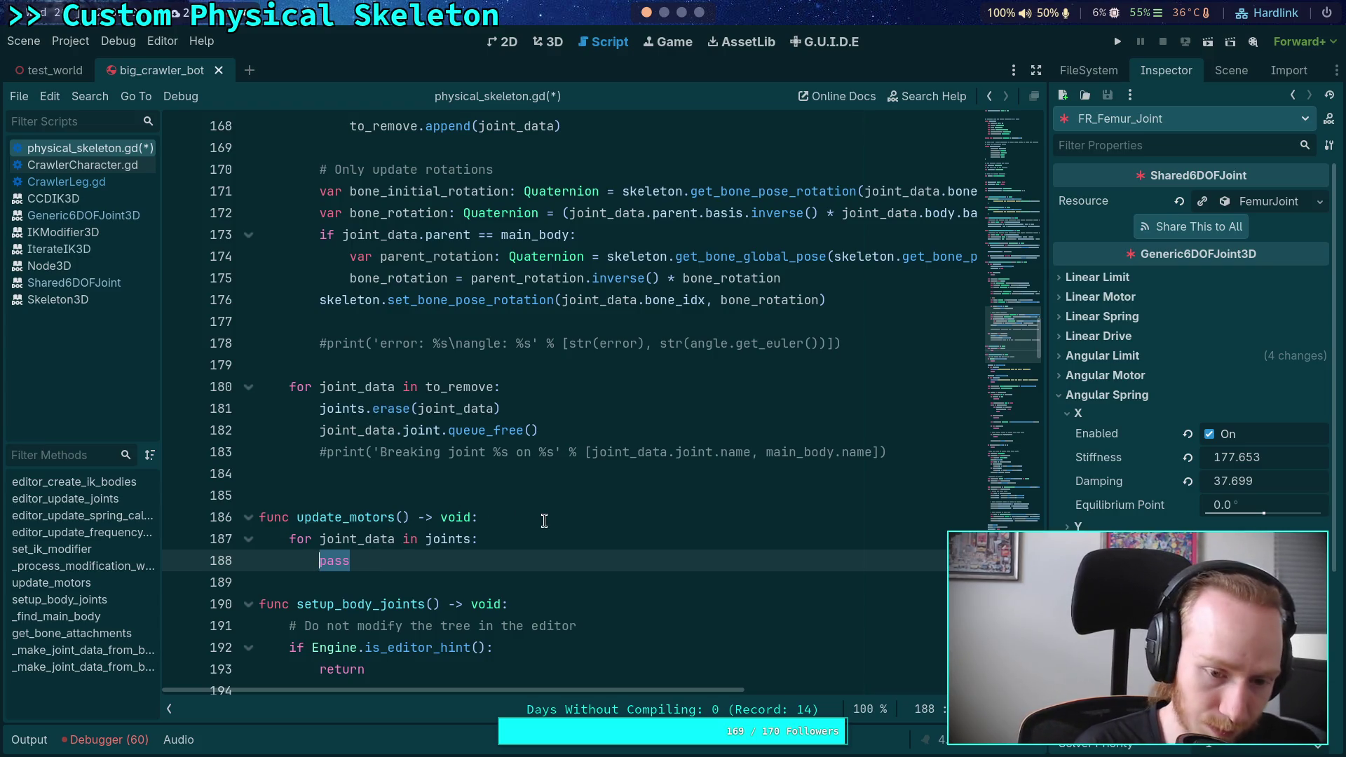
Replace pass with joint_data.joint.set_angular_target_rotation(skeleton.get_bone_pose…), adding a new line inside the loop
text(joint_data.jo)
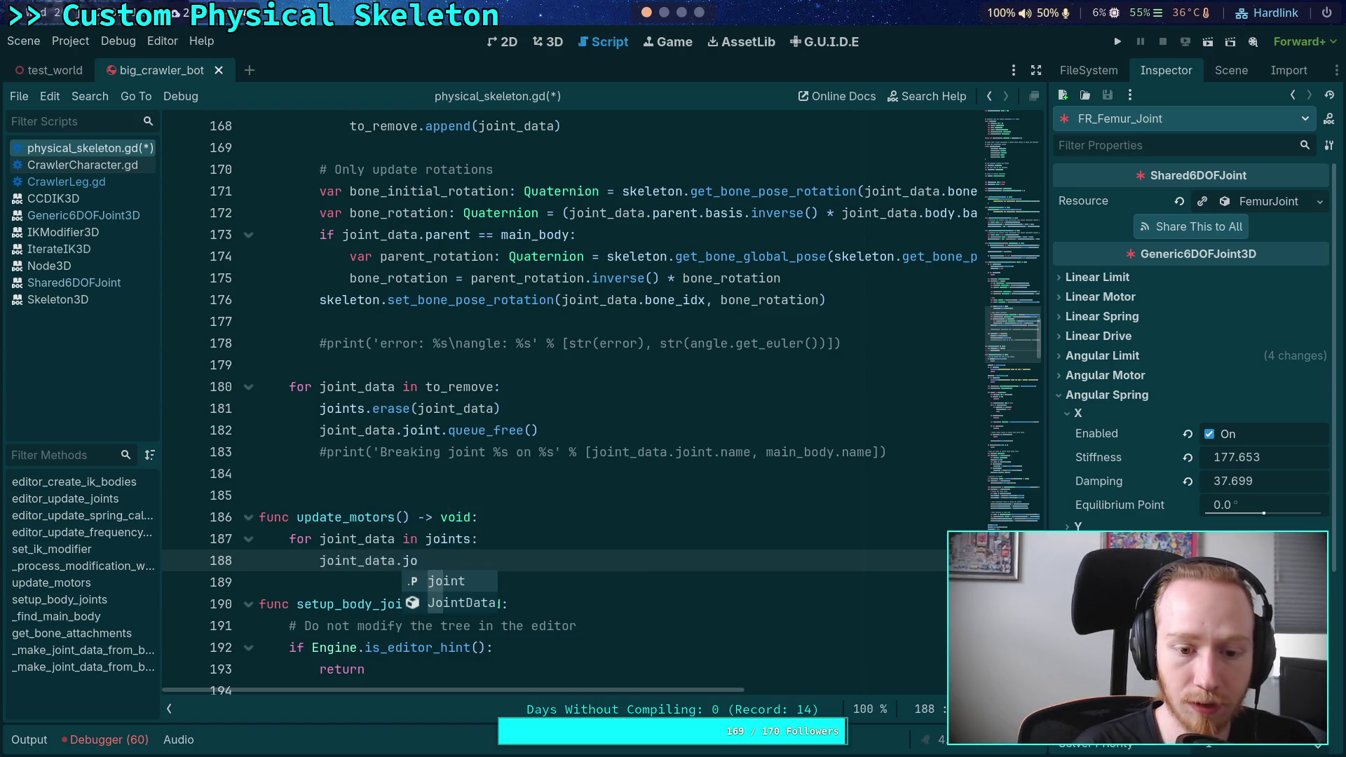
text(int.set_)
key(Return)
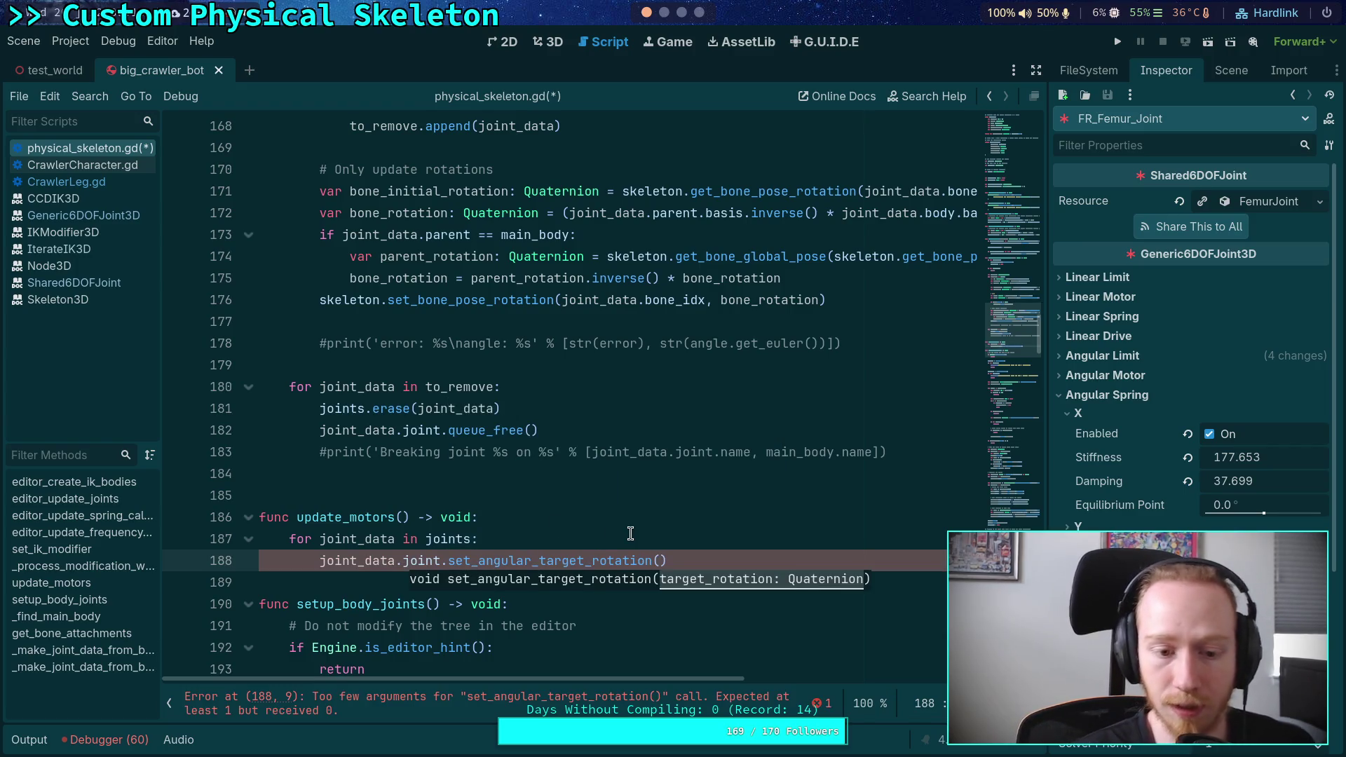
text(skeleton.)
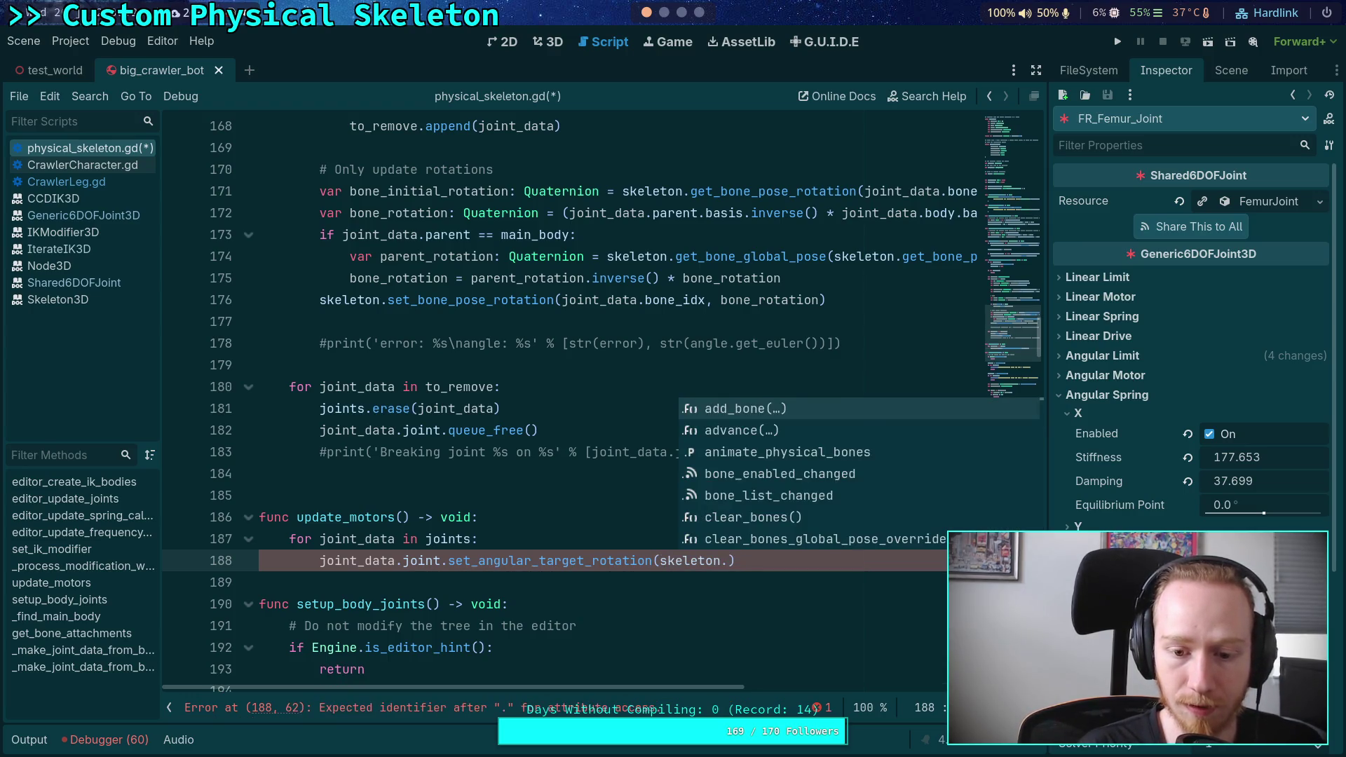
text(get_bone_po)
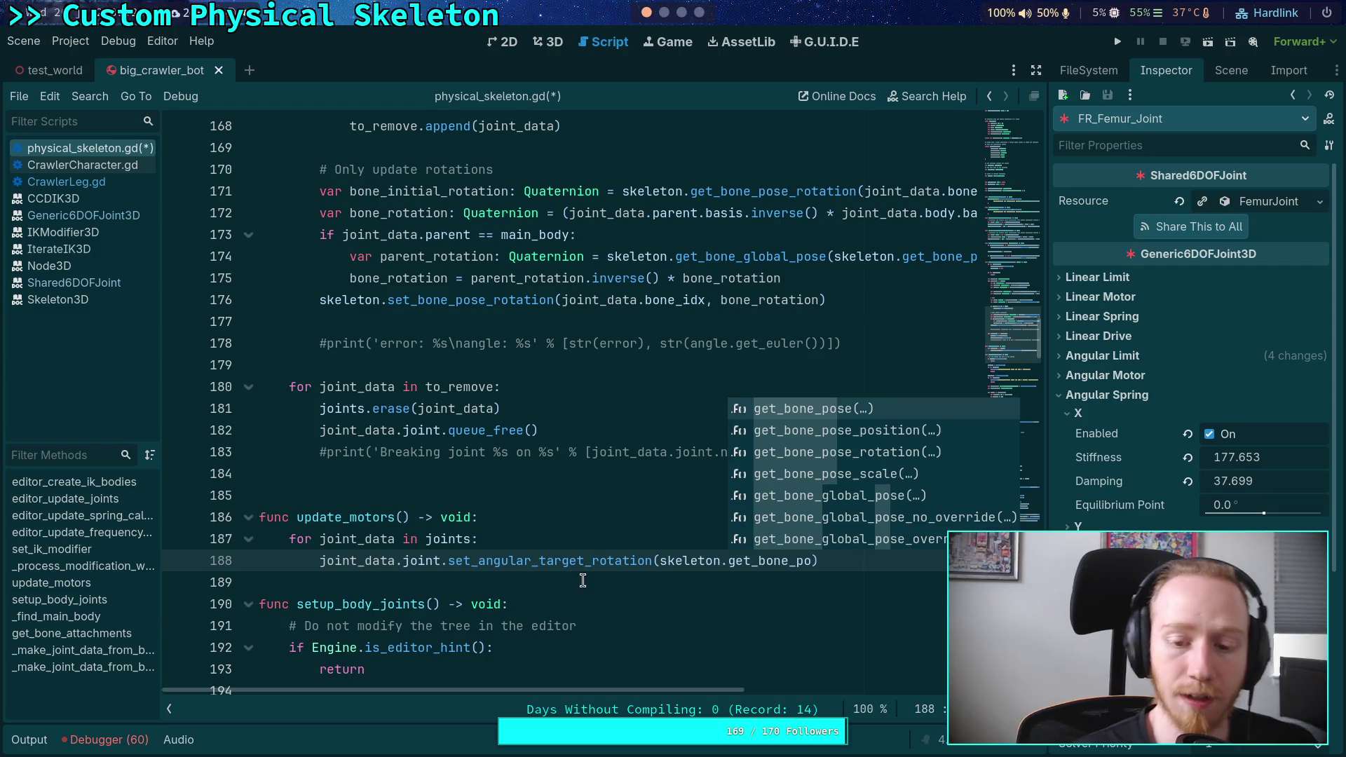
click(594, 537)
key(Return)
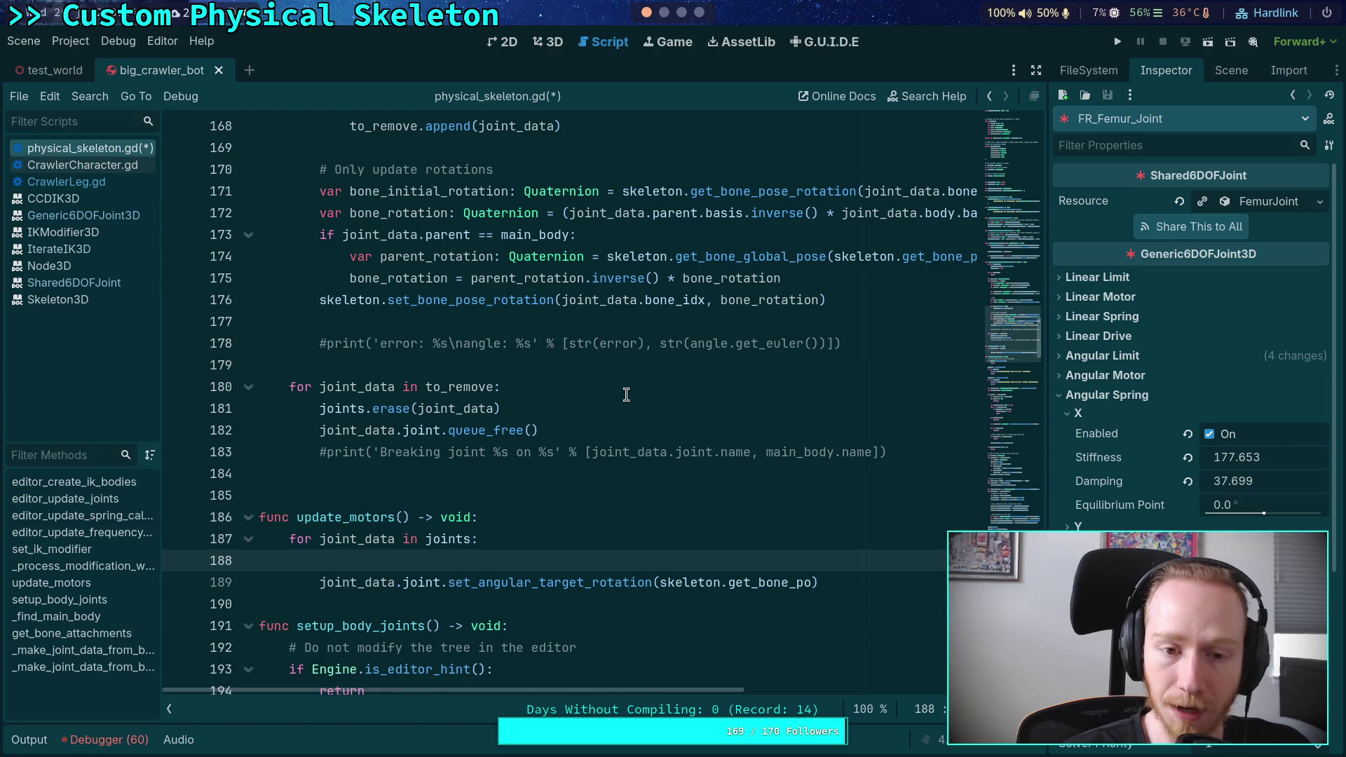
Declare var target_rotation: Quaternion = skeleton.get_bone_pose_rotation(joint_data.bone_idx), then start 'if joint_data.pa' below
text(var target_rotatien)
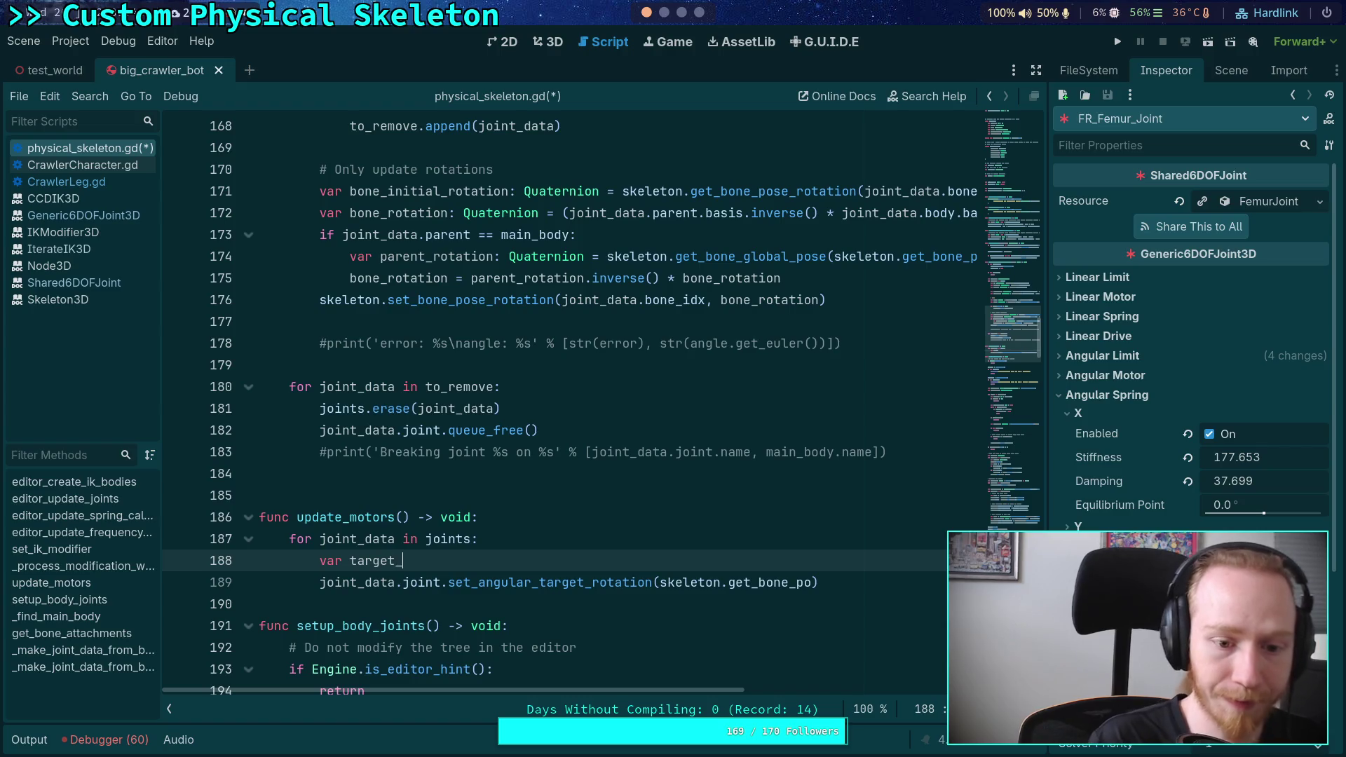
key(BackSpace)
key(BackSpace)
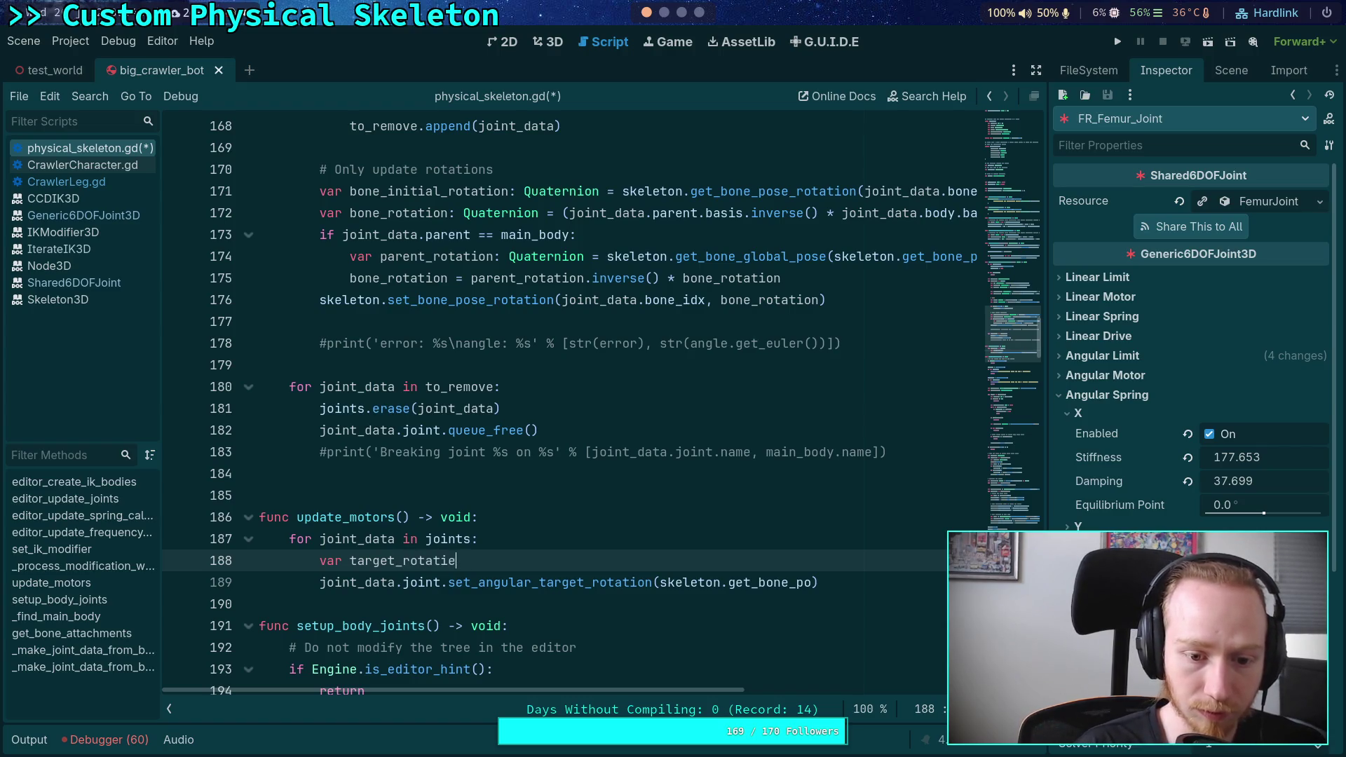
text(on: Quaternion)
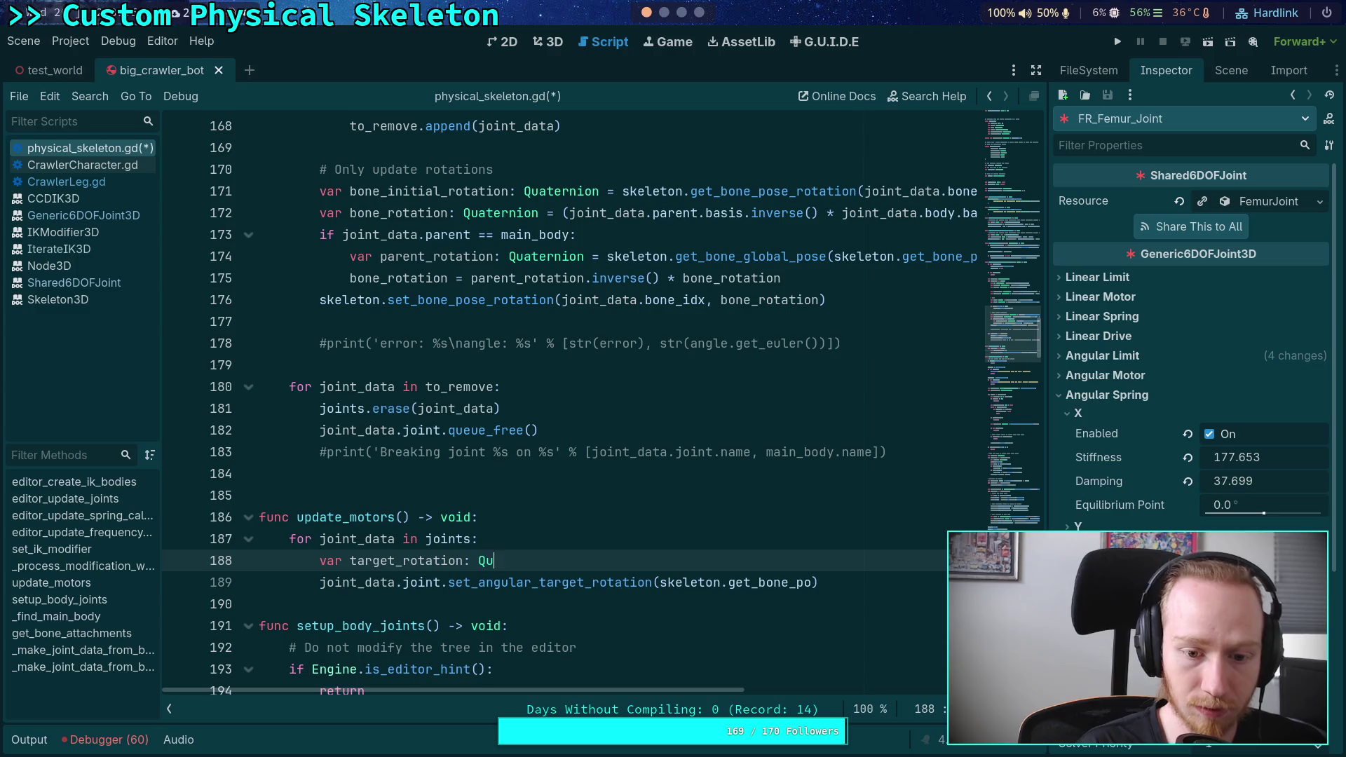
text( = )
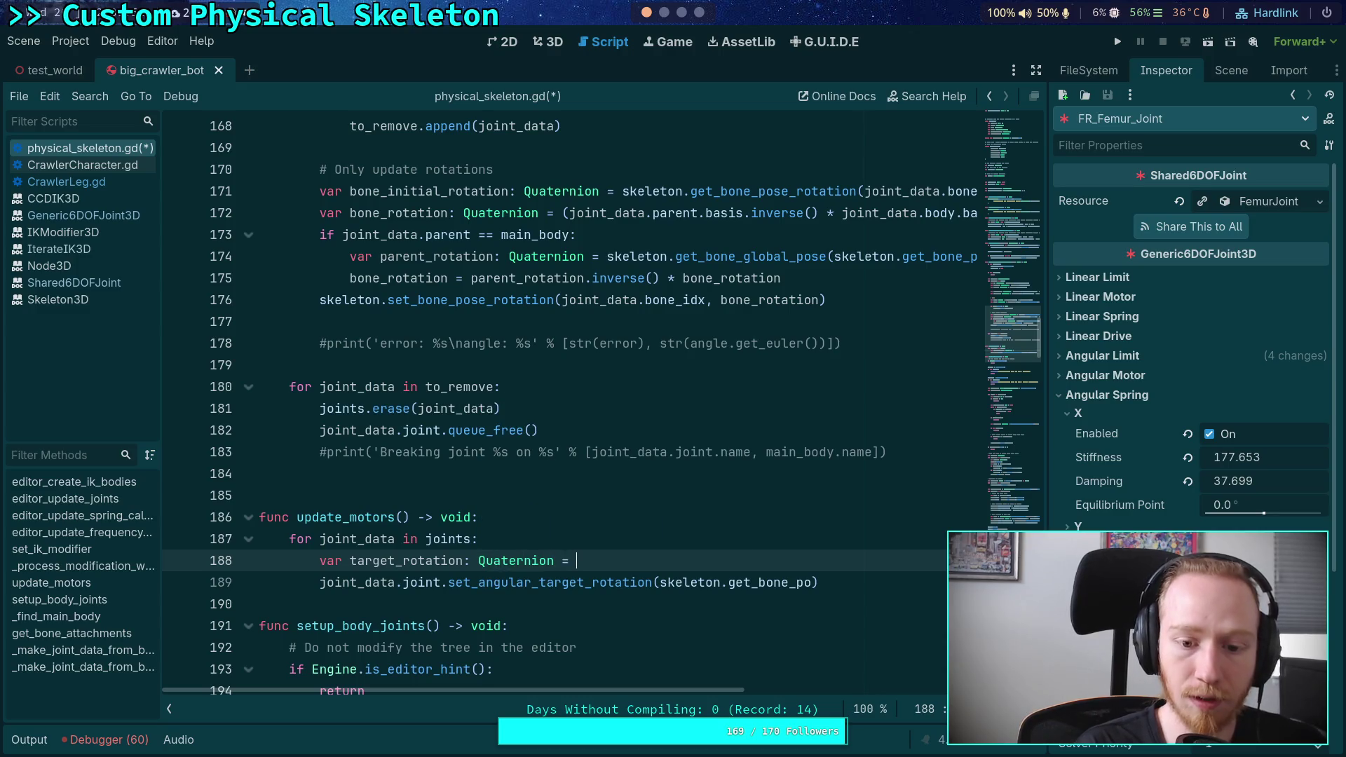
text(skeleton)
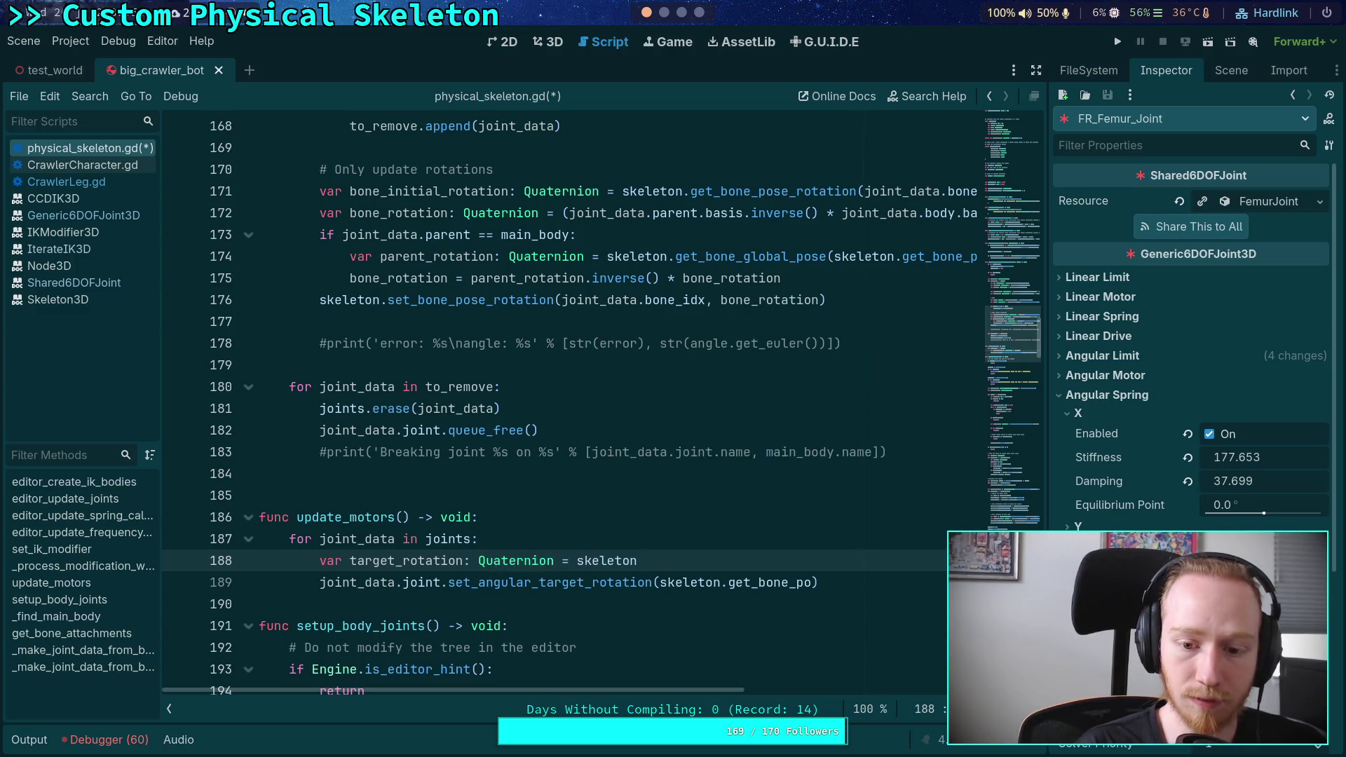
text(.get_bone_rot)
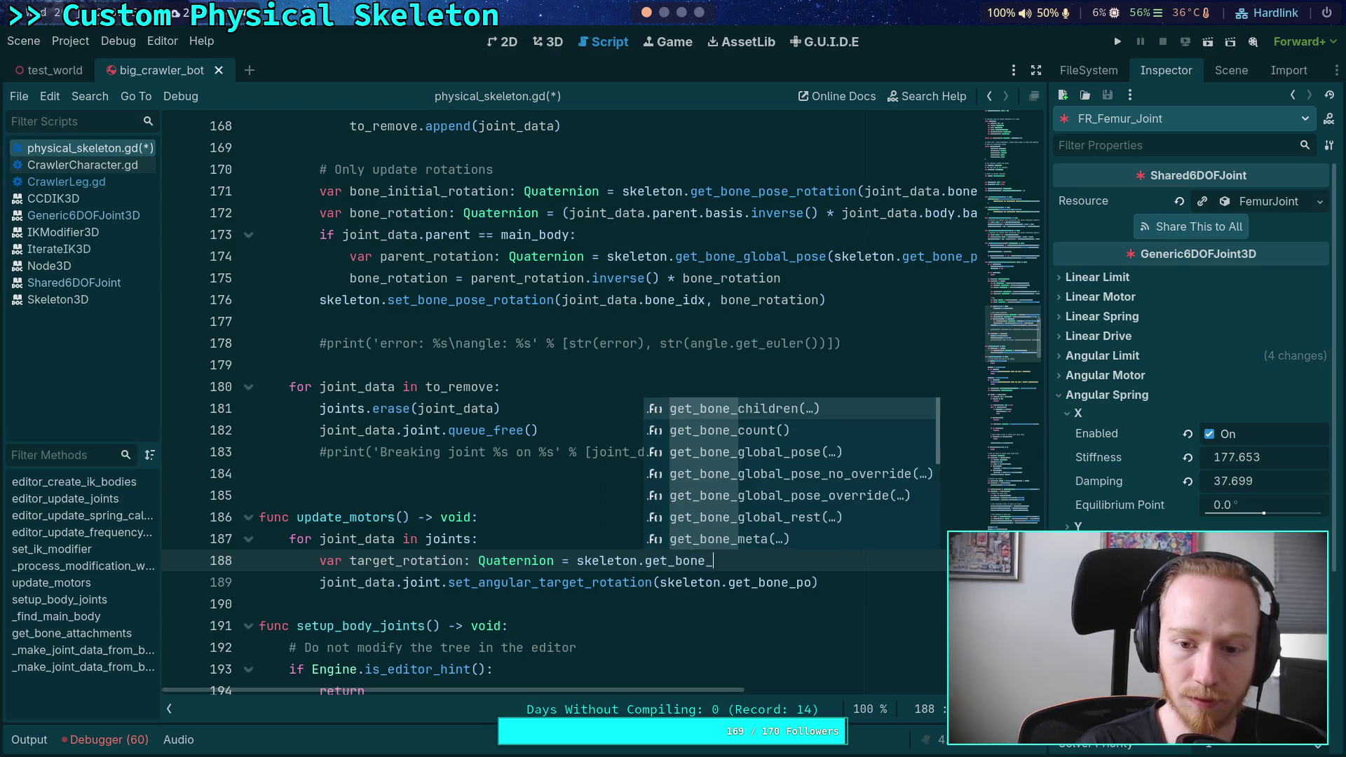
key(Return)
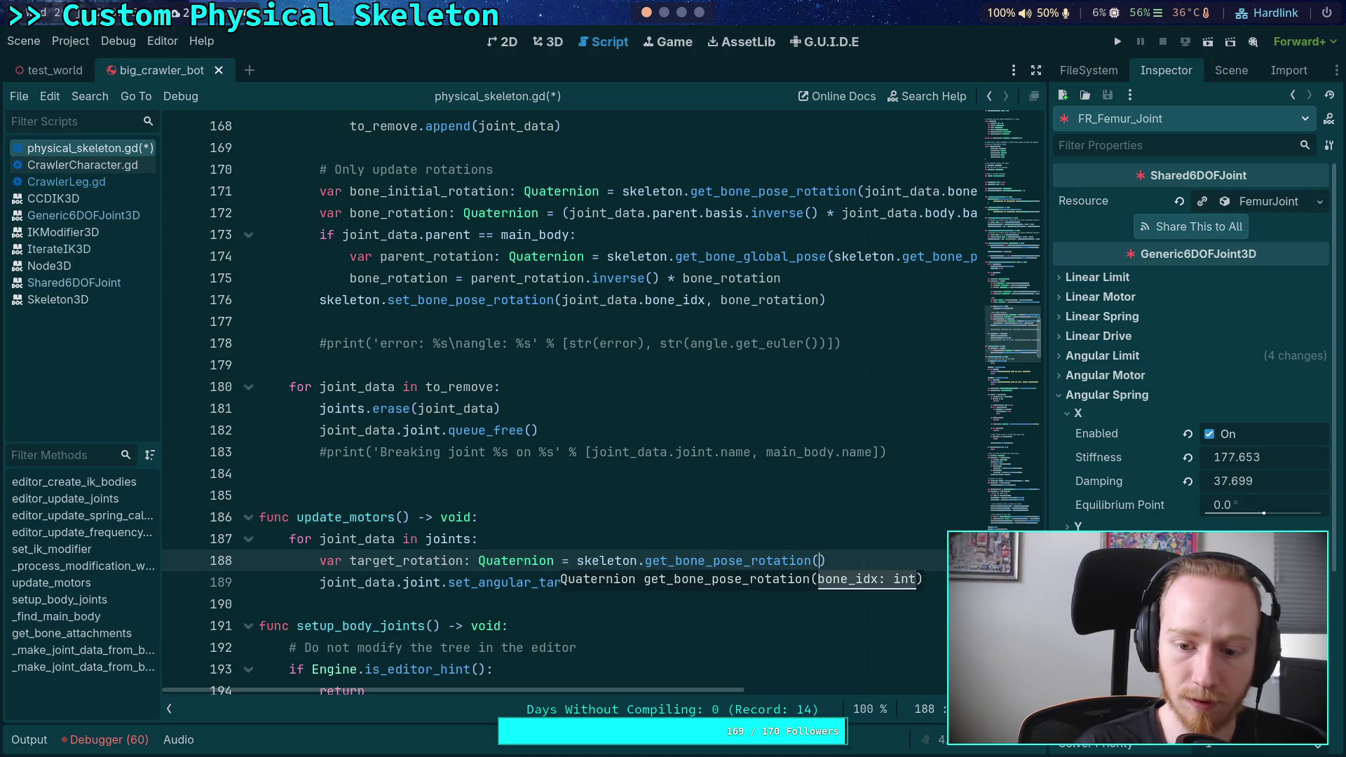
text(joint_data.)
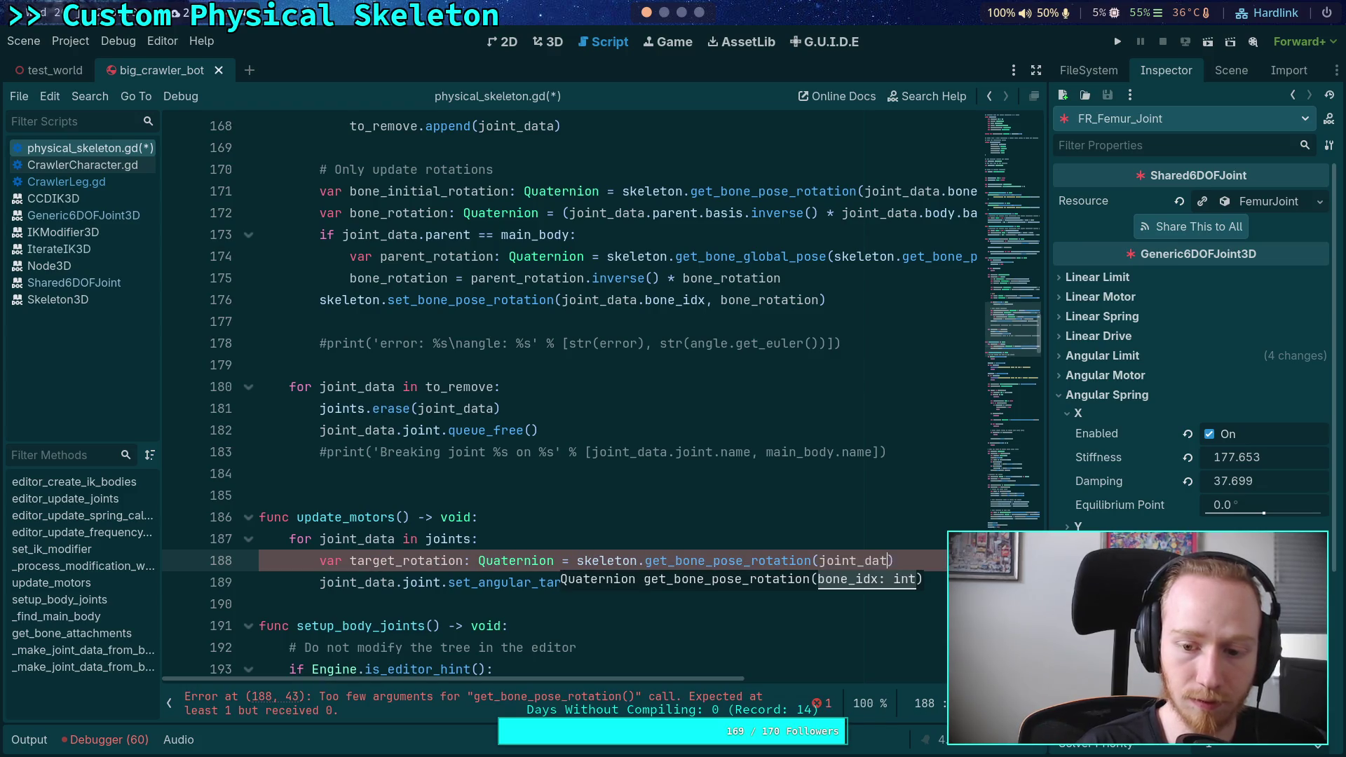
text(bone_i)
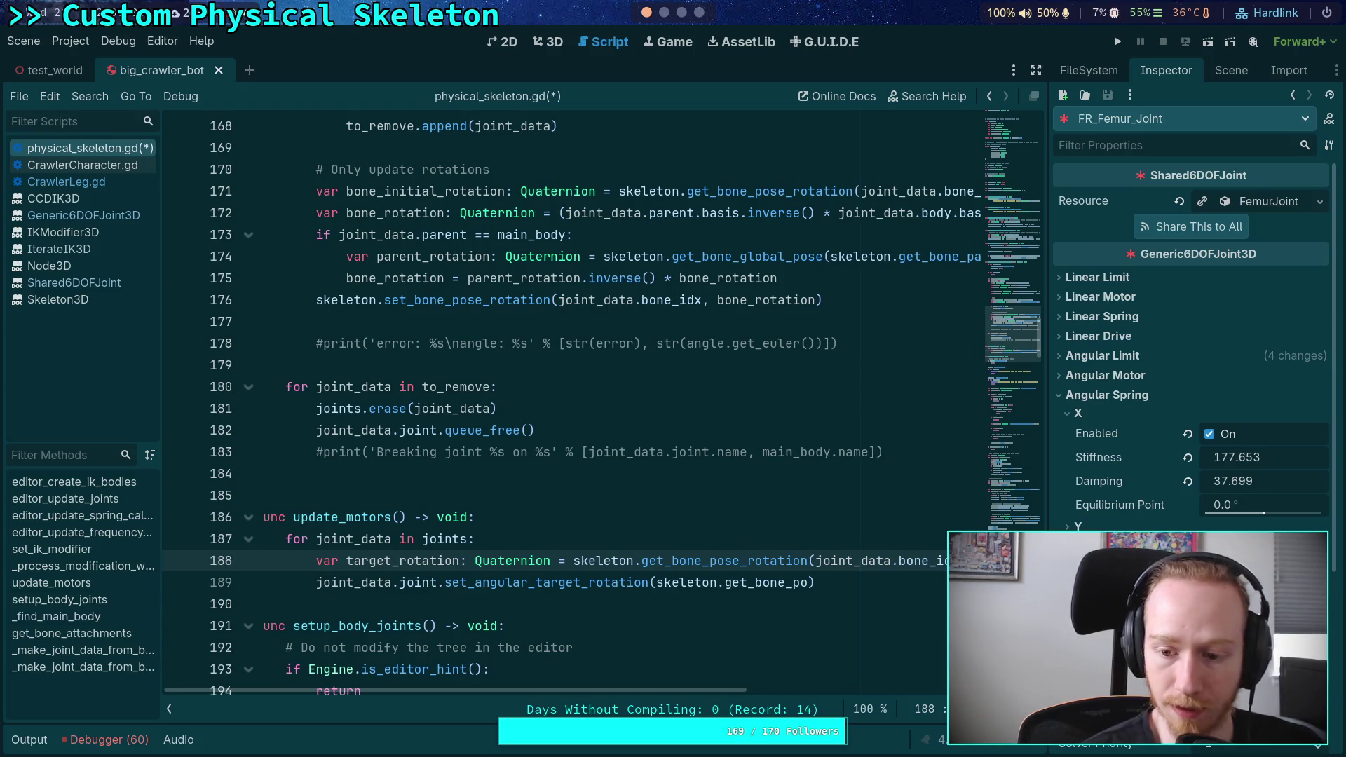
text(dx))
key(Return)
text(if joint_data.pa)
Complete 'if joint_data.parent == main_body:' with an empty block beneath it
key(Return)
text(== ma)
key(Return)
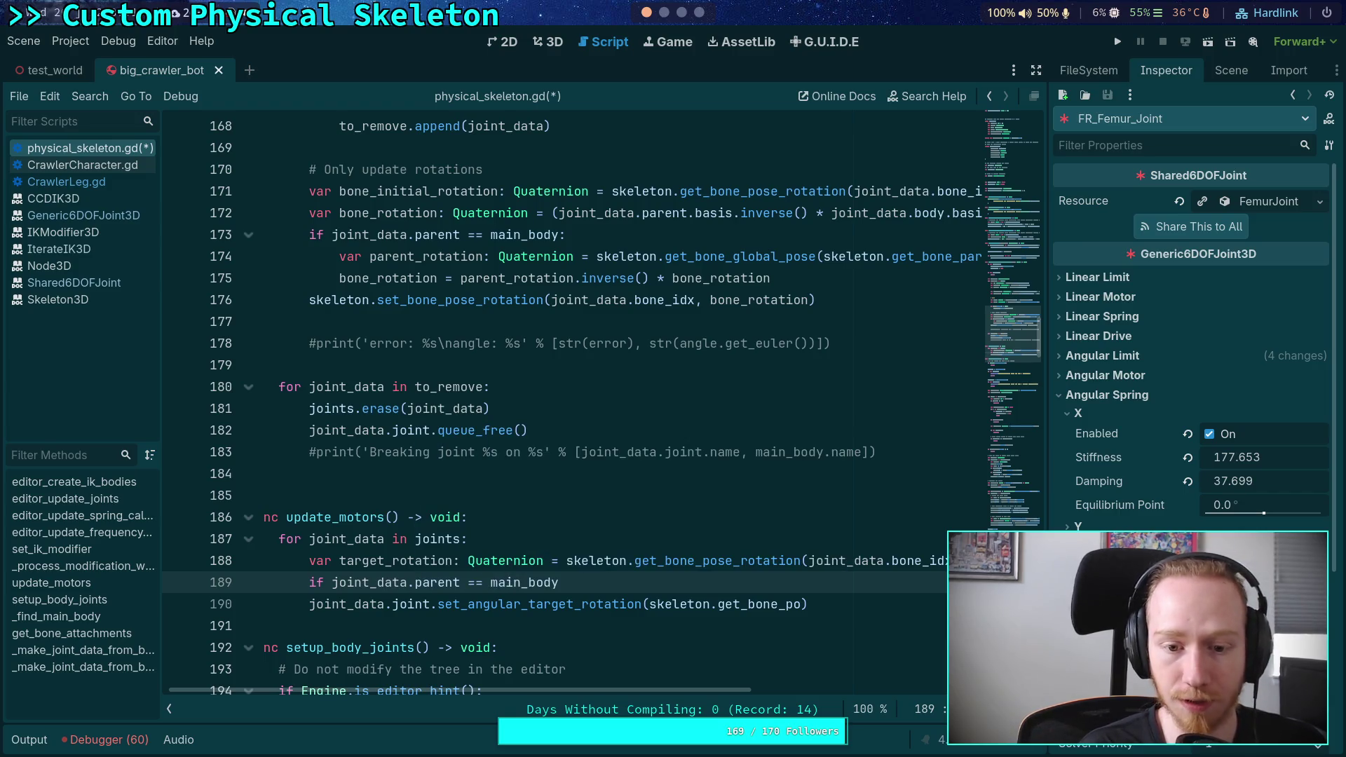
text(:)
key(Return)
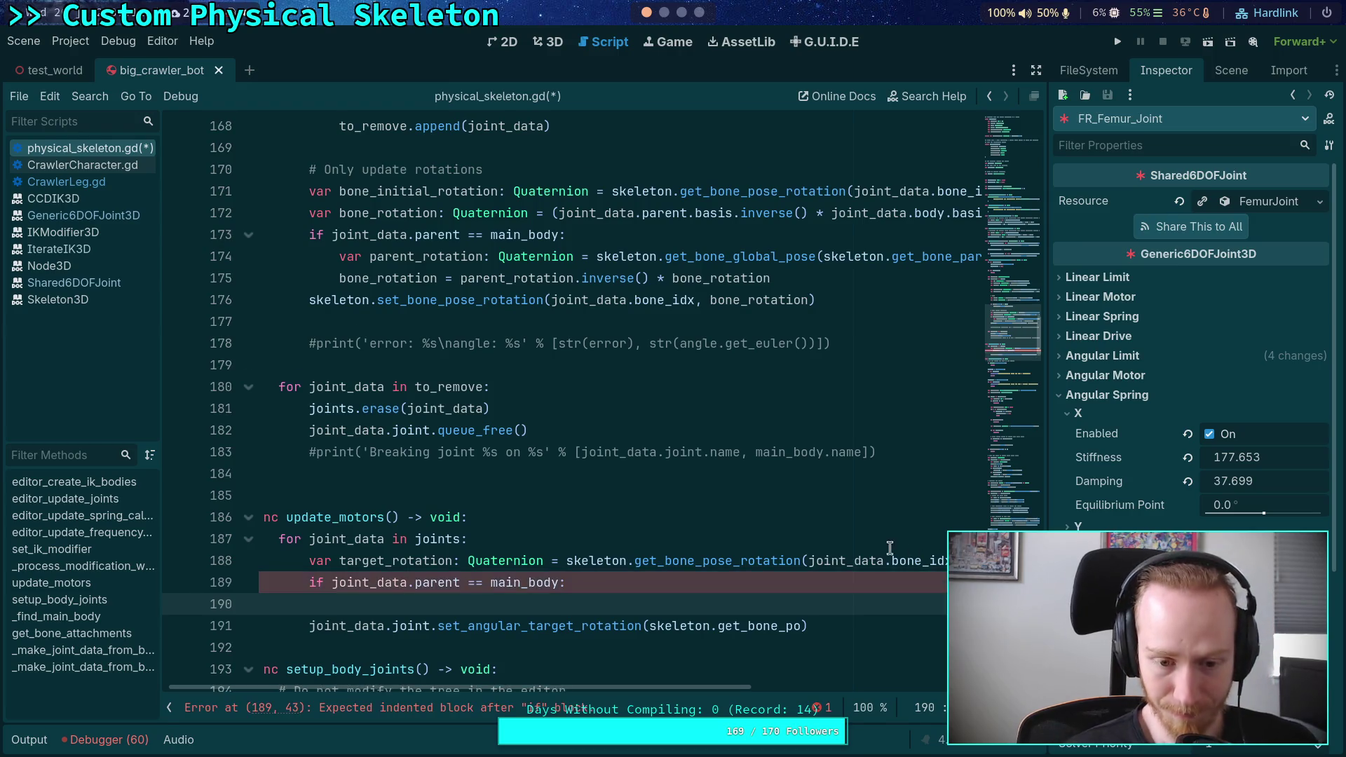
scroll(889, 548, down, 1)
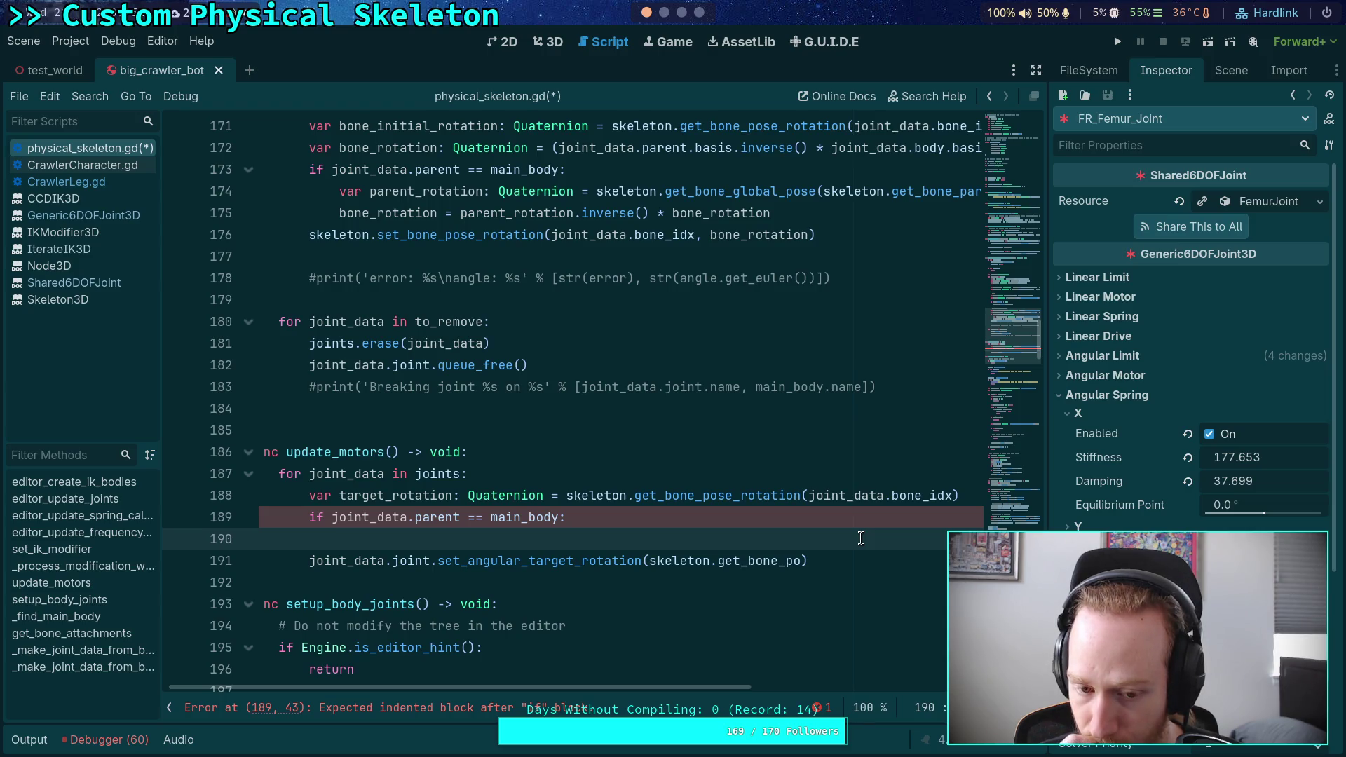
click(530, 502)
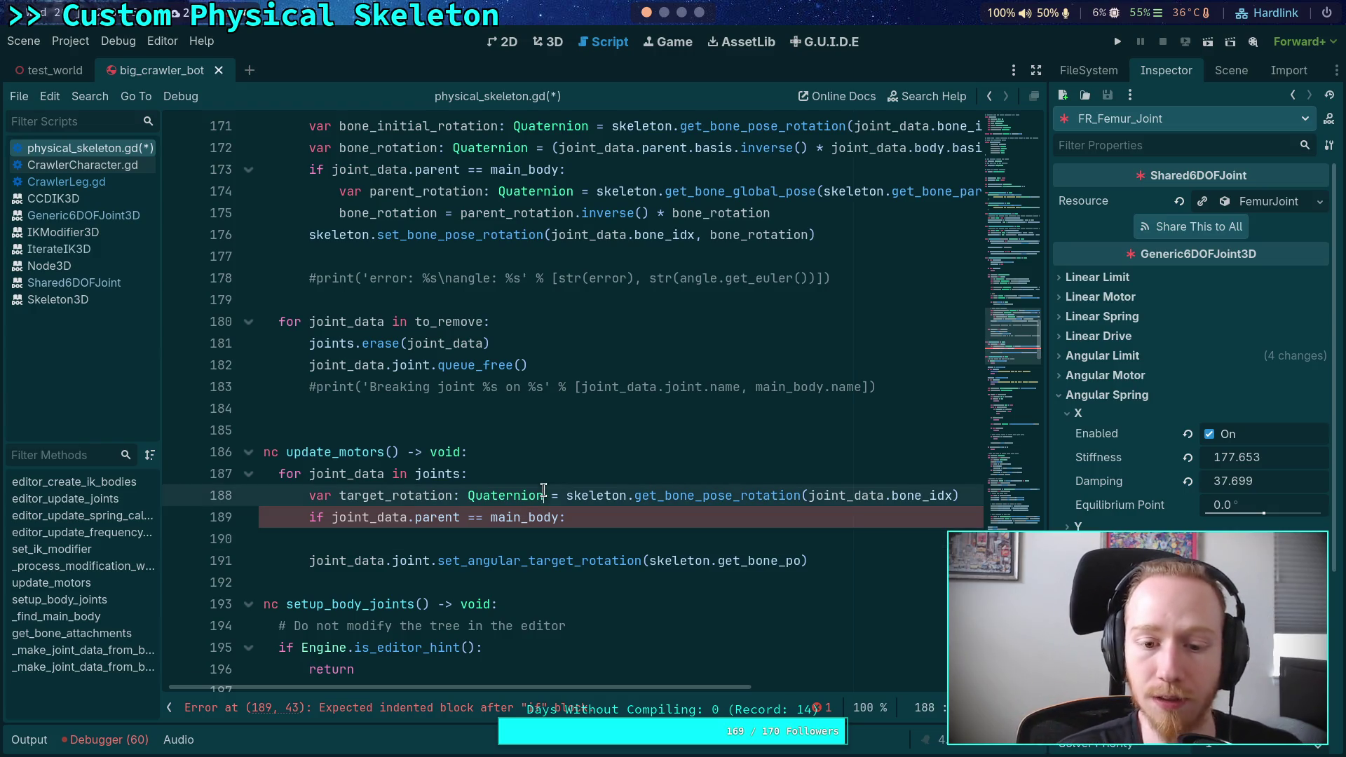
Split the target_rotation declaration at Quaternion and move its bone pose assignment under a new else: branch
key(Return)
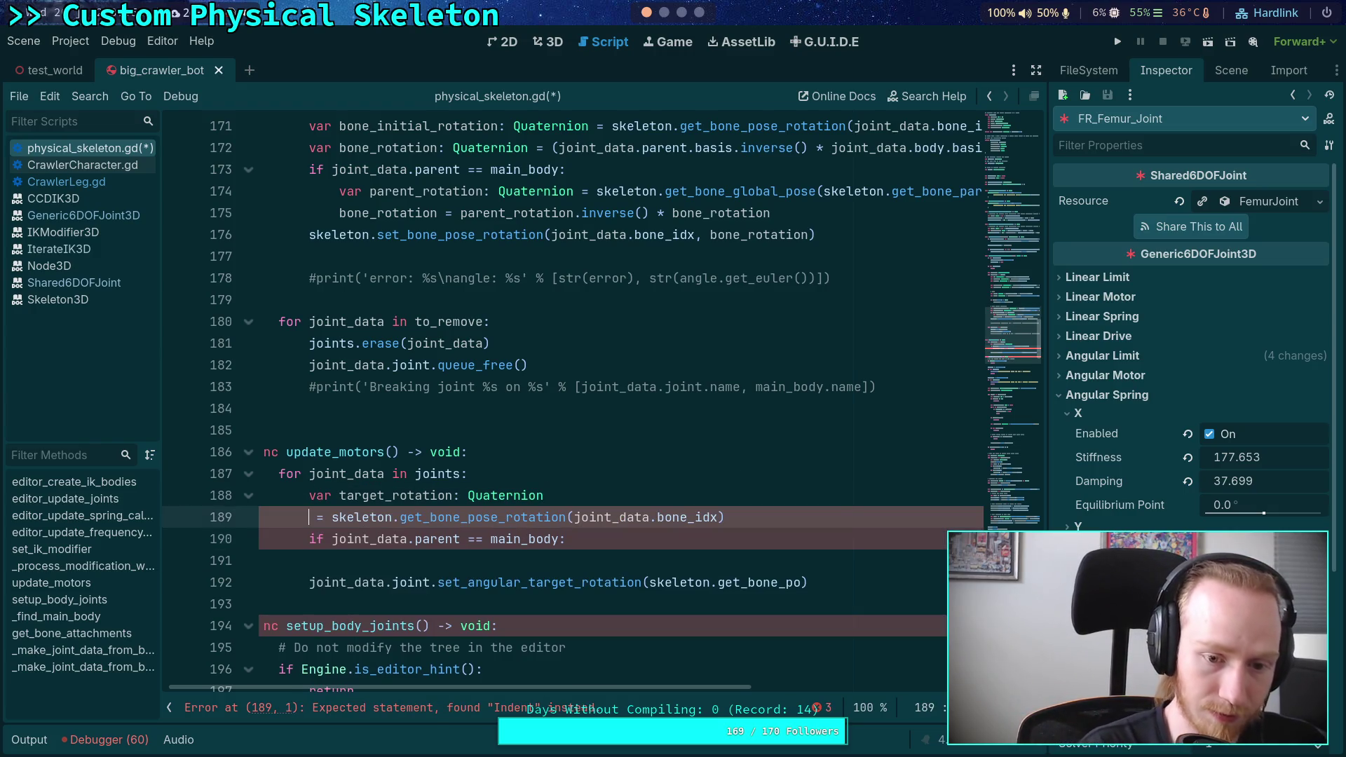
key(alt+Down)
key(alt+Down)
text(else:)
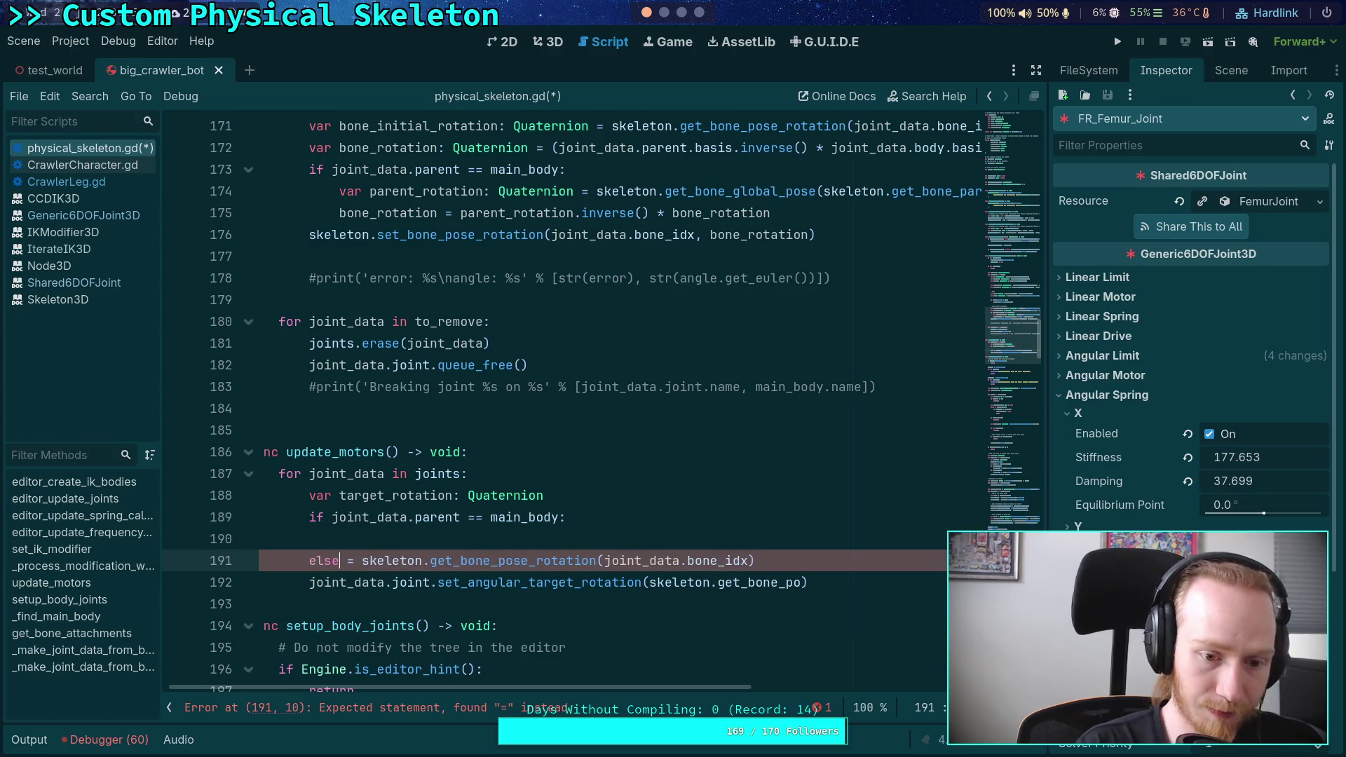
key(Return)
text(joint_data)
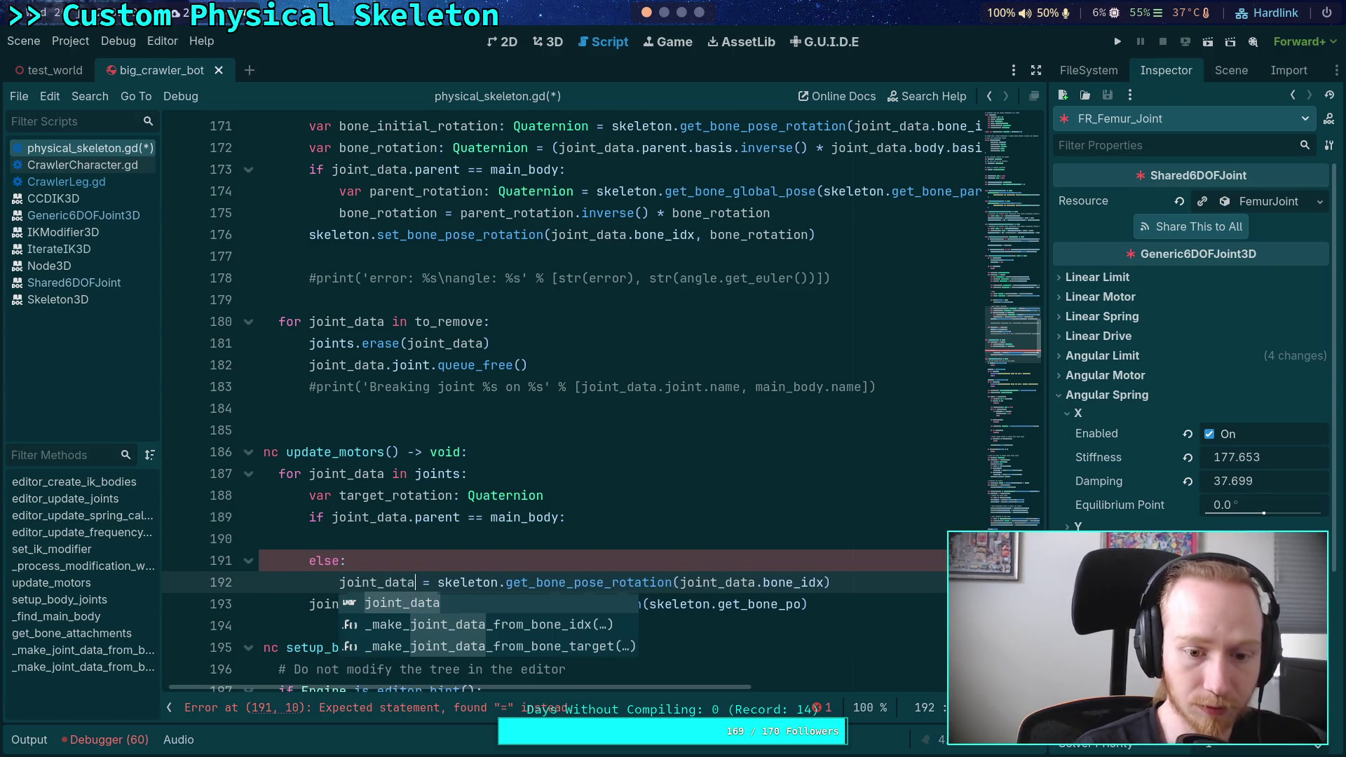
Fix the else-branch line 192 so it assigns to target_rotation
click(565, 540)
text(joint_)
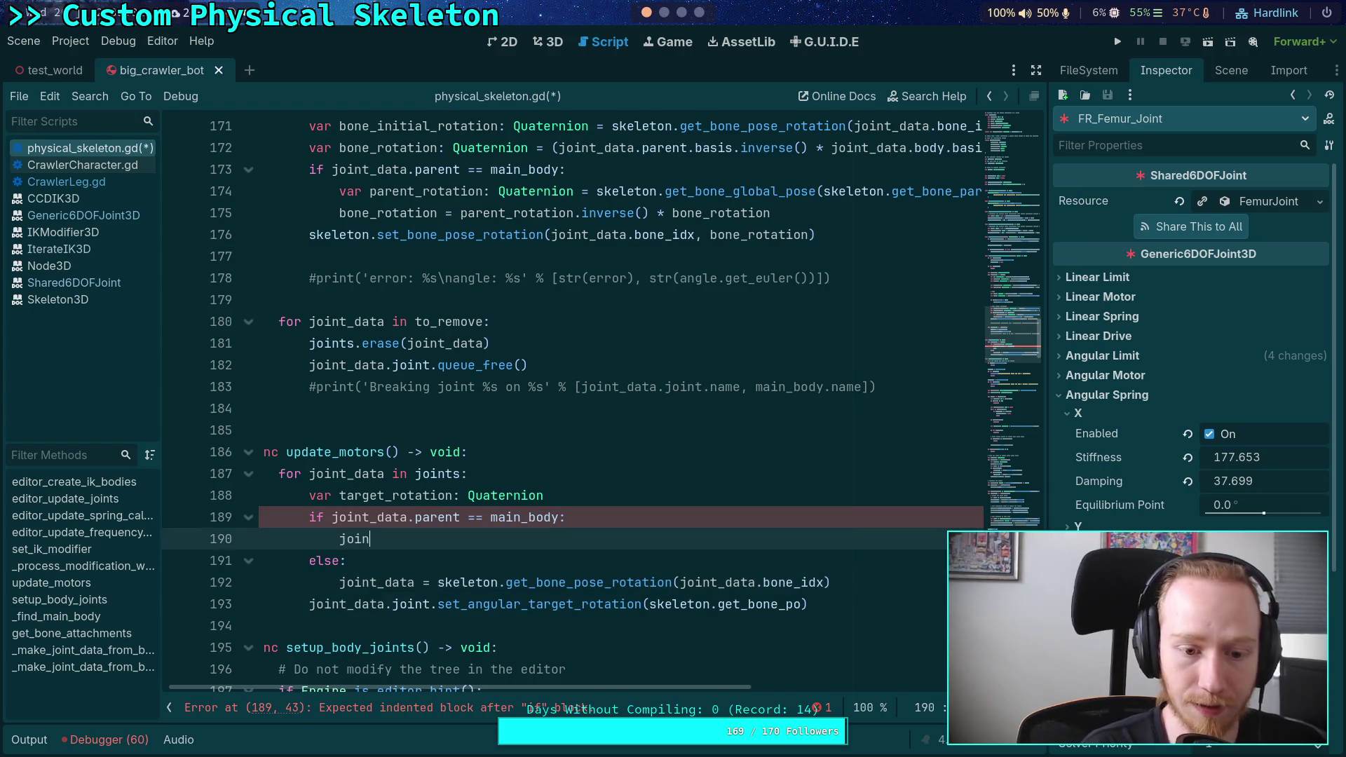
click(385, 583)
drag(385, 582, 417, 582)
key(BackSpace)
key(BackSpace)
key(BackSpace)
text(target_r)
key(Return)
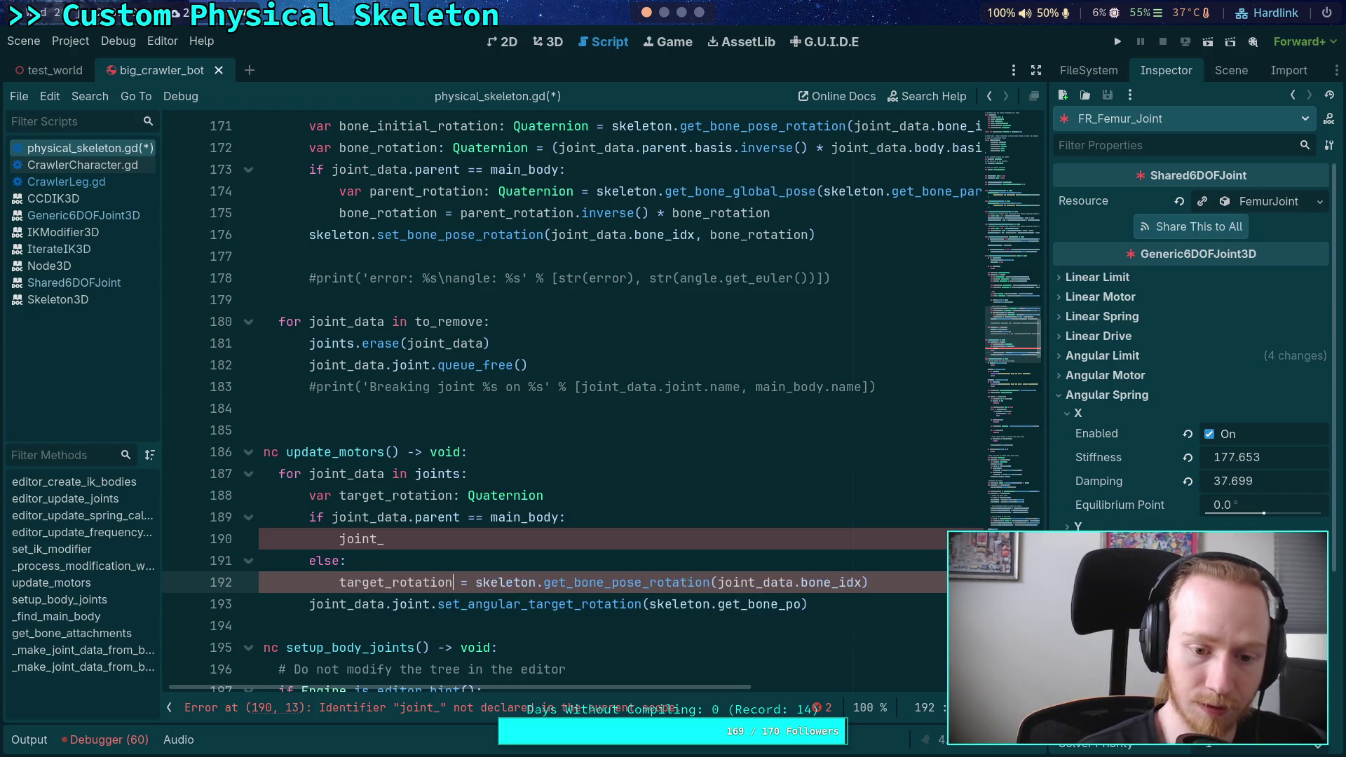
Start 'target_rotation =' under the if and pass target_rotation to set_angular_target_rotation
click(472, 546)
key(BackSpace)
key(BackSpace)
key(BackSpace)
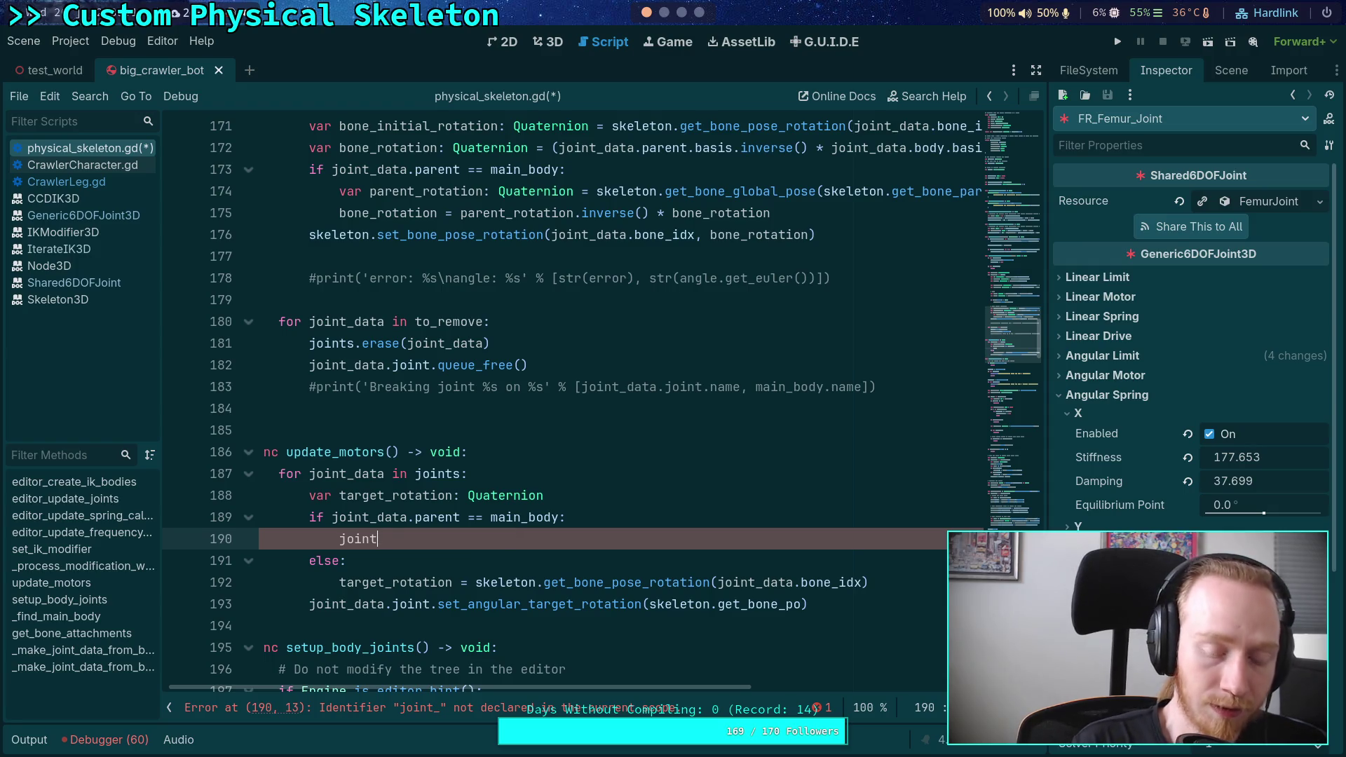
text(targ)
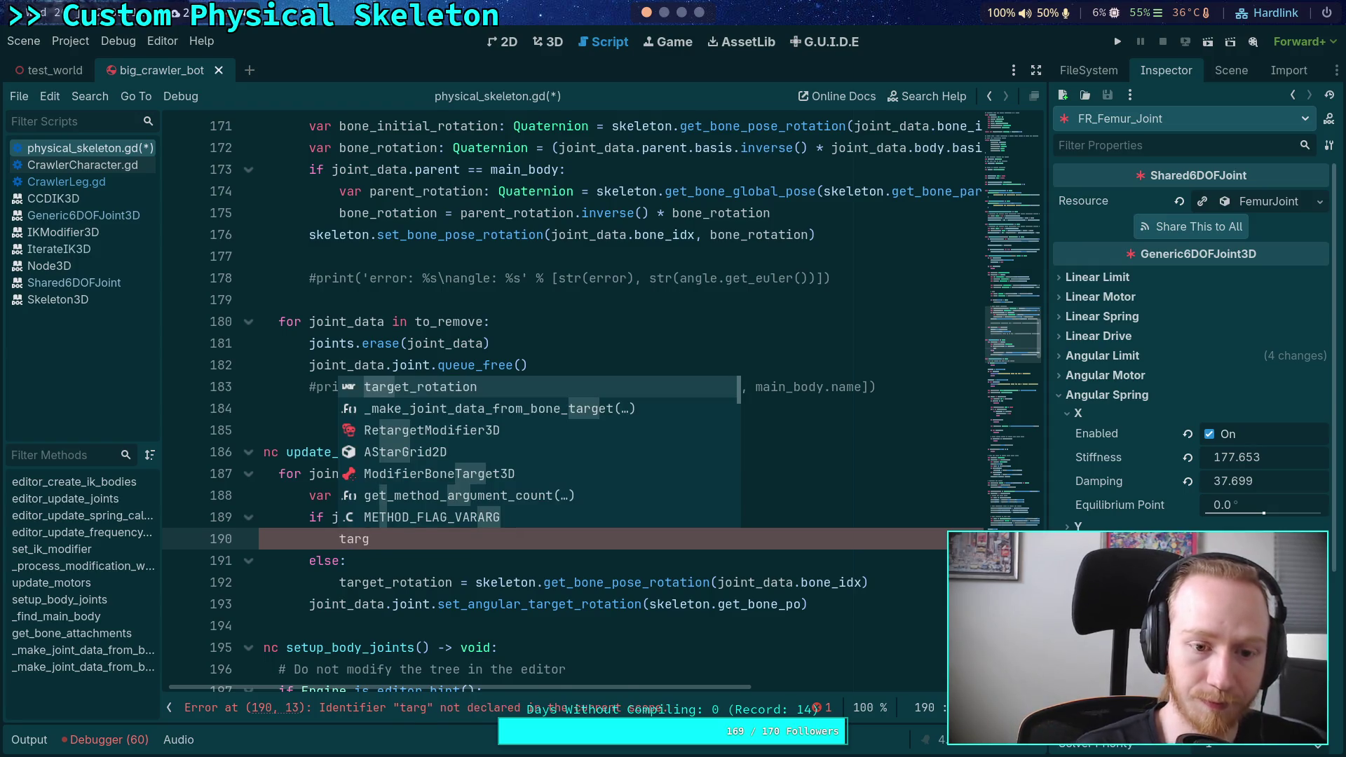
key(Return)
drag(645, 604, 805, 604)
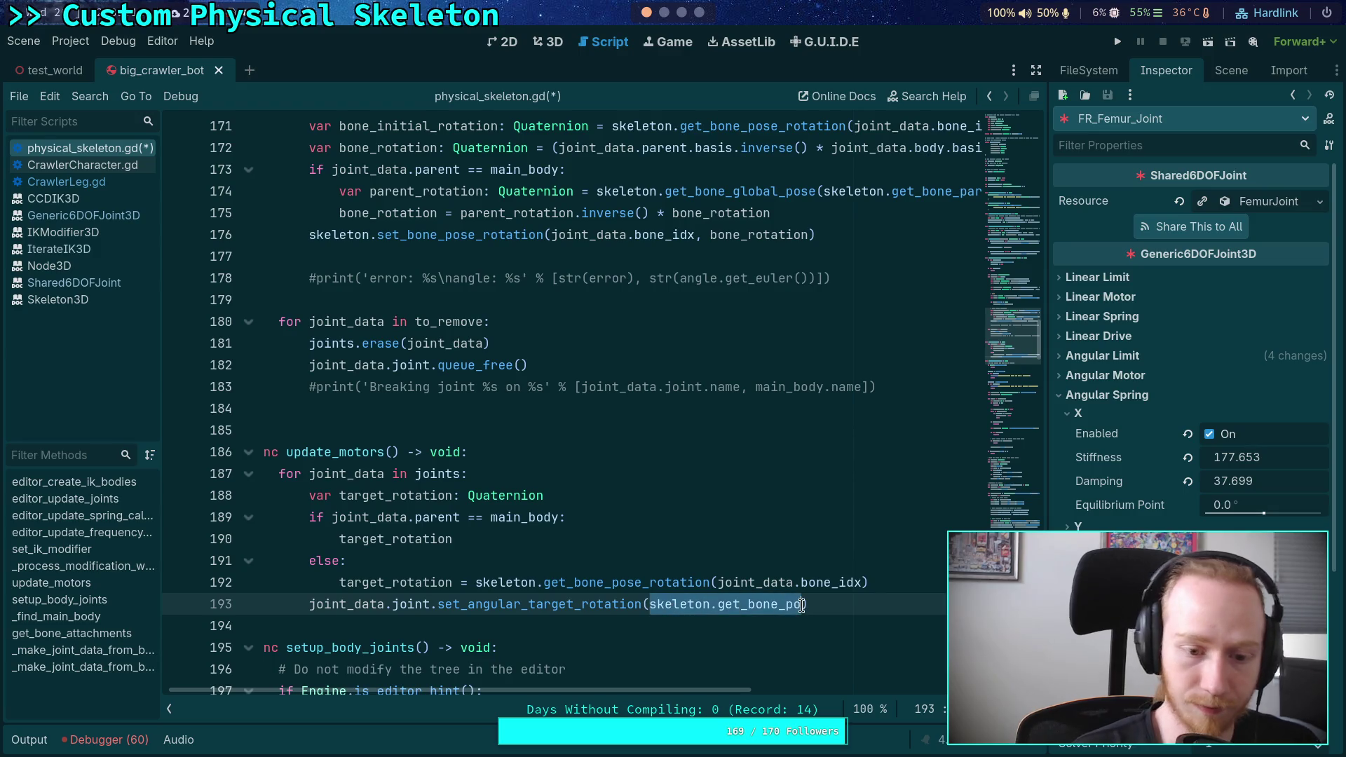
text(target_rotation)
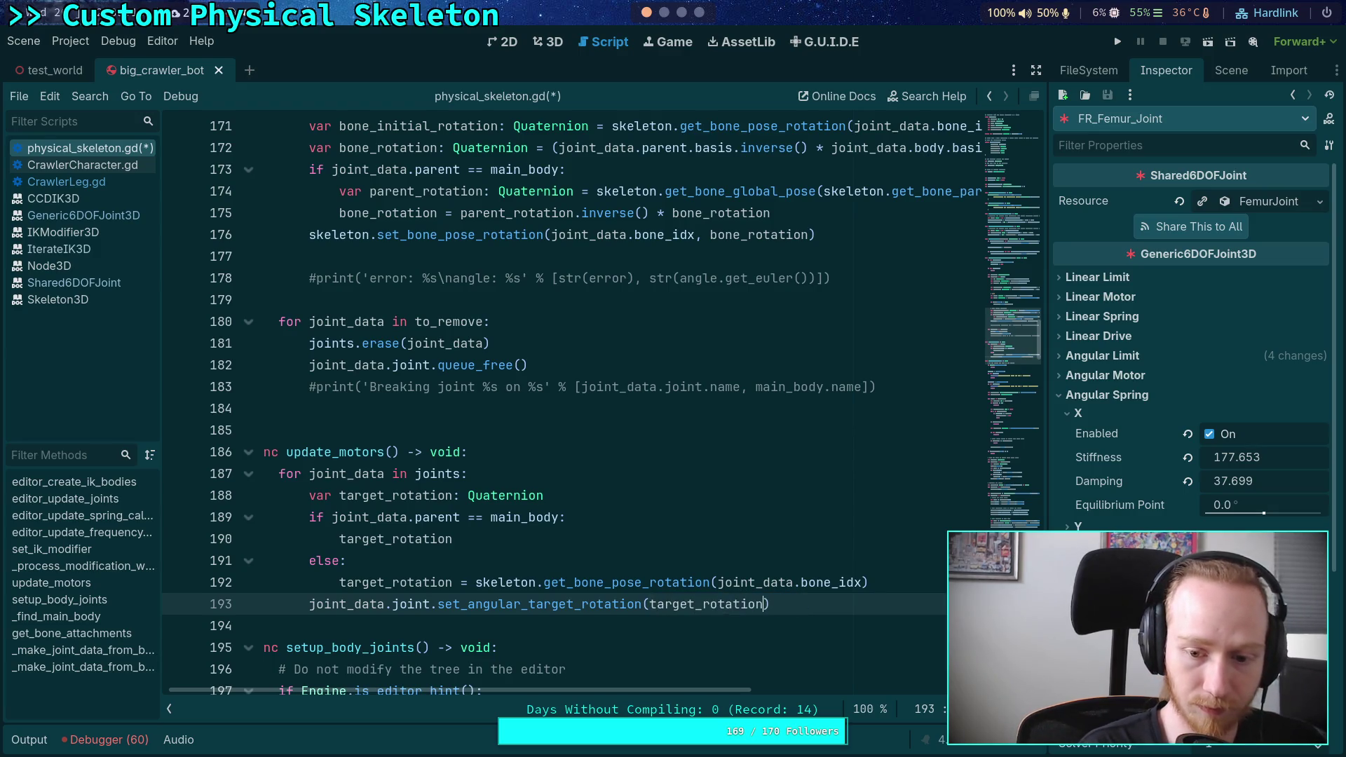
click(346, 559)
click(454, 538)
text(=)
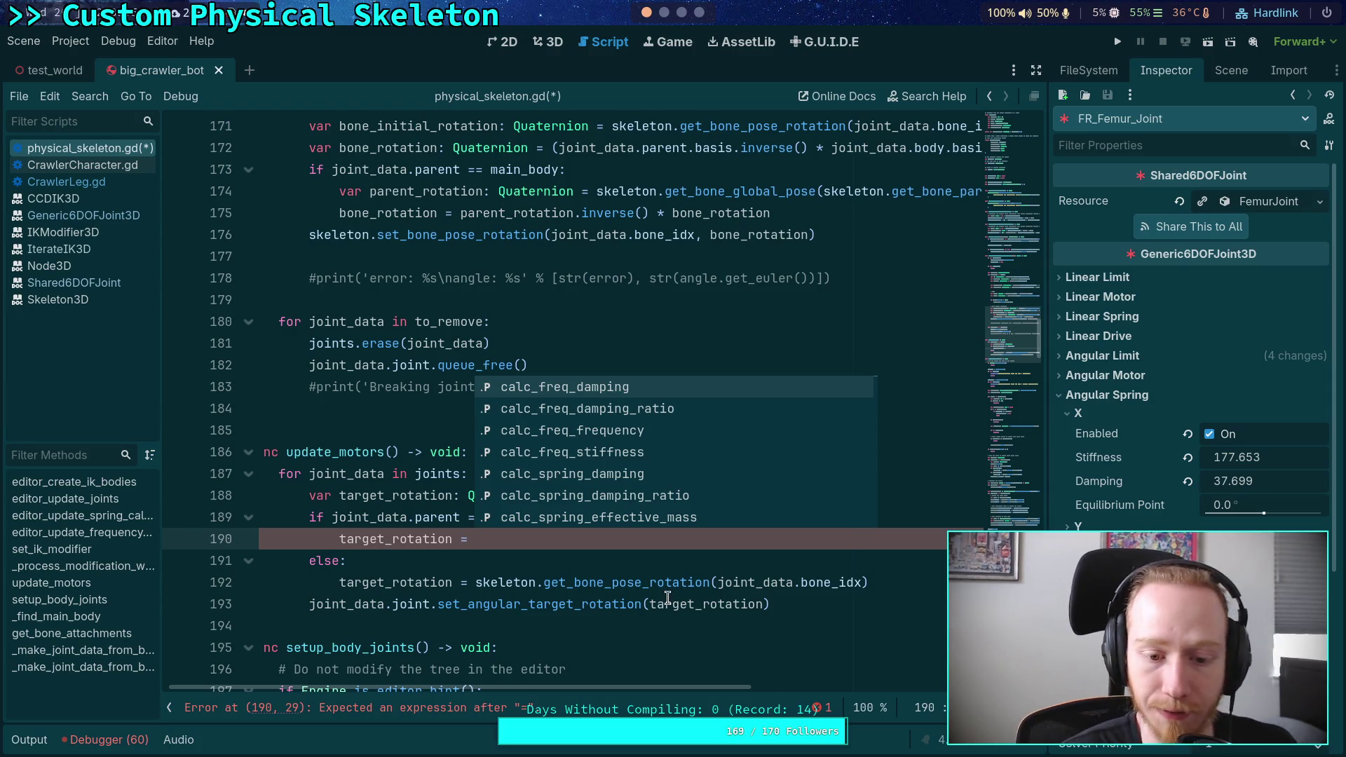
Replace the set_angular_target_rotation call on line 193 with PARAM_ANGULAR_MOTOR_TARGET_VELOCITY
drag(770, 604, 442, 604)
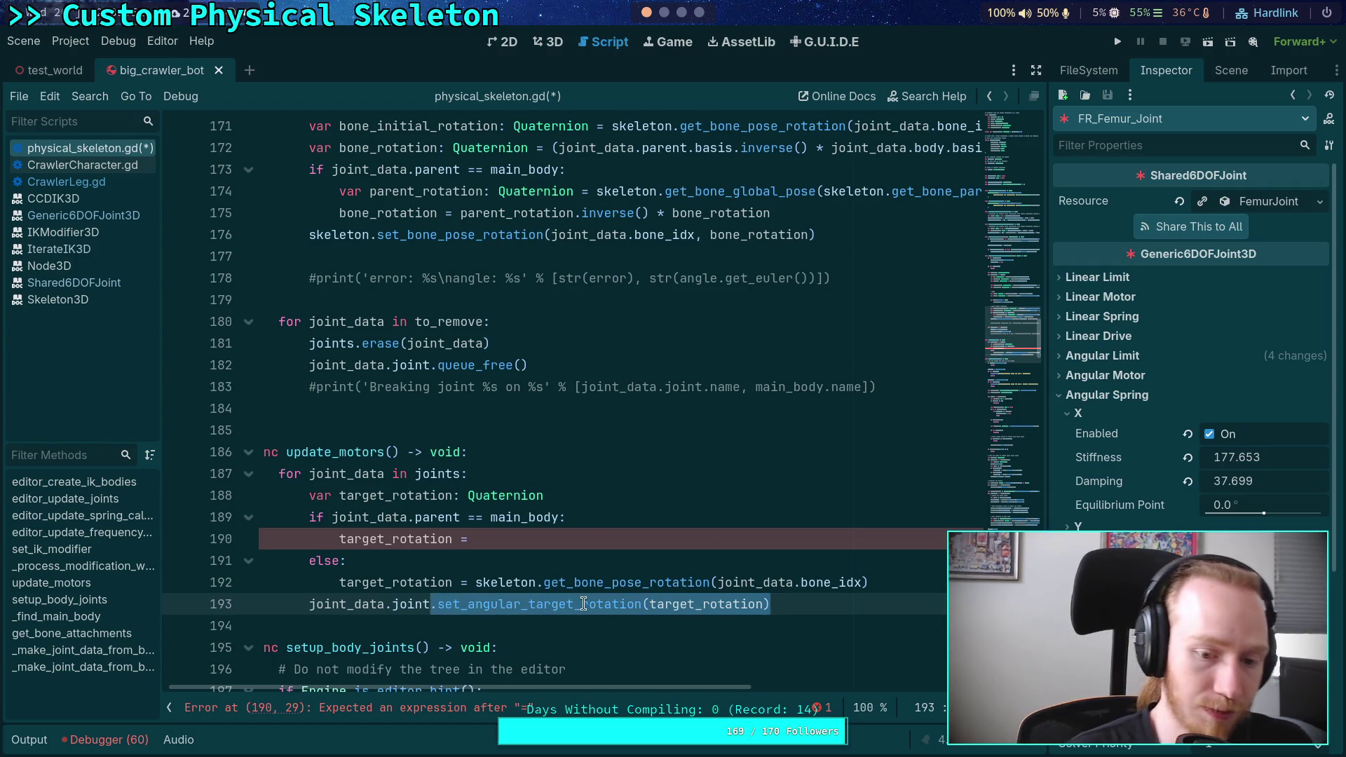
key(BackSpace)
key(BackSpace)
text(mot)
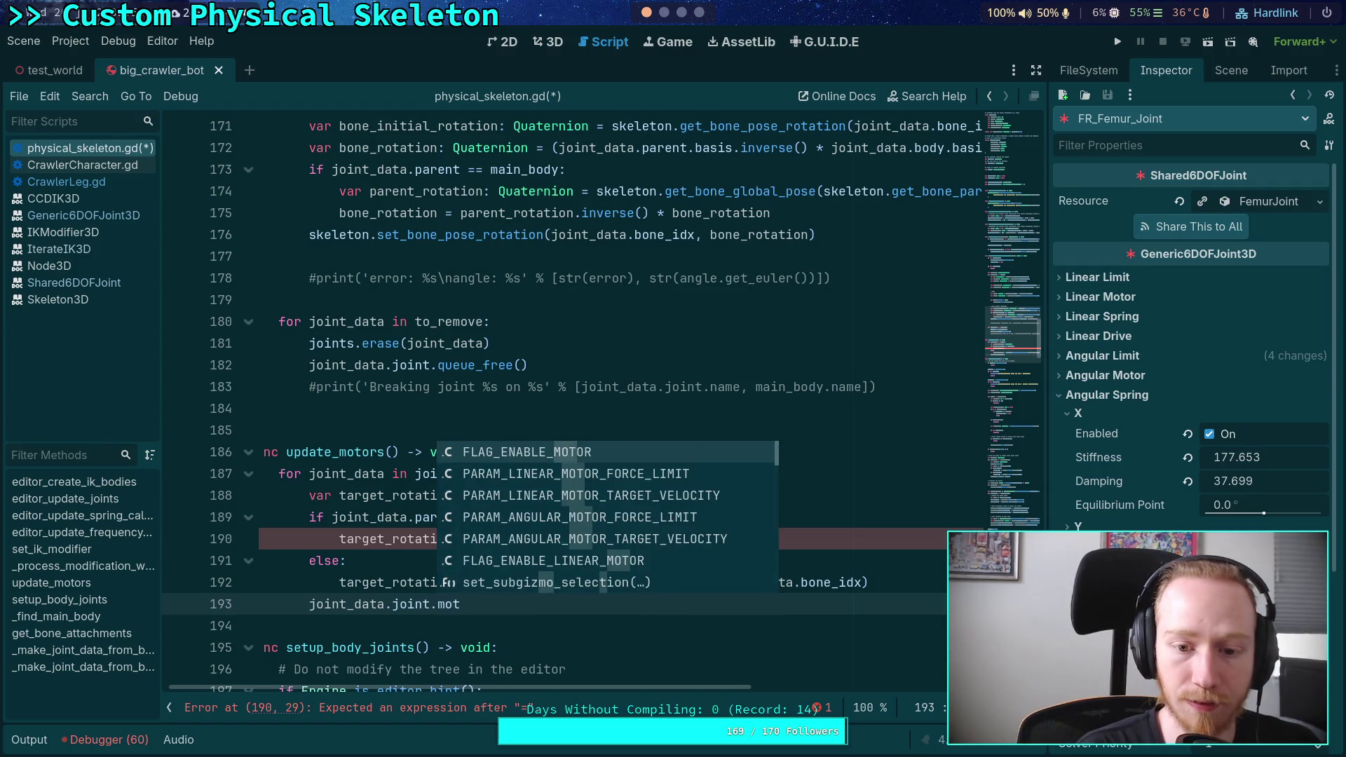
key(Down)
key(Down)
key(Down)
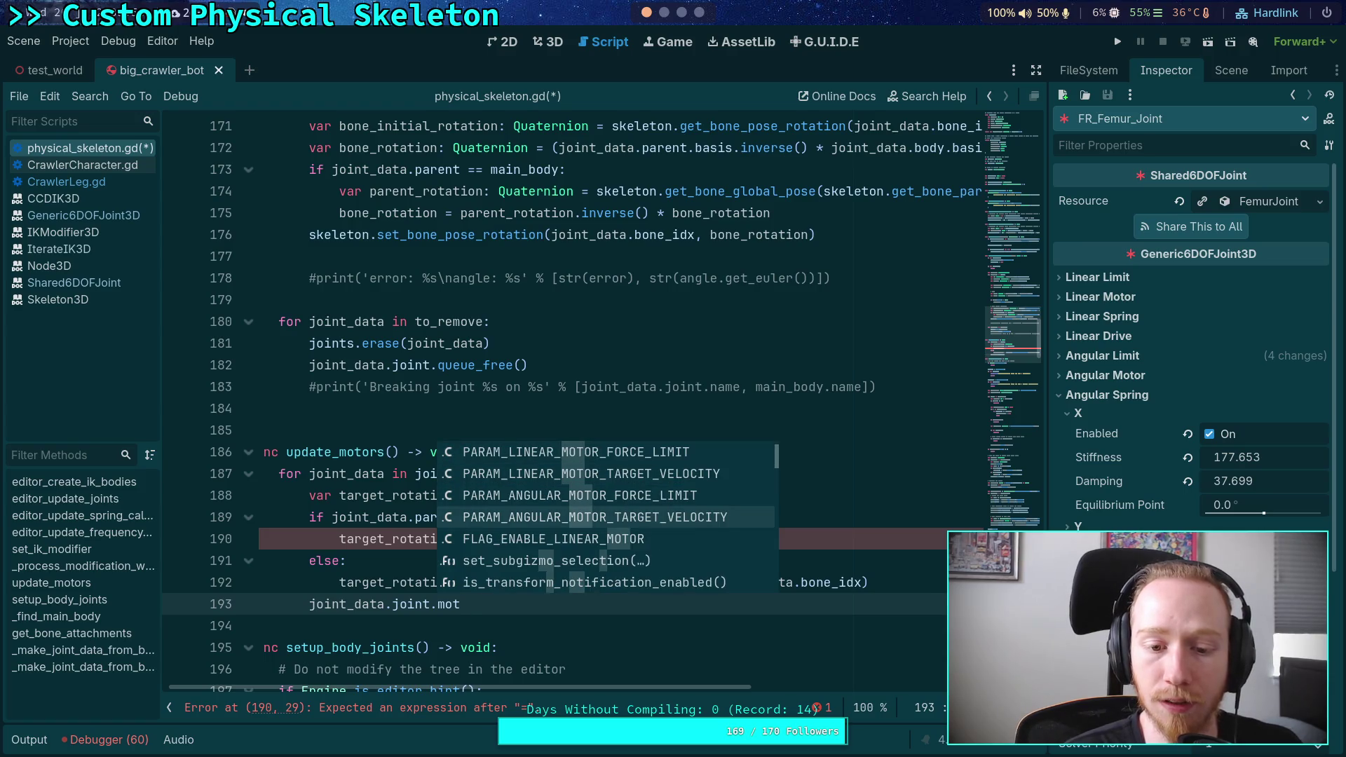
key(Return)
Insert a blank line after the else assignment on line 192, returning to line 190
click(924, 582)
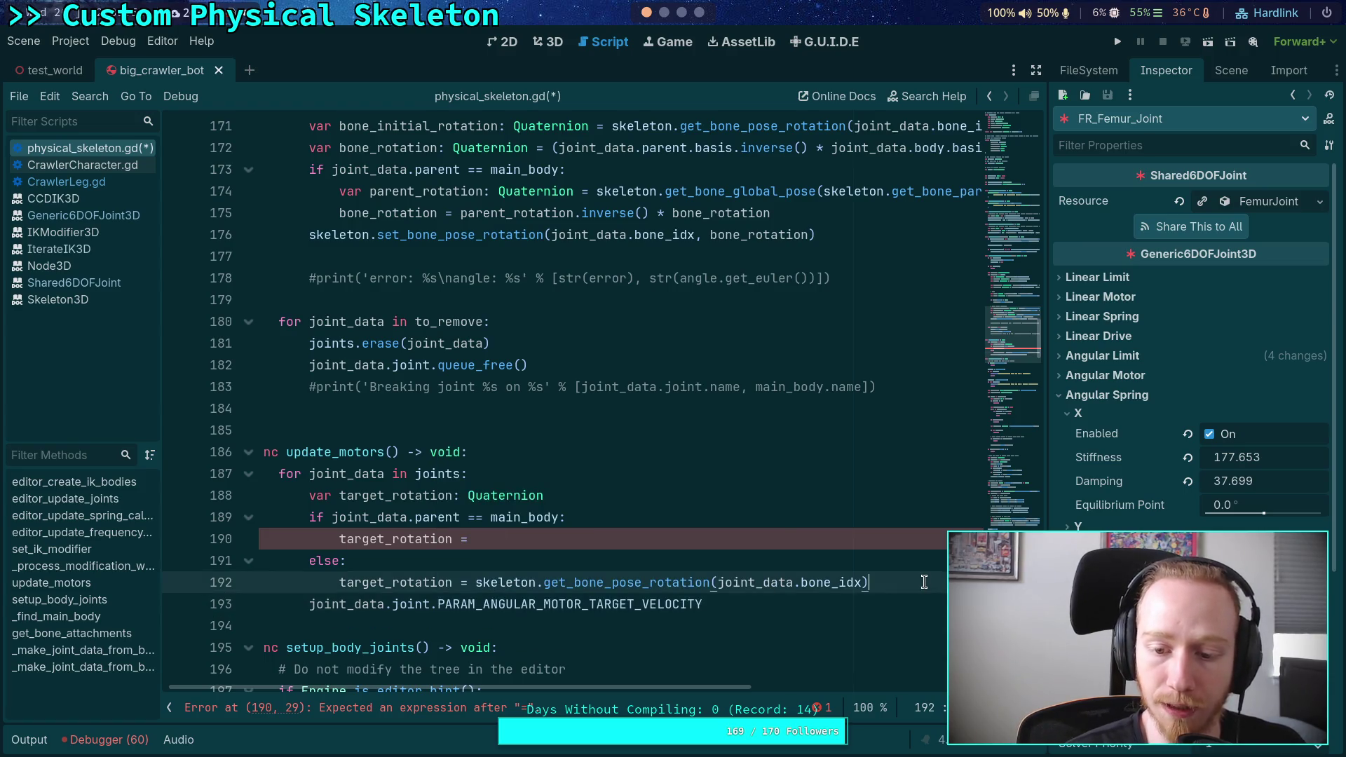
key(Return)
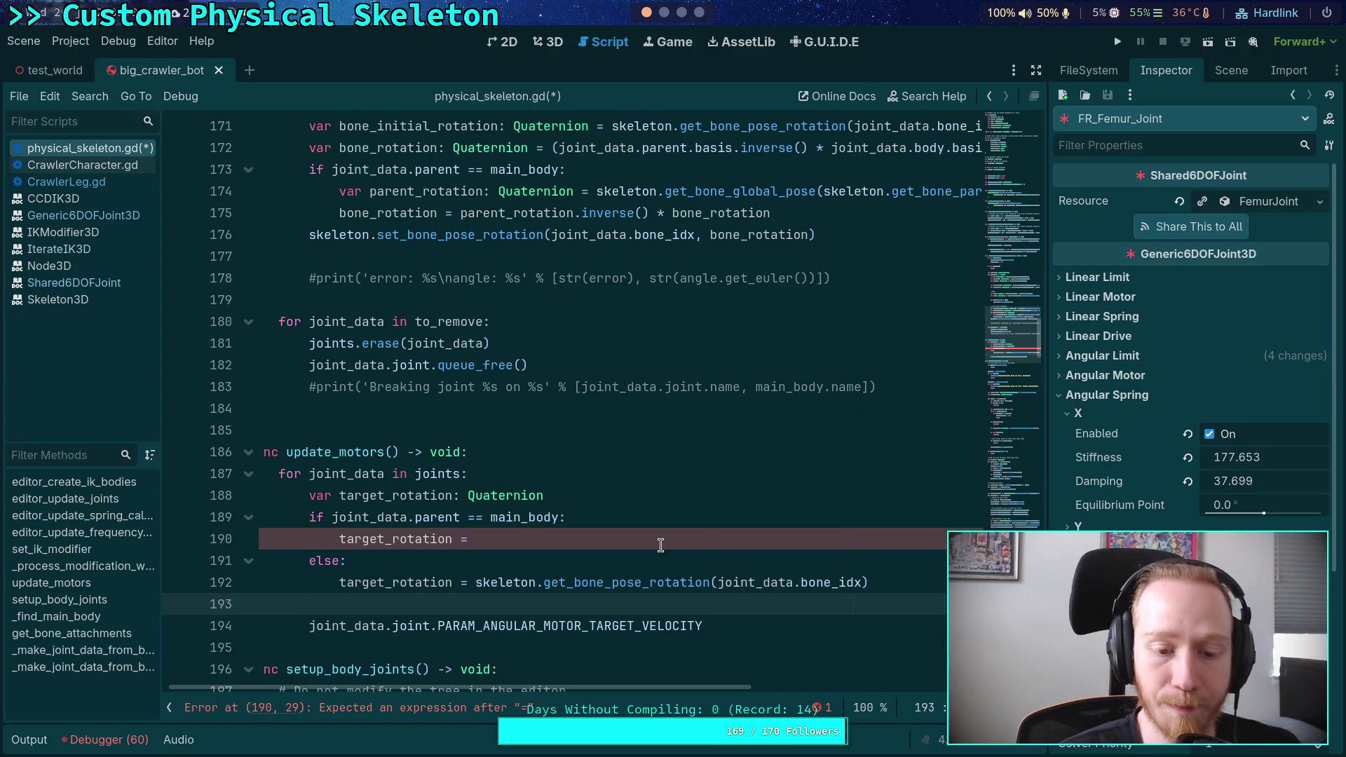
click(669, 539)
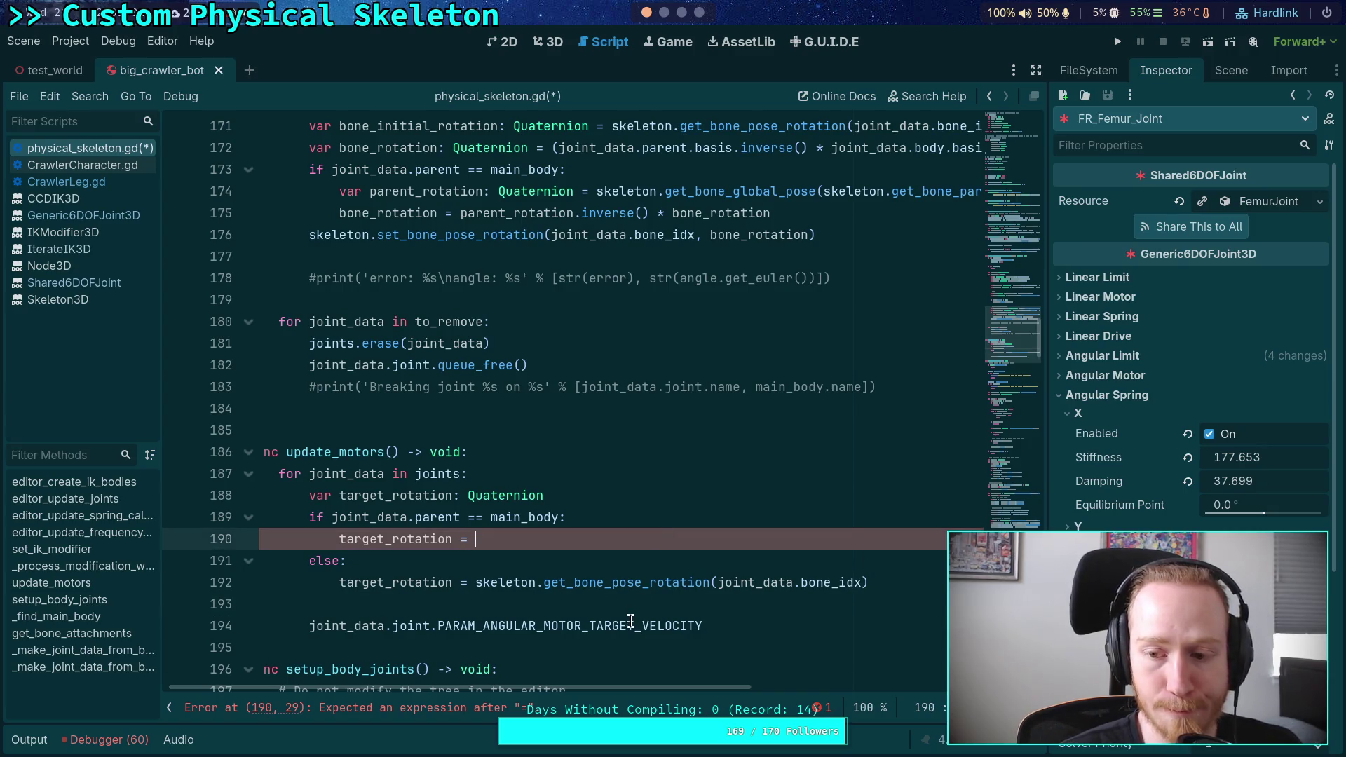
click(501, 600)
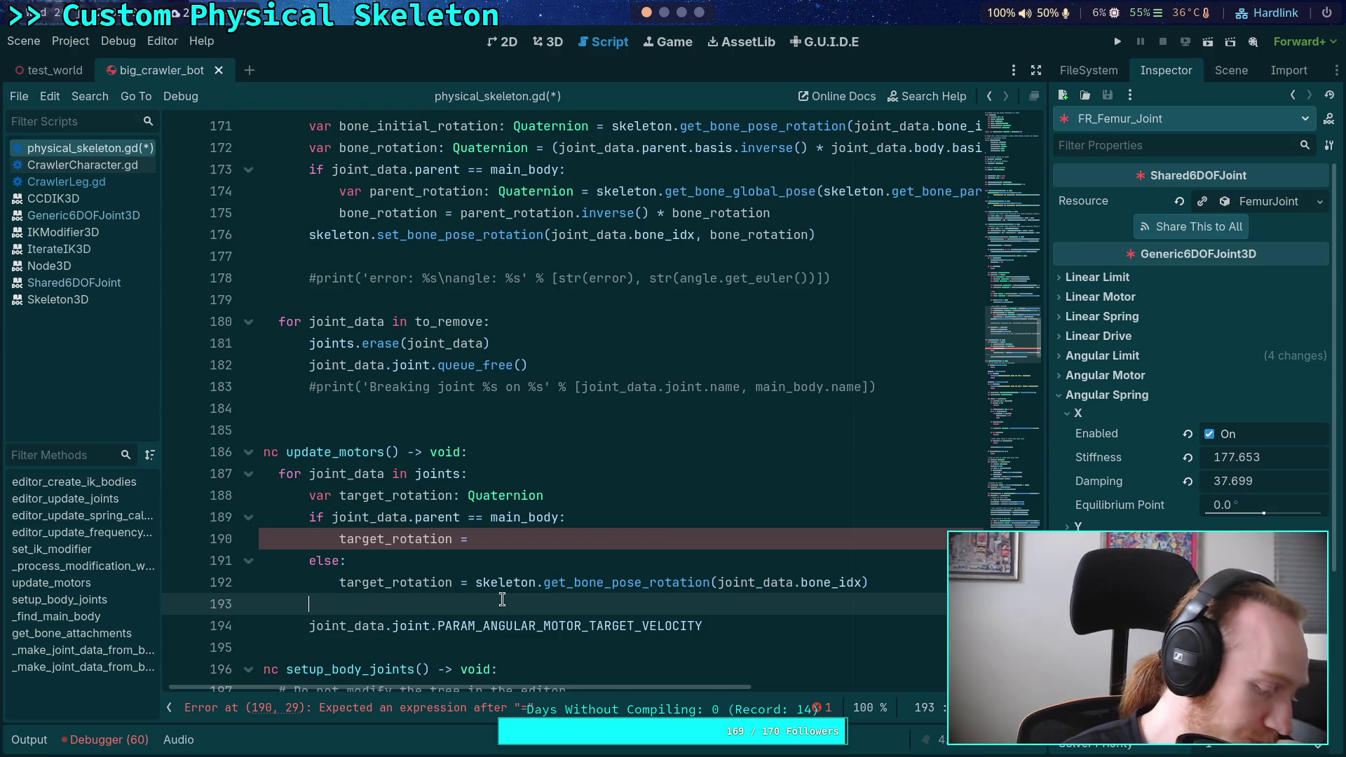
click(620, 538)
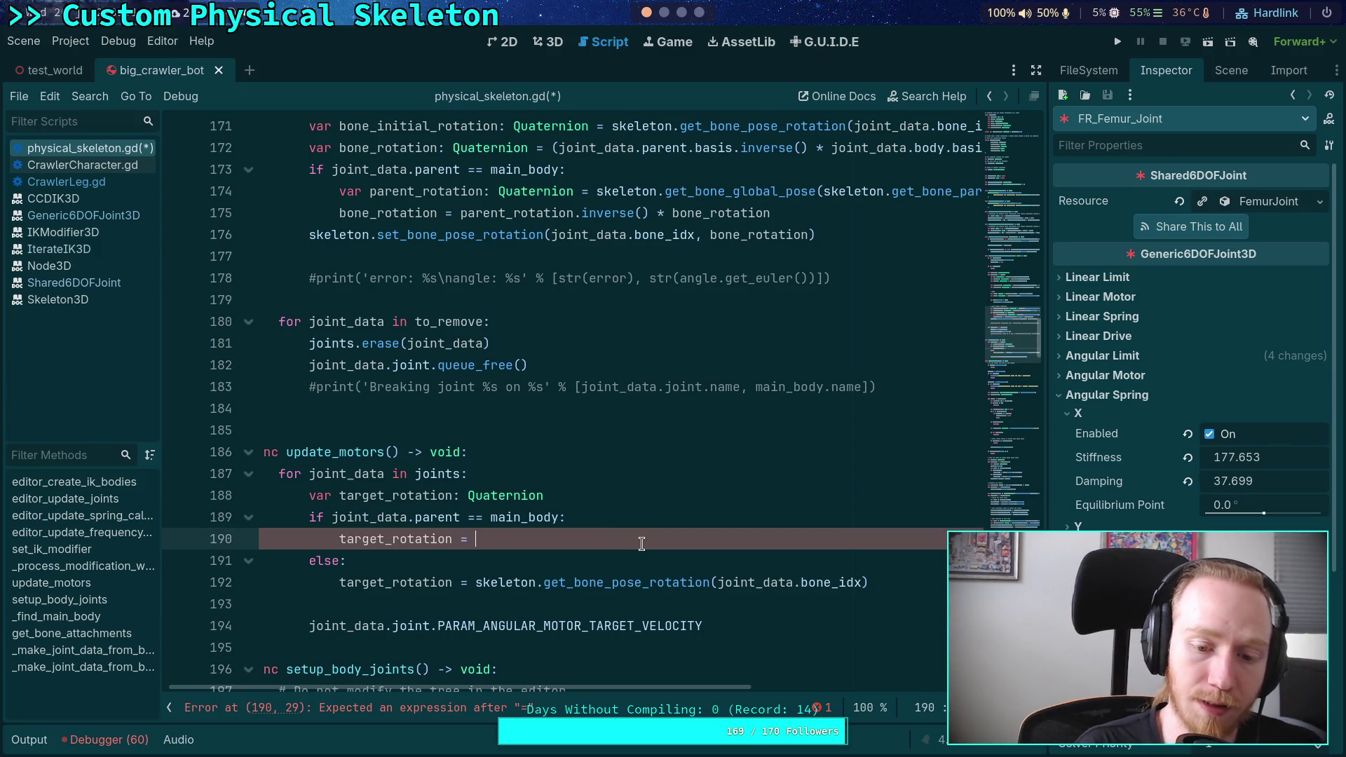
Set target_rotation = skeleton.get_bone_global_pose(joint_data.bone_idx).basis.get_rotation_quaternion() in the main_body branch
text(skeleton.get_bone_gr)
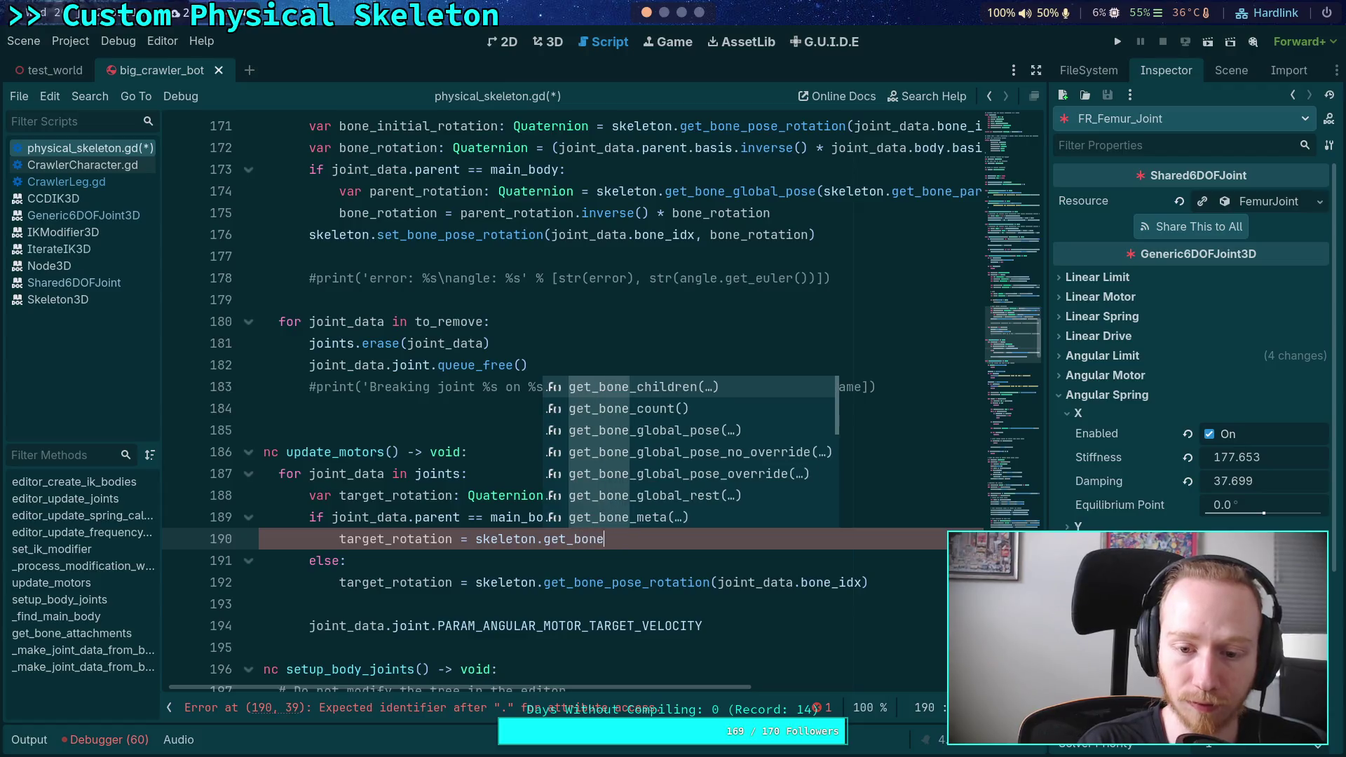
key(BackSpace)
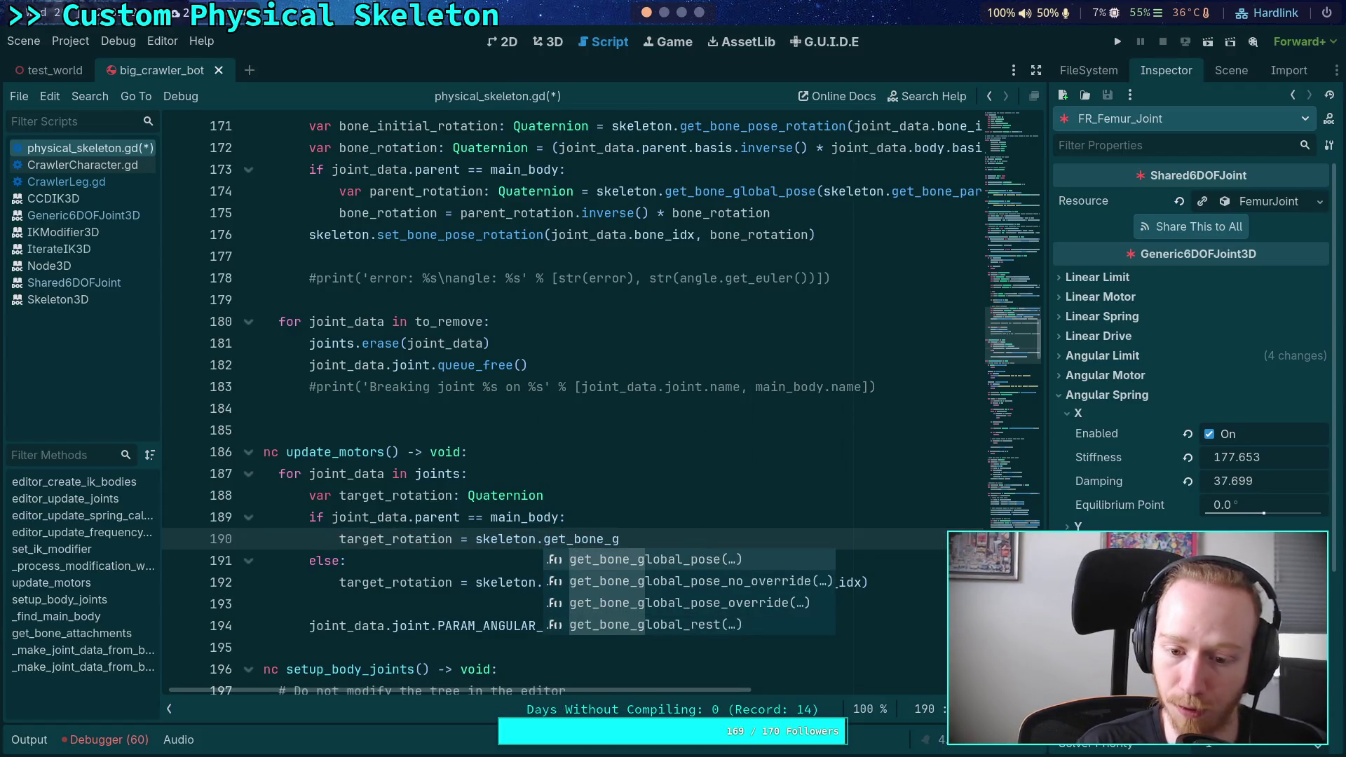
key(Return)
text(joint_data.bon)
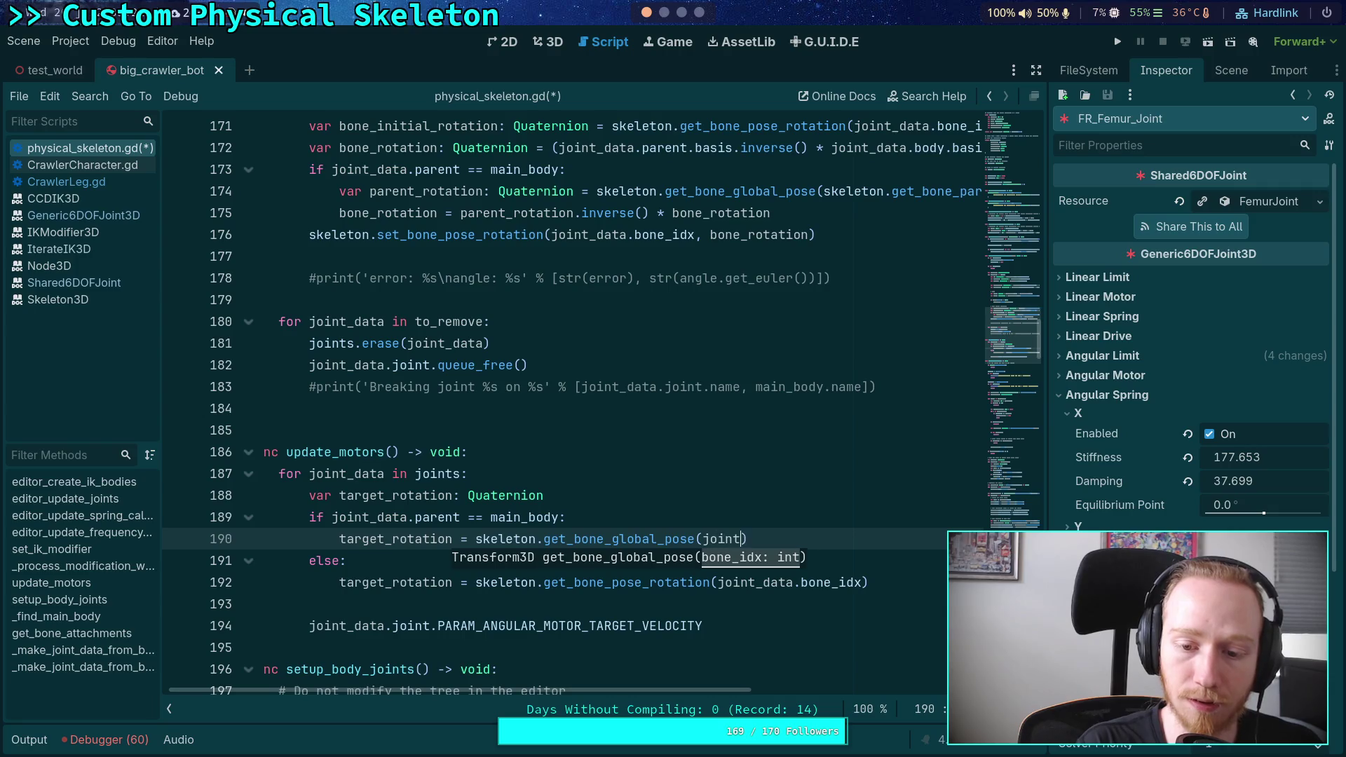
text(e_idx)
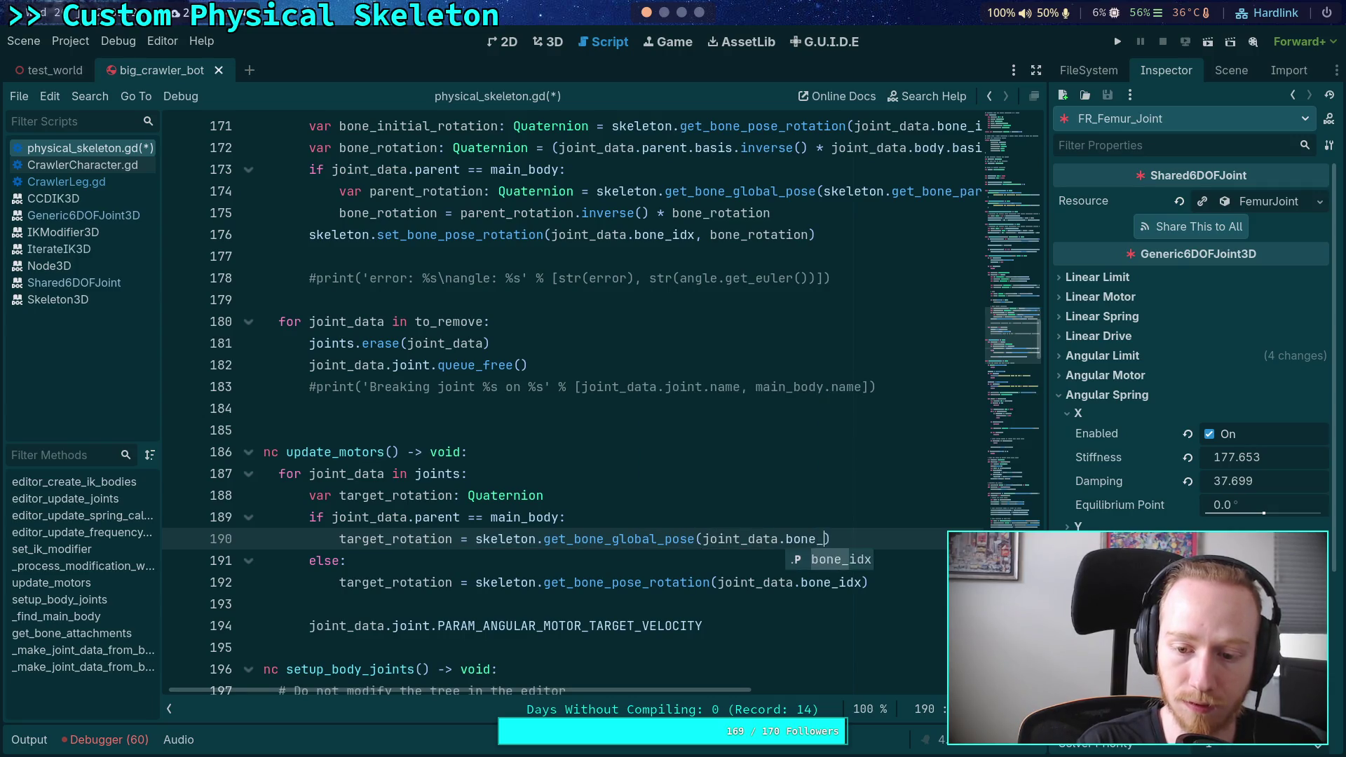
key(Right)
text(.)
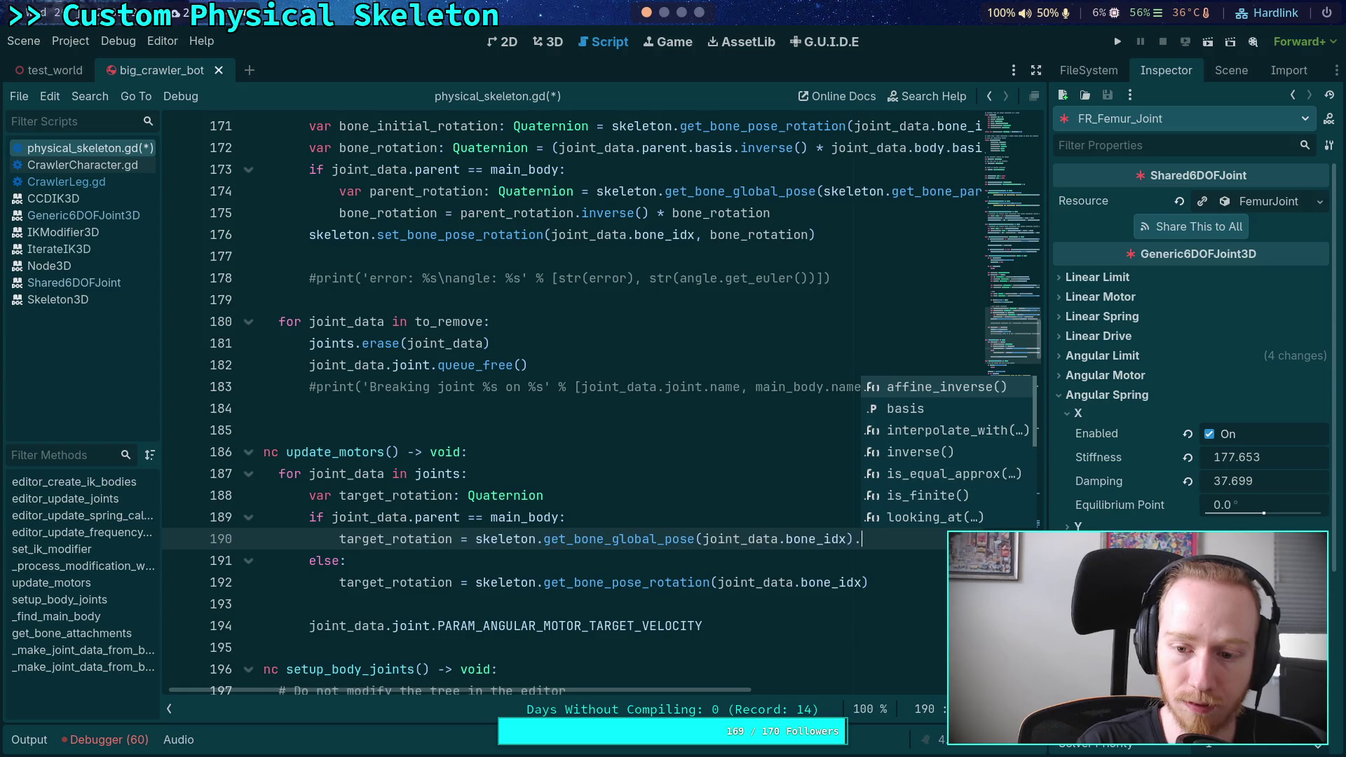
text(basis.quat)
key(Return)
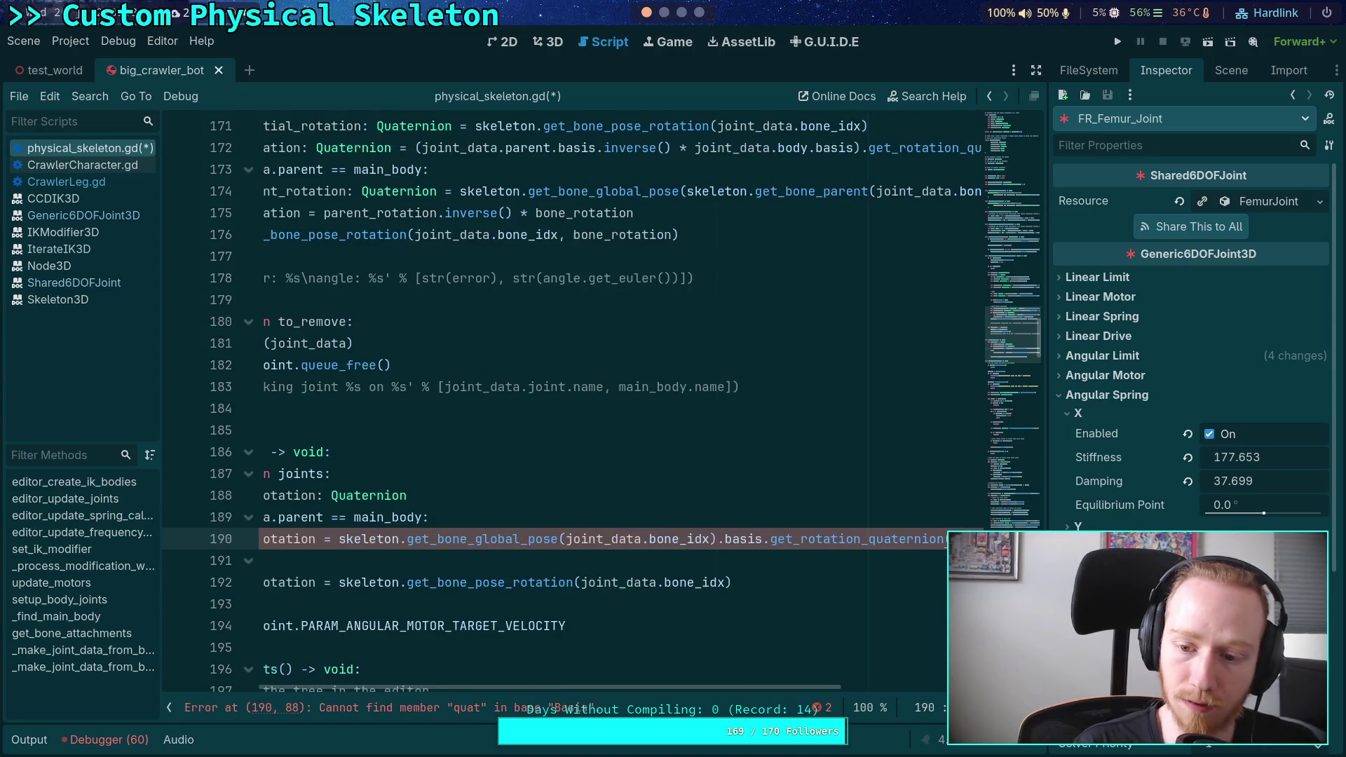
drag(782, 692, 684, 692)
click(540, 554)
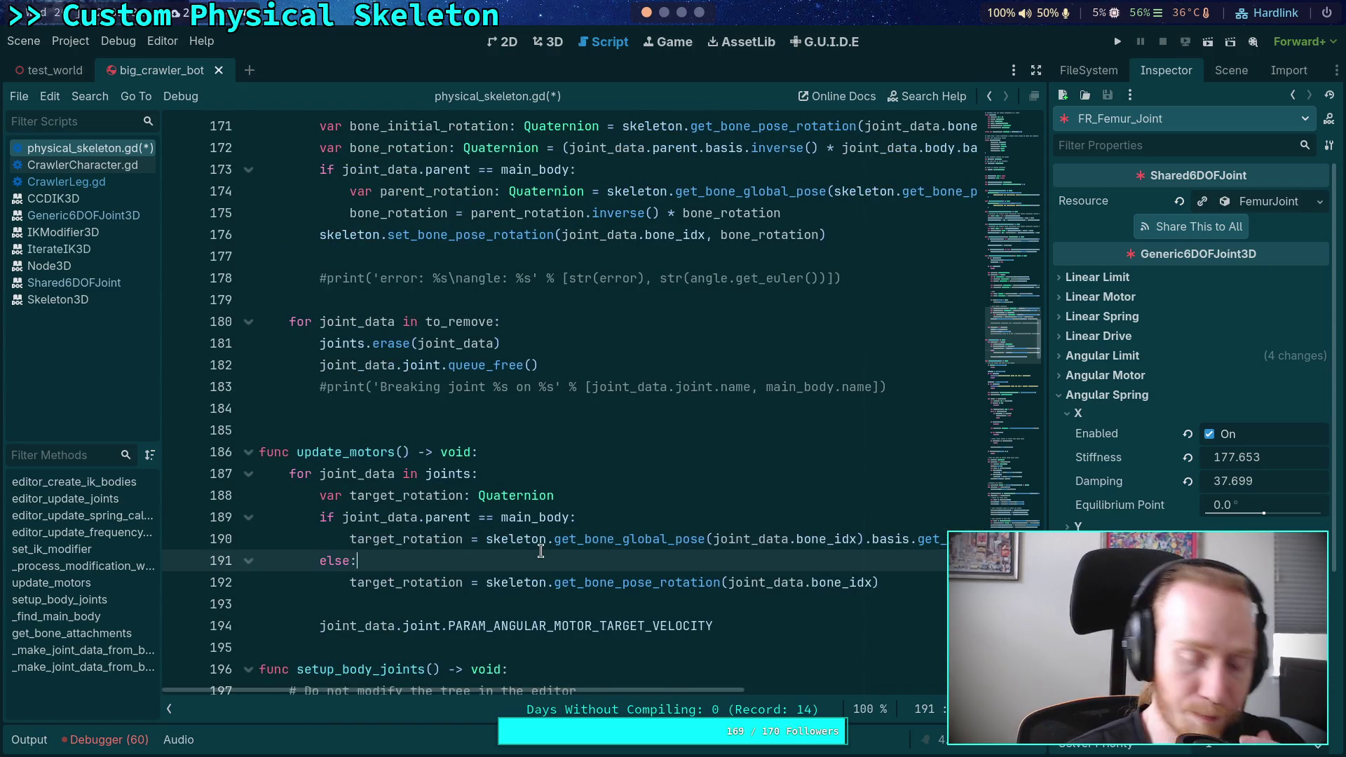
scroll(568, 574, down, 1)
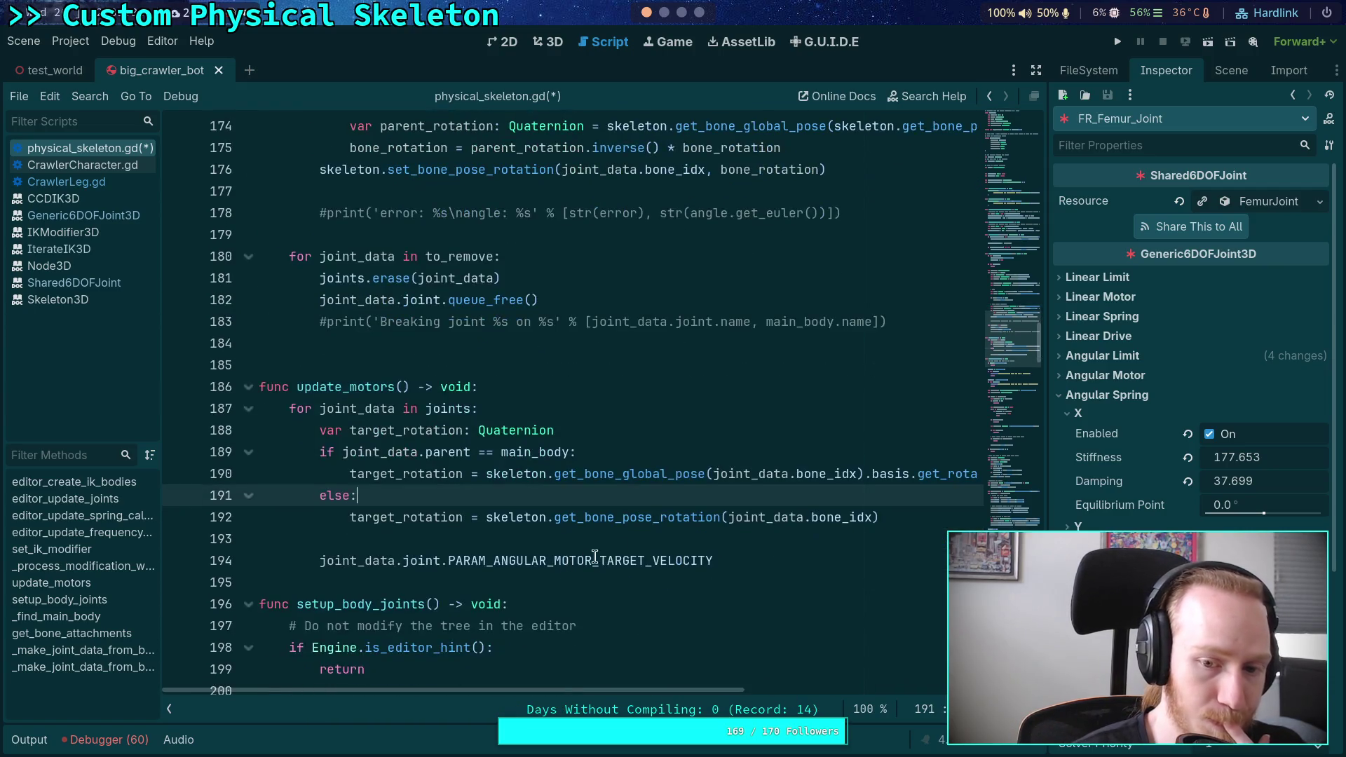
click(913, 519)
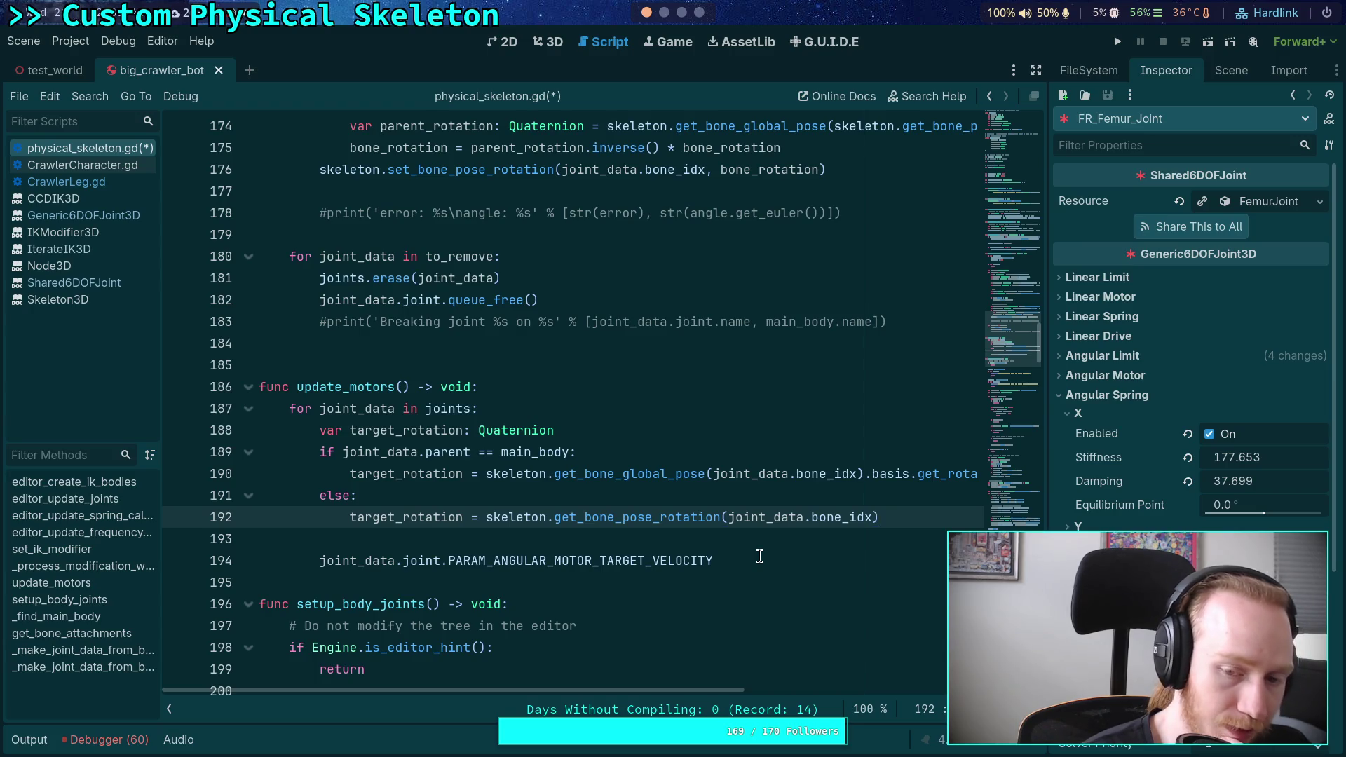
click(755, 559)
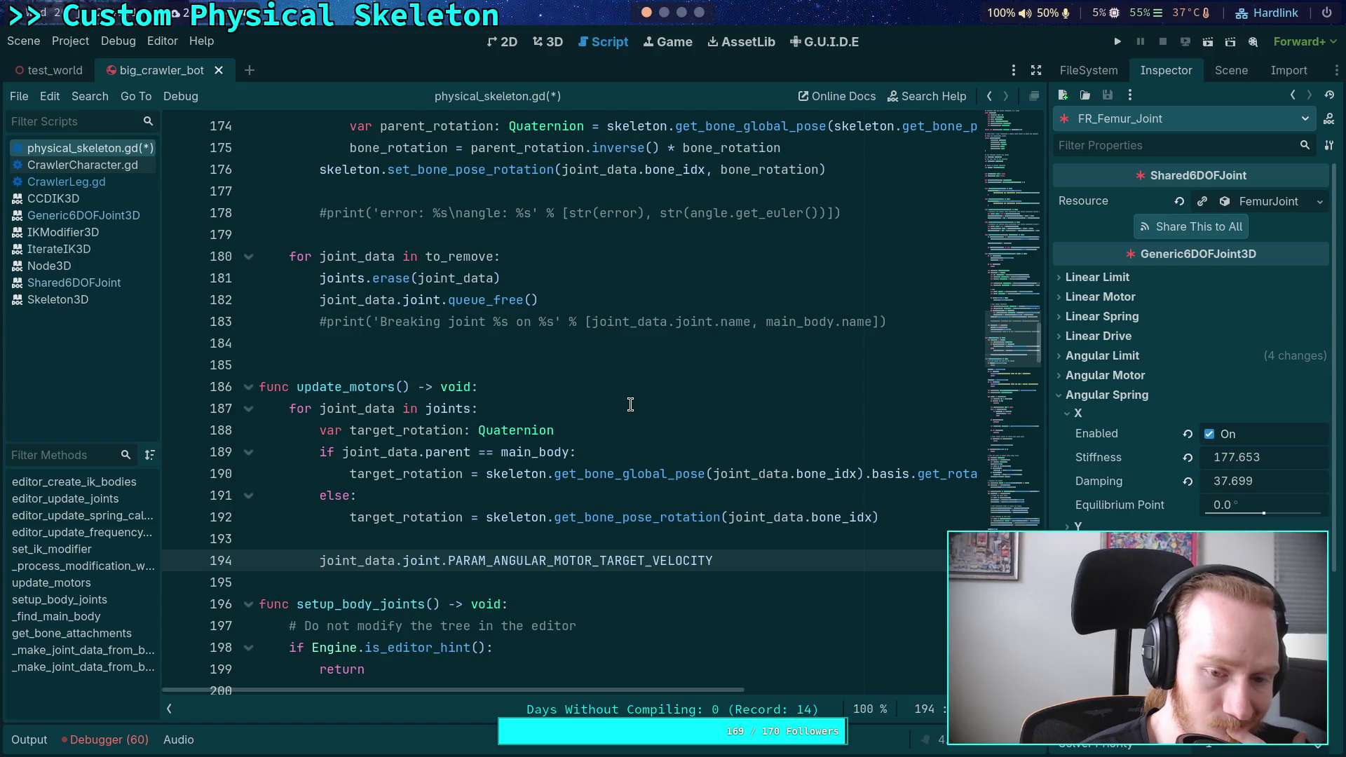
mouse_move(718, 561)
mouse_down()
mouse_move(787, 559)
mouse_move(430, 550)
mouse_up()
End the loop with joint_data.joint.set_angular_target_rotation(target_rotation) and save physical_skeleton.gd
text(t.set_a)
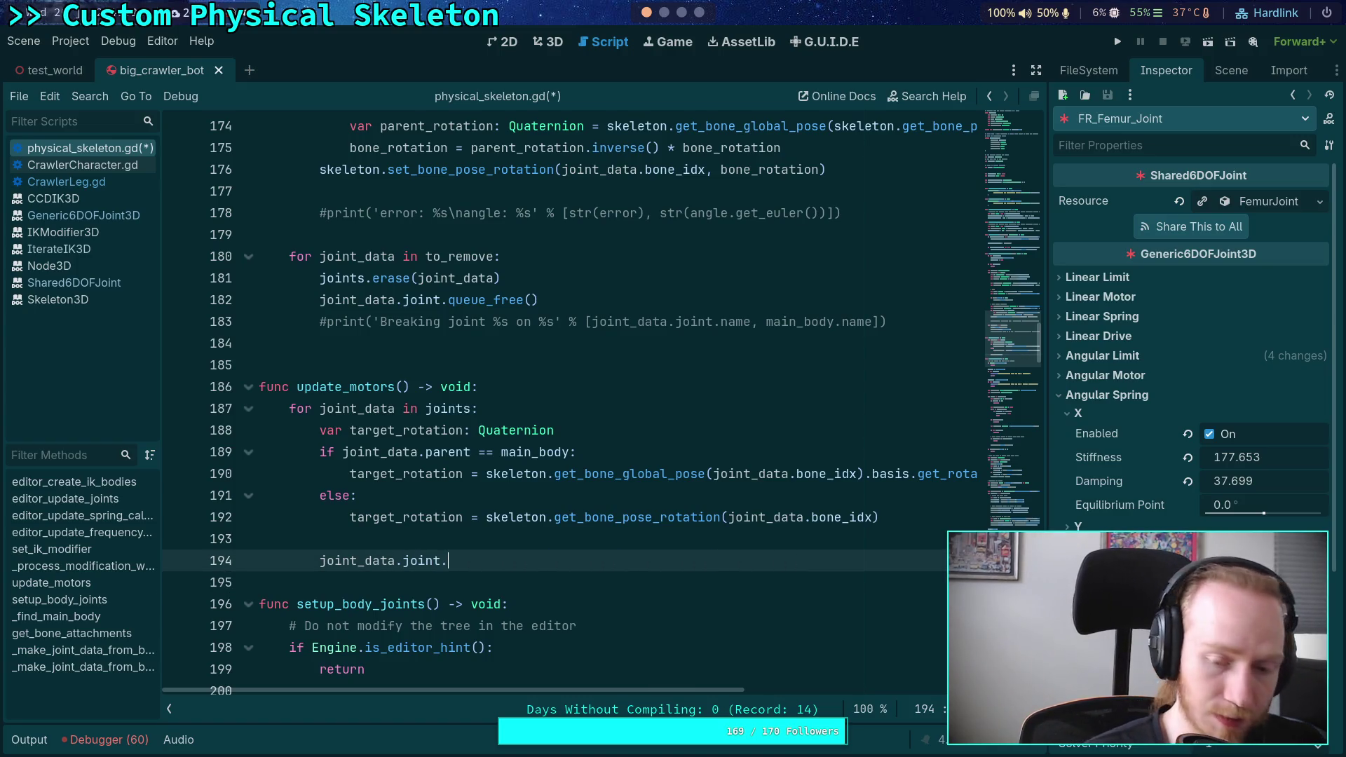
key(Return)
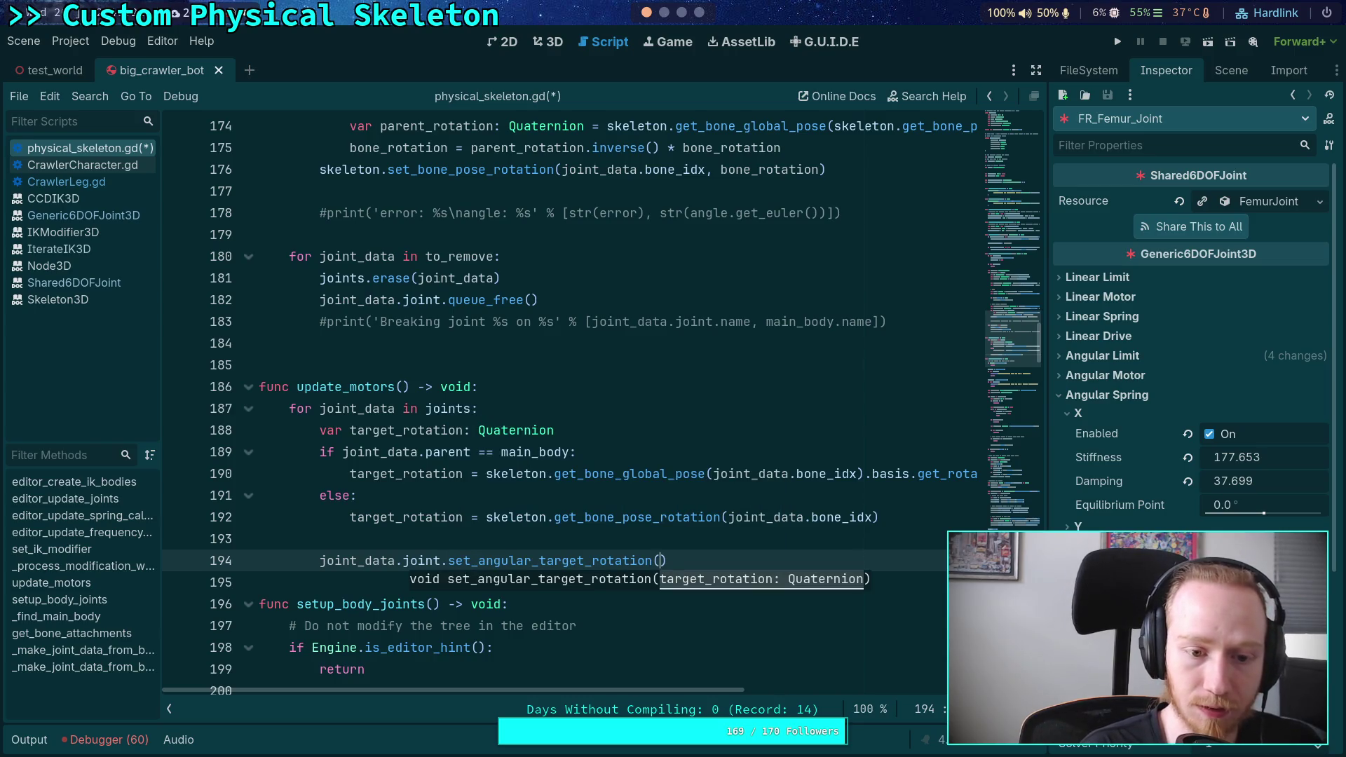
text(target_rotation)
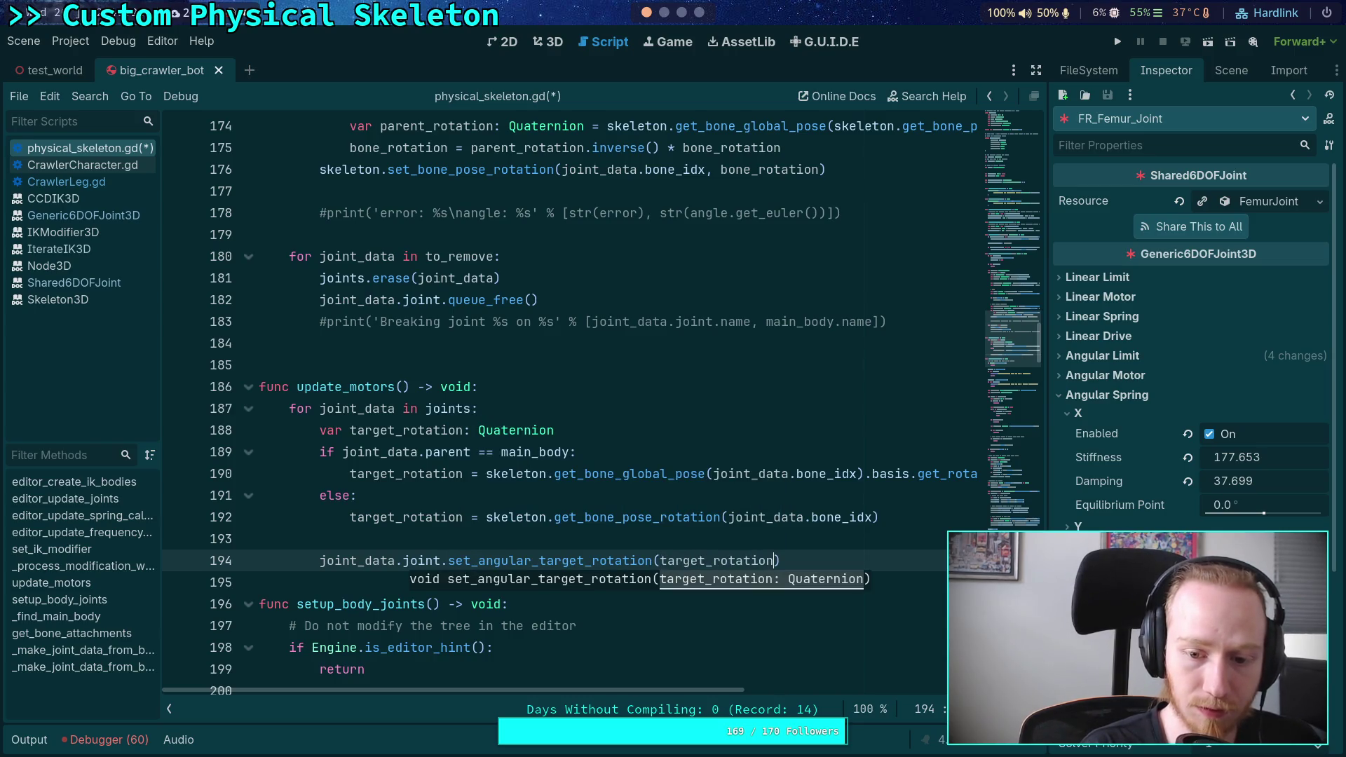
key(ctrl+s)
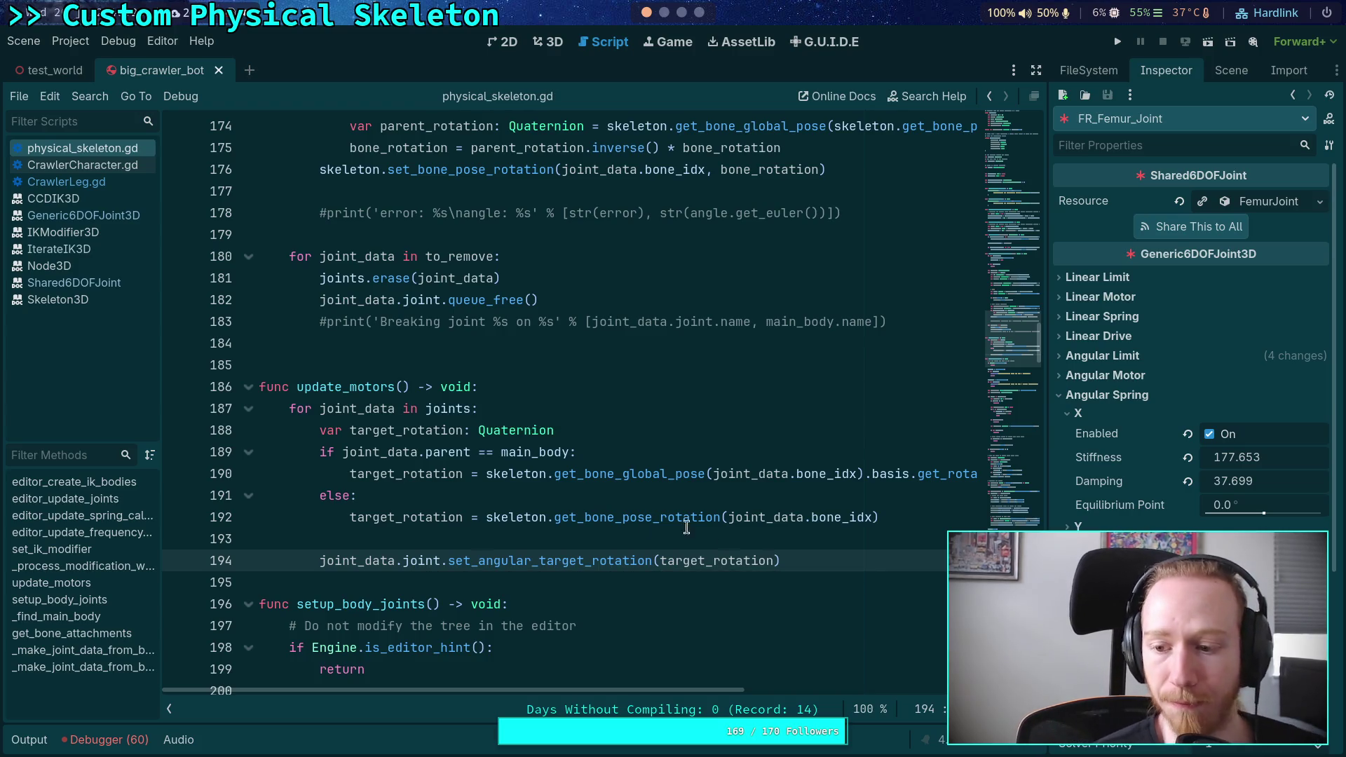
scroll(1192, 385, down, 2)
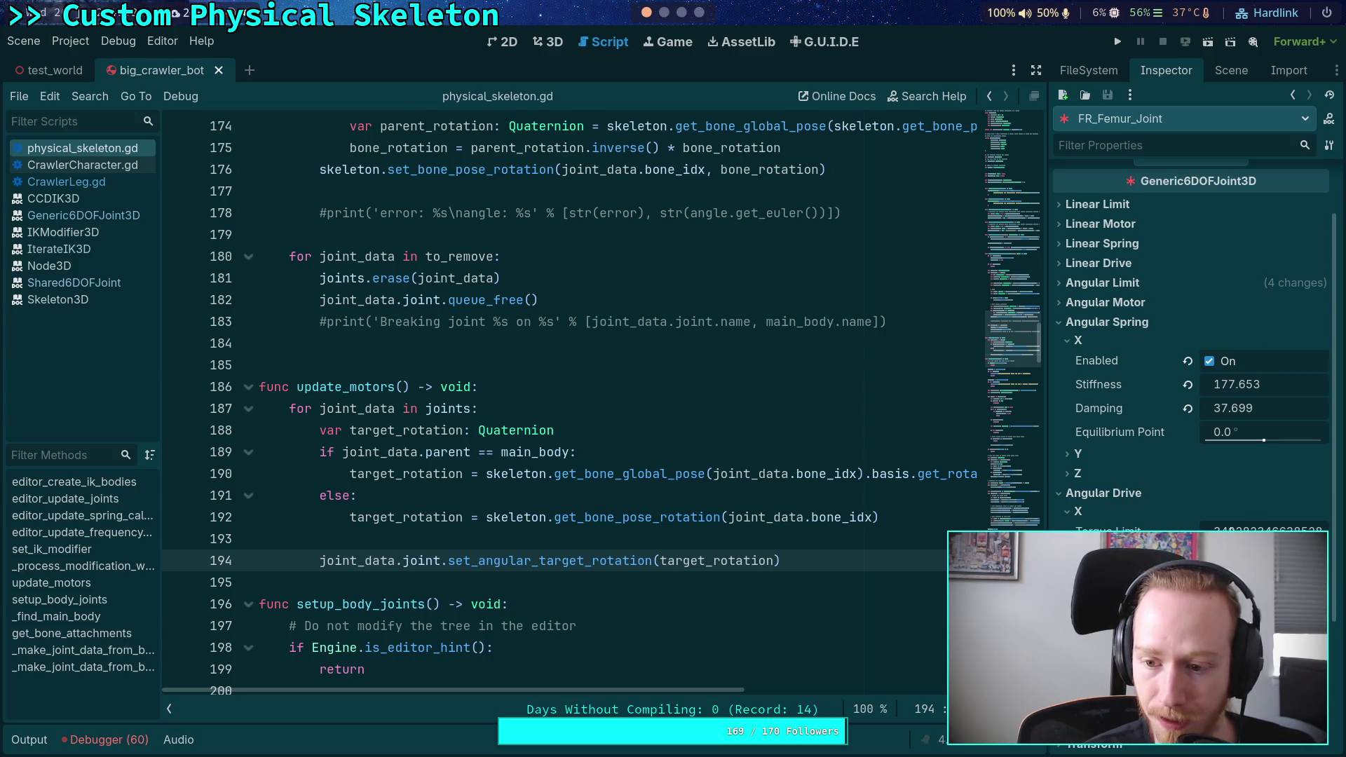
Expand the front-right tibia and tarsus nodes in the Scene tree, then view FR_Femur_Joint
scroll(1195, 312, up, 2)
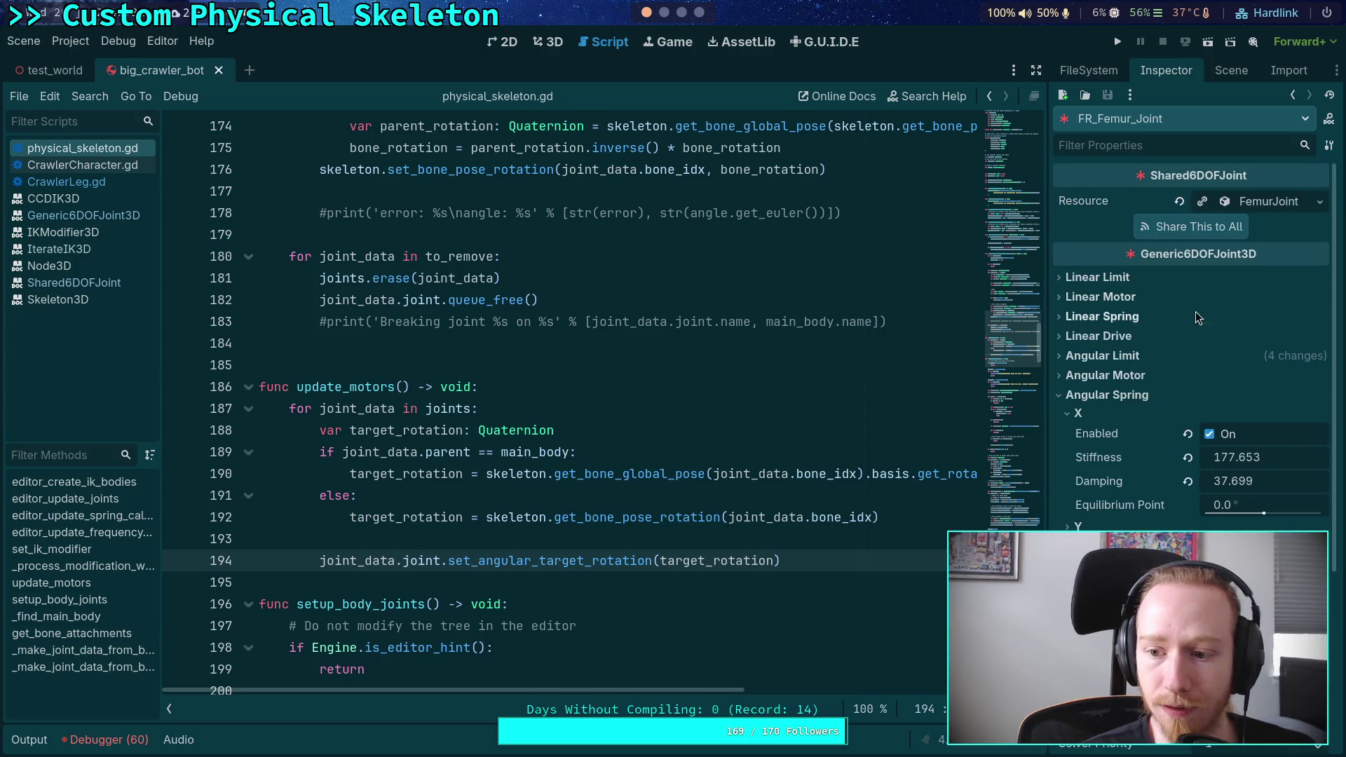
click(1228, 76)
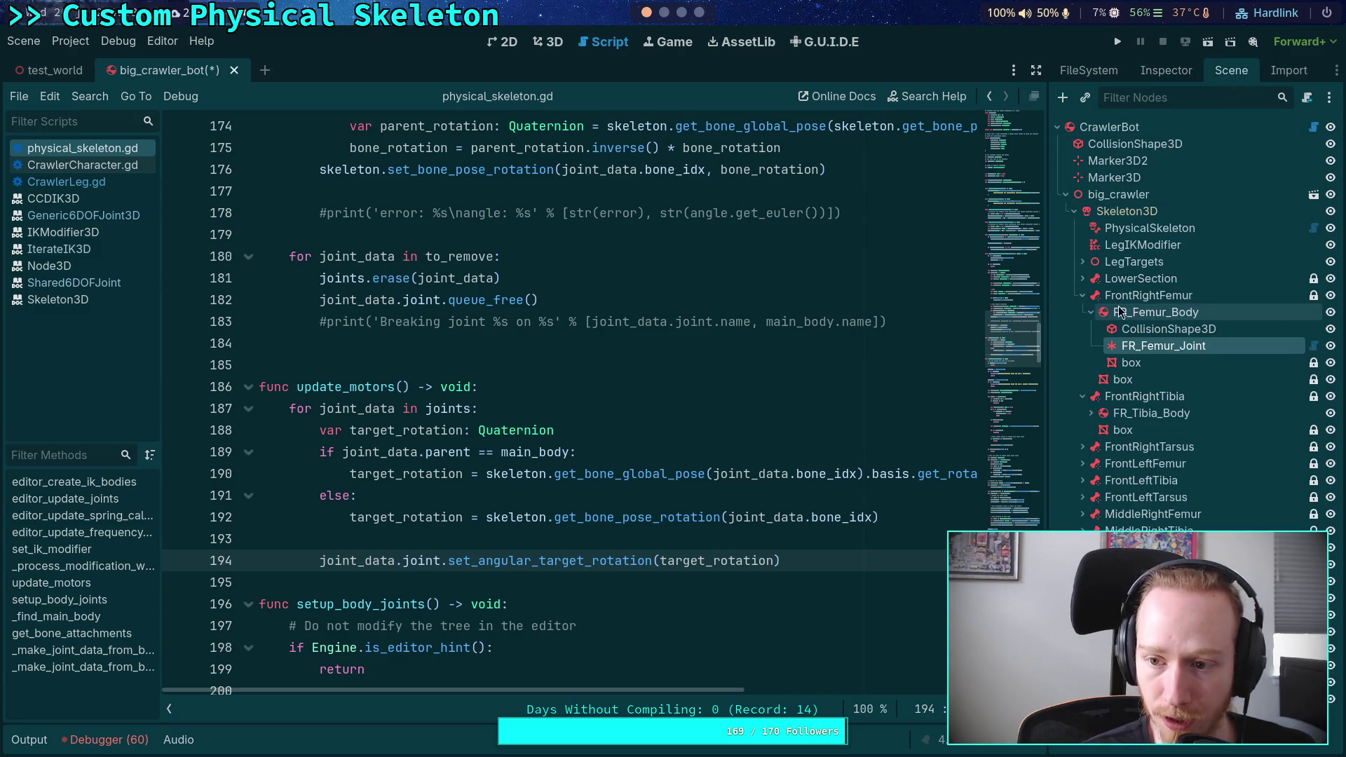
click(1091, 412)
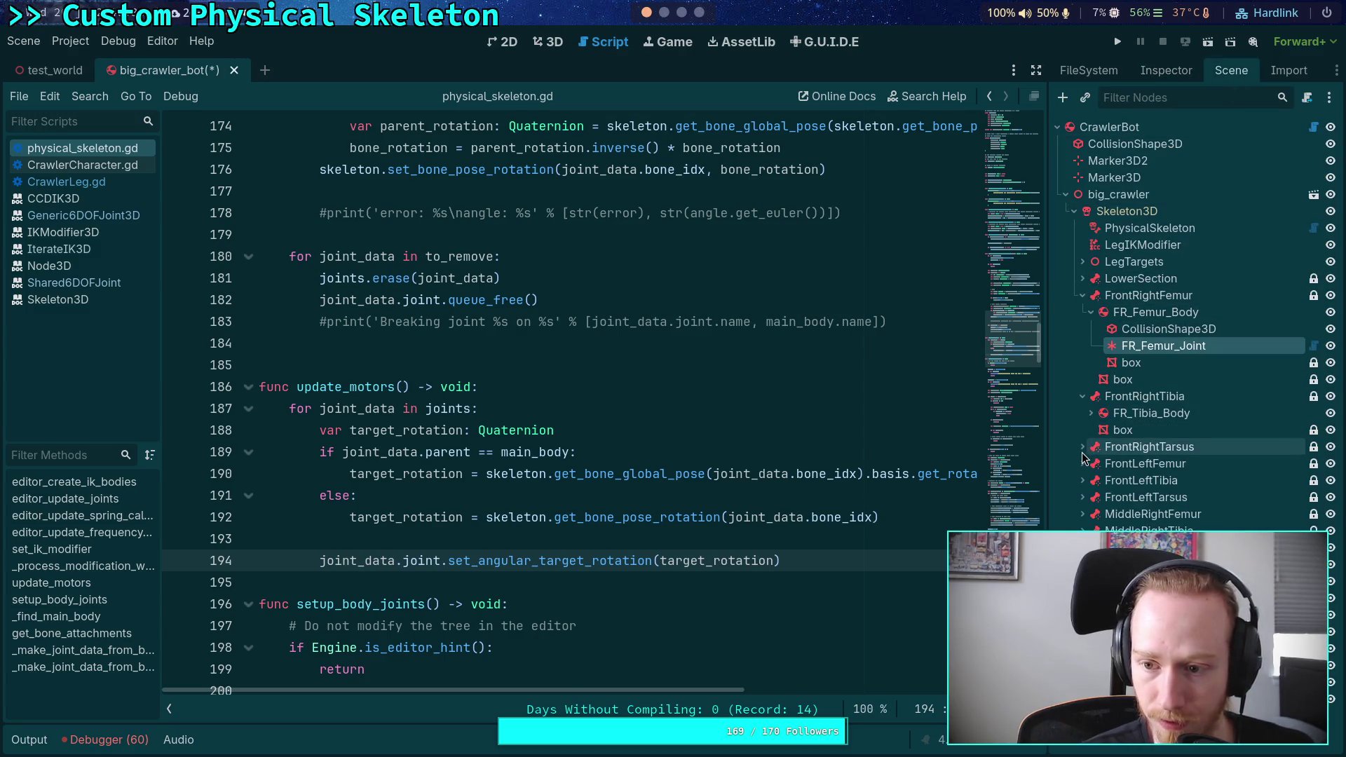
click(1082, 497)
click(1091, 514)
click(1165, 70)
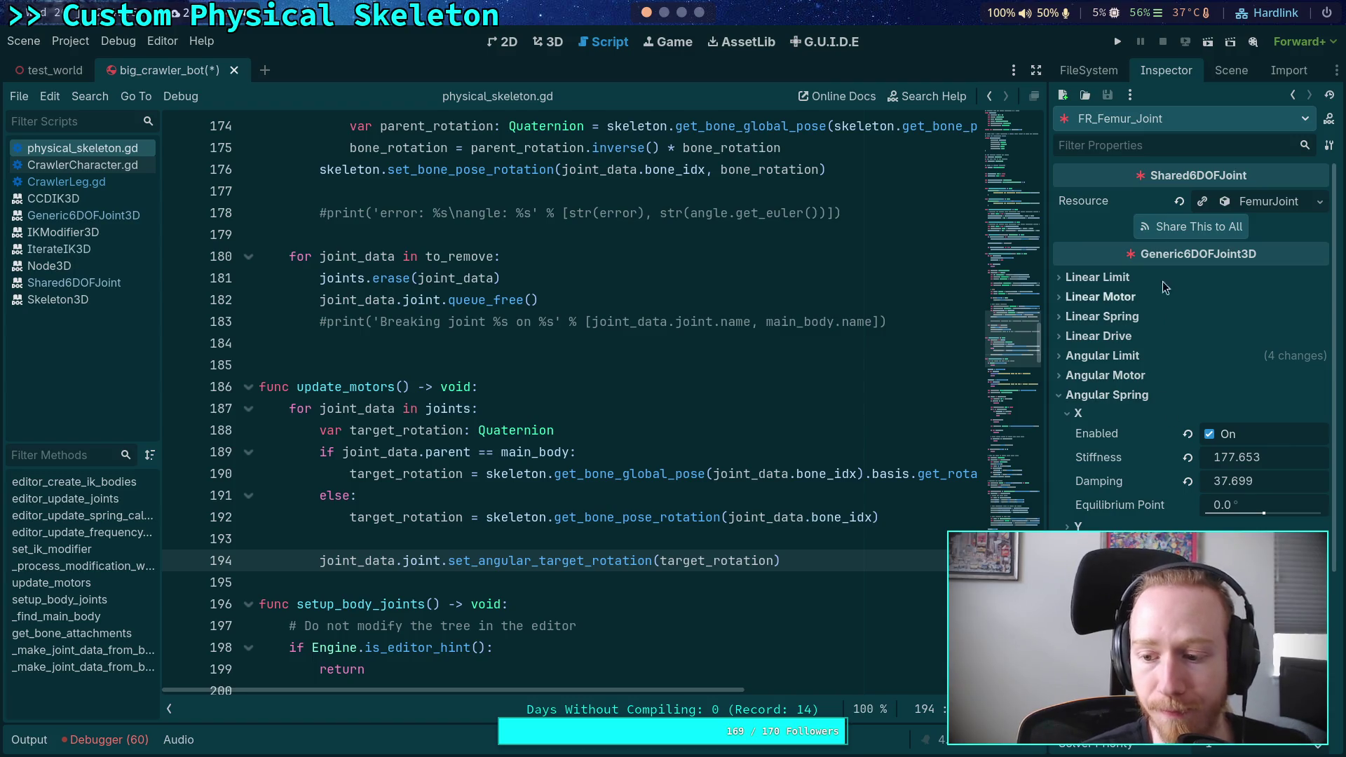
On FR_Tibia_Joint, turn off the X angular spring and review the X angular motor settings
click(1231, 71)
click(1158, 446)
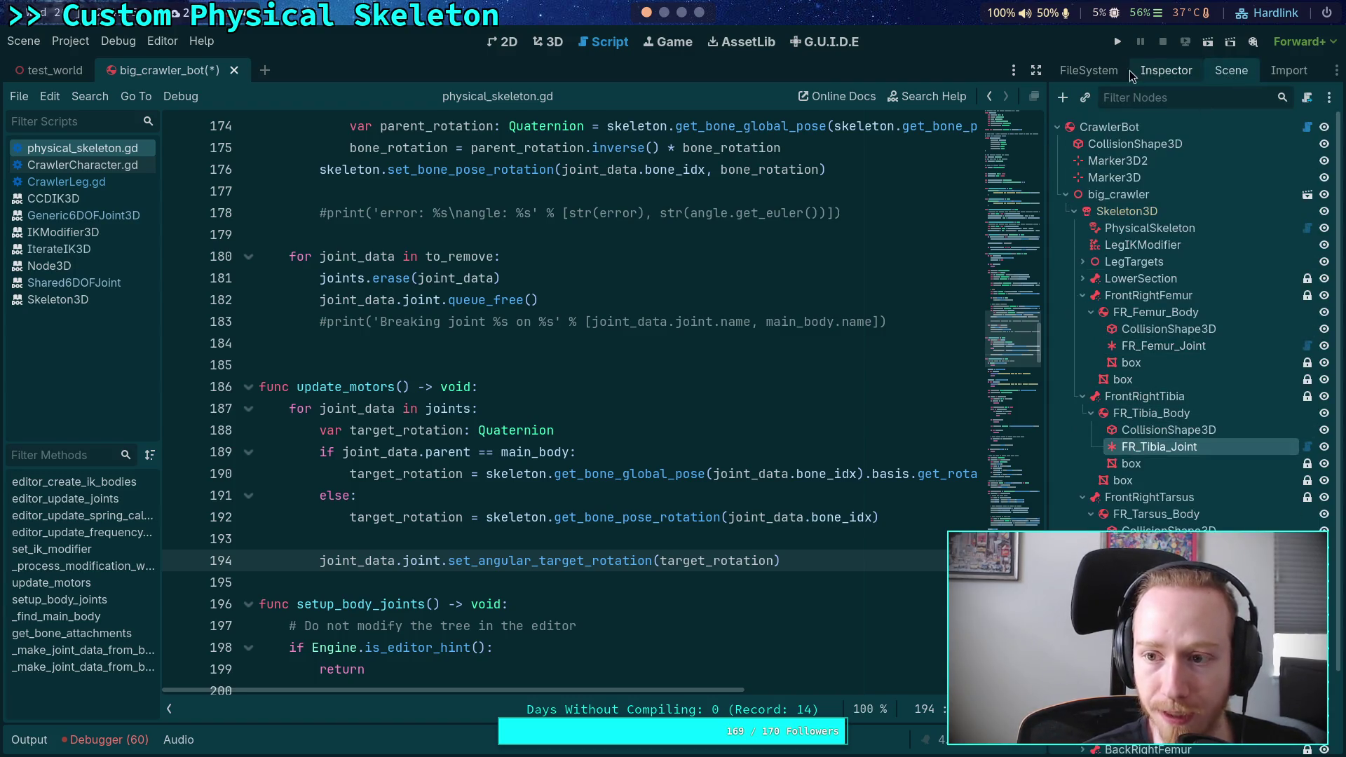
click(1165, 71)
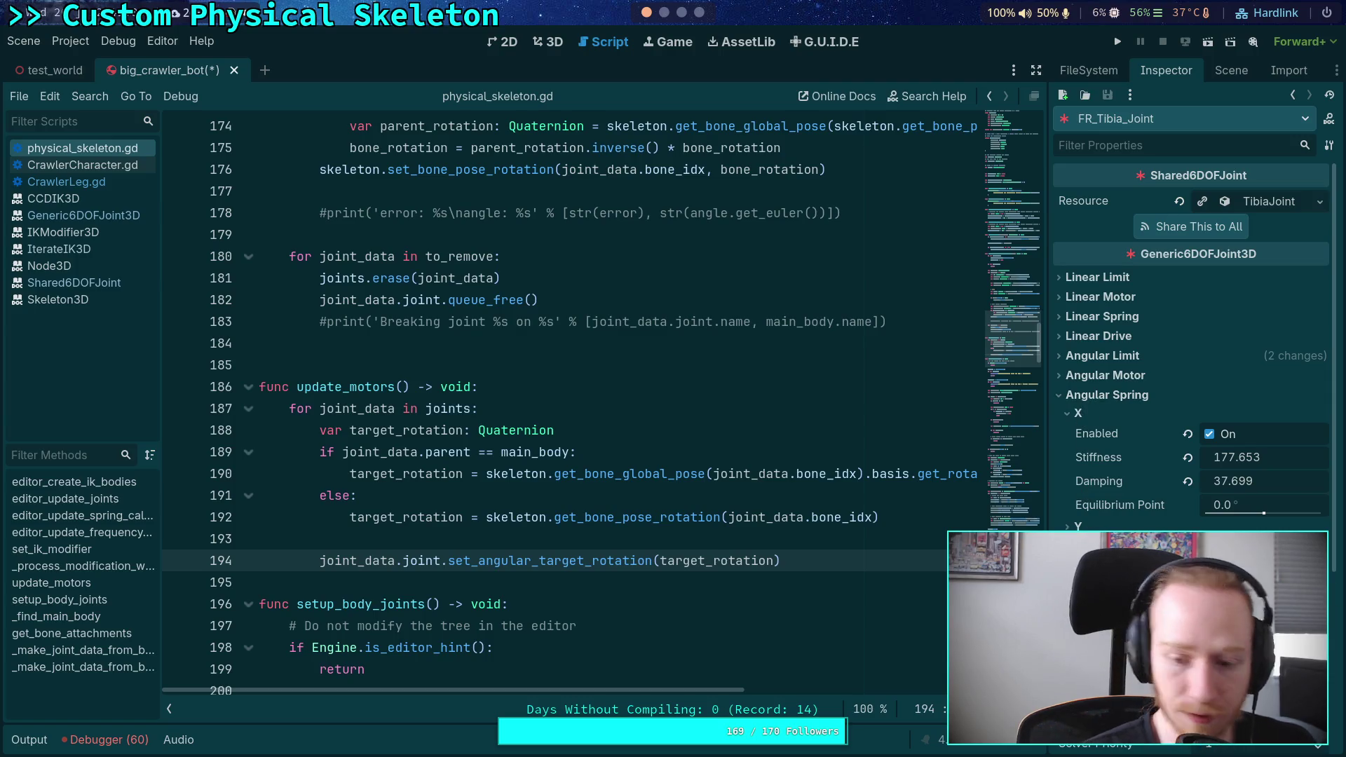
click(1208, 434)
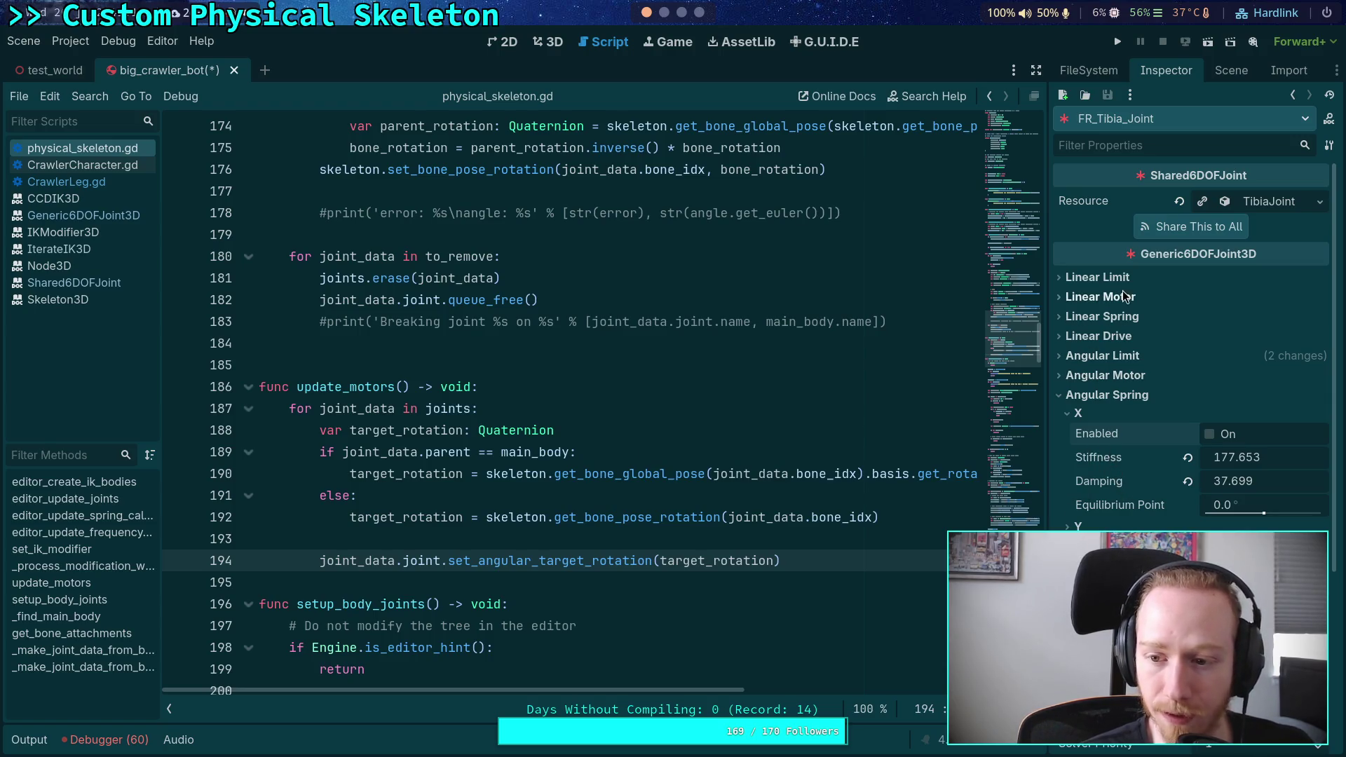
click(1105, 375)
click(1093, 395)
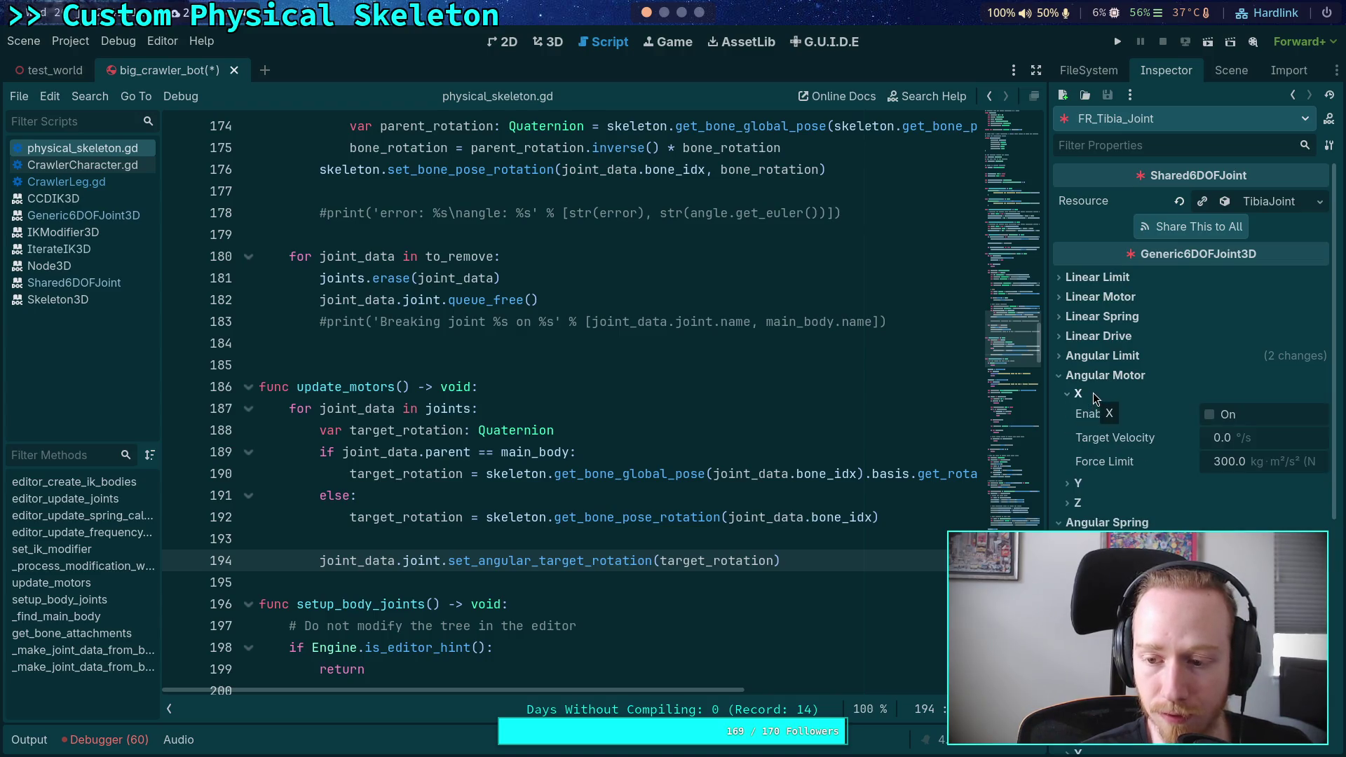
click(1093, 393)
click(1107, 376)
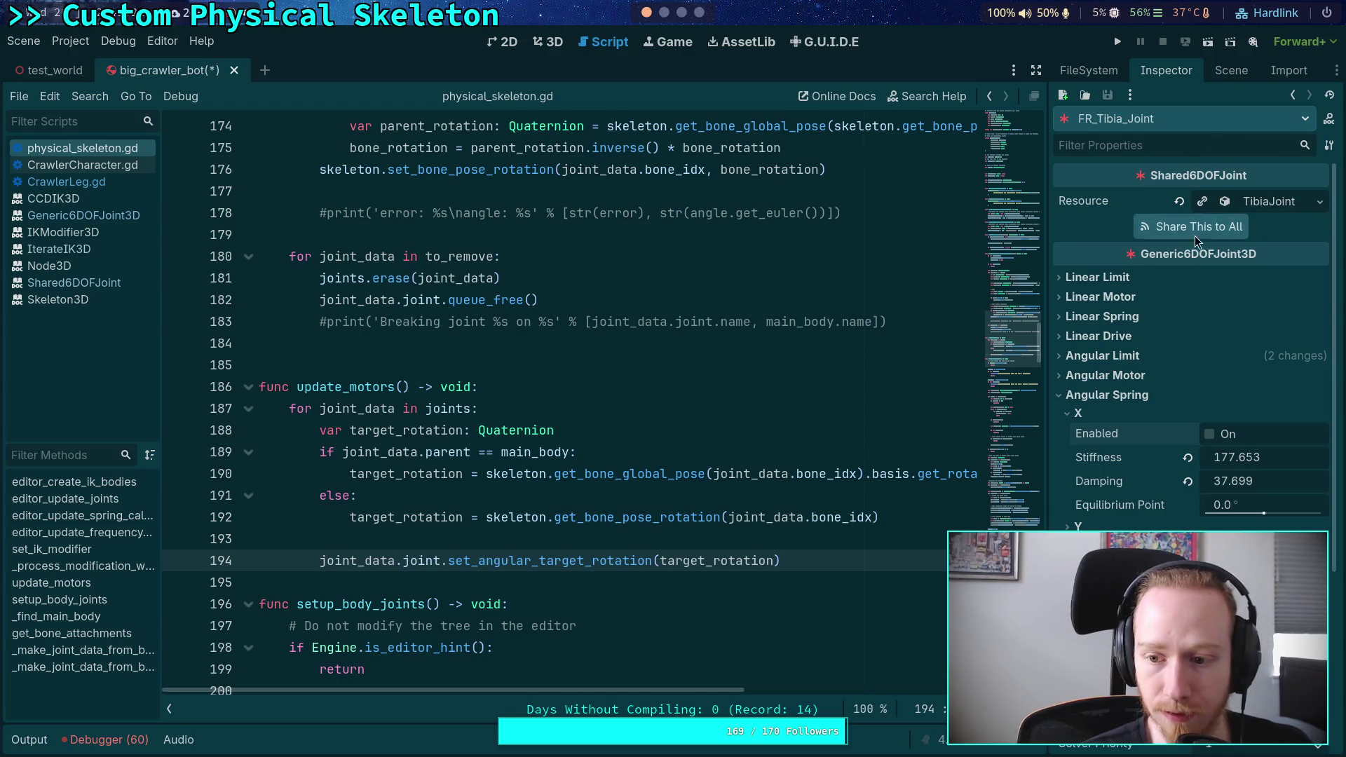
click(1129, 376)
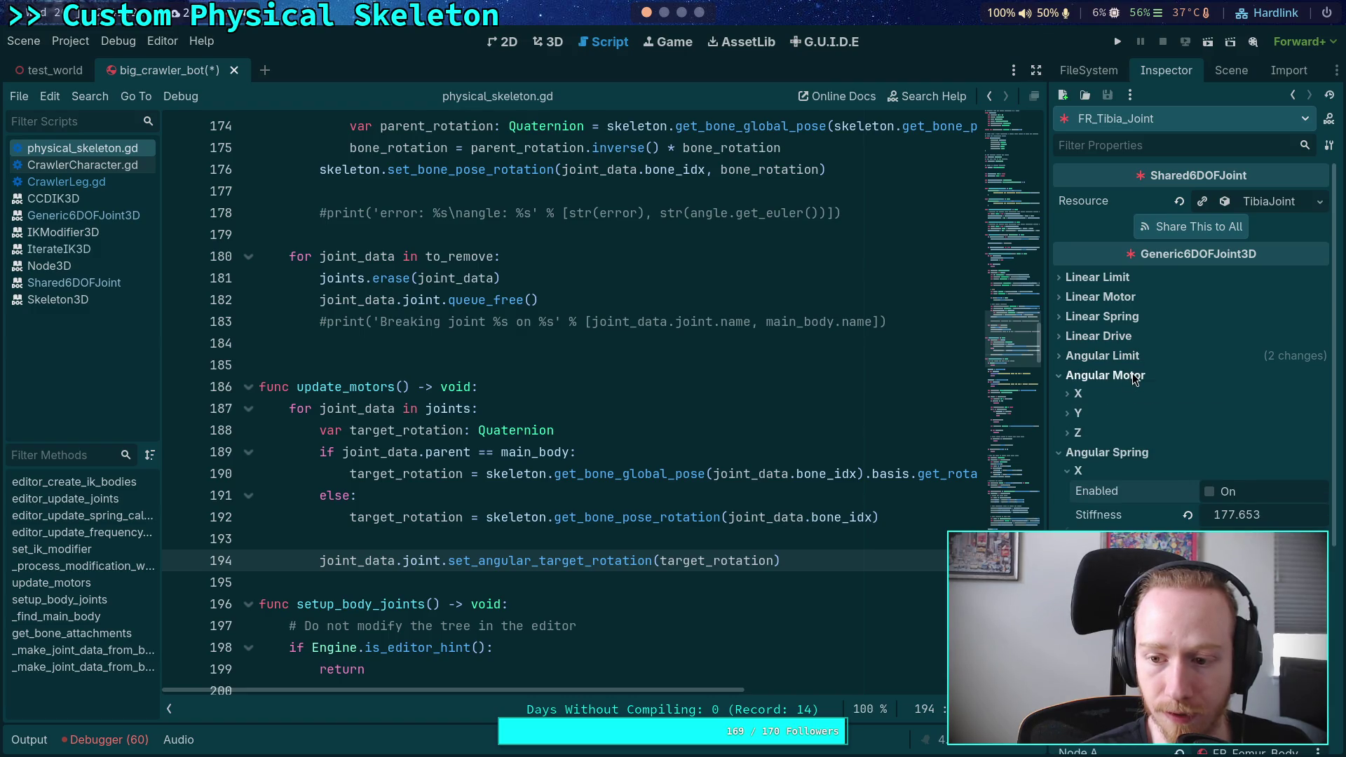
click(1131, 376)
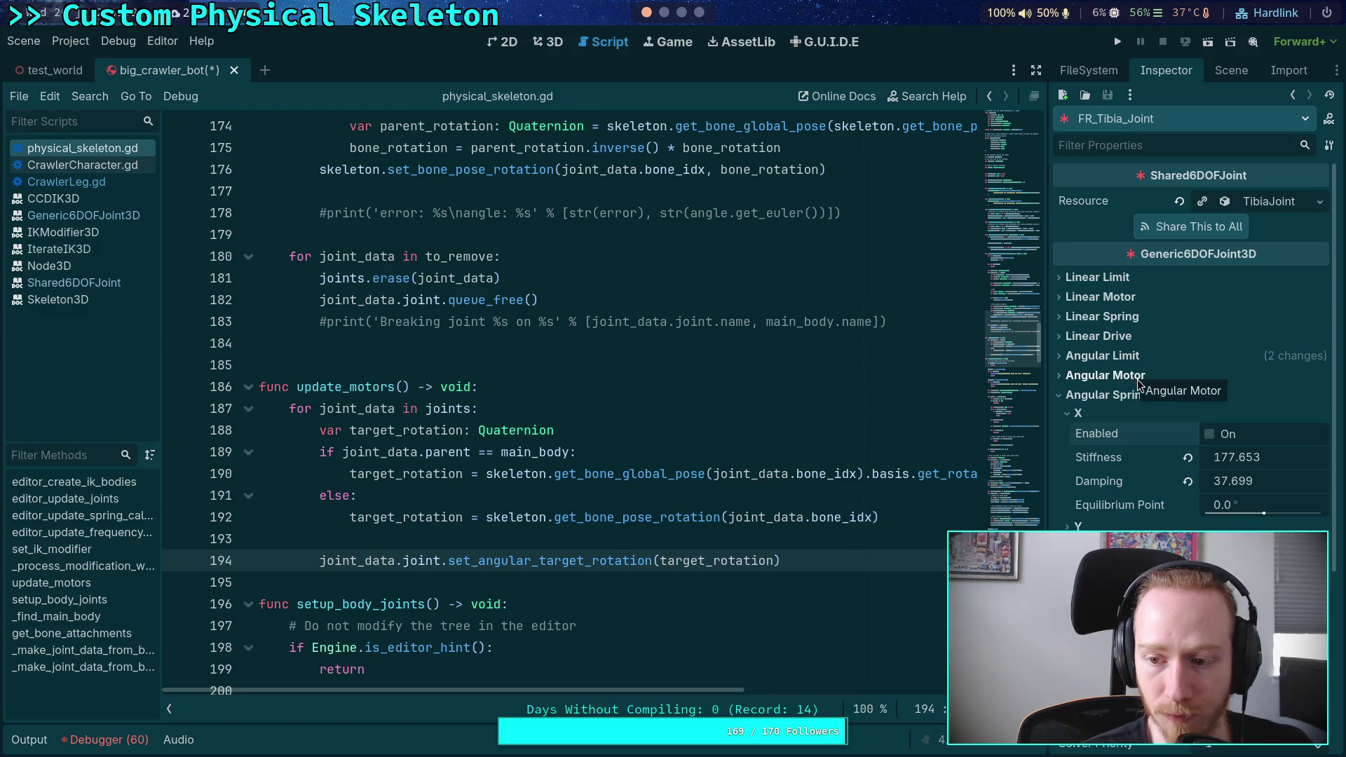
Review FR_Femur, FR_Tibia and FR_Tarsus joints, save the crawler bot scene, and run the game
click(1229, 71)
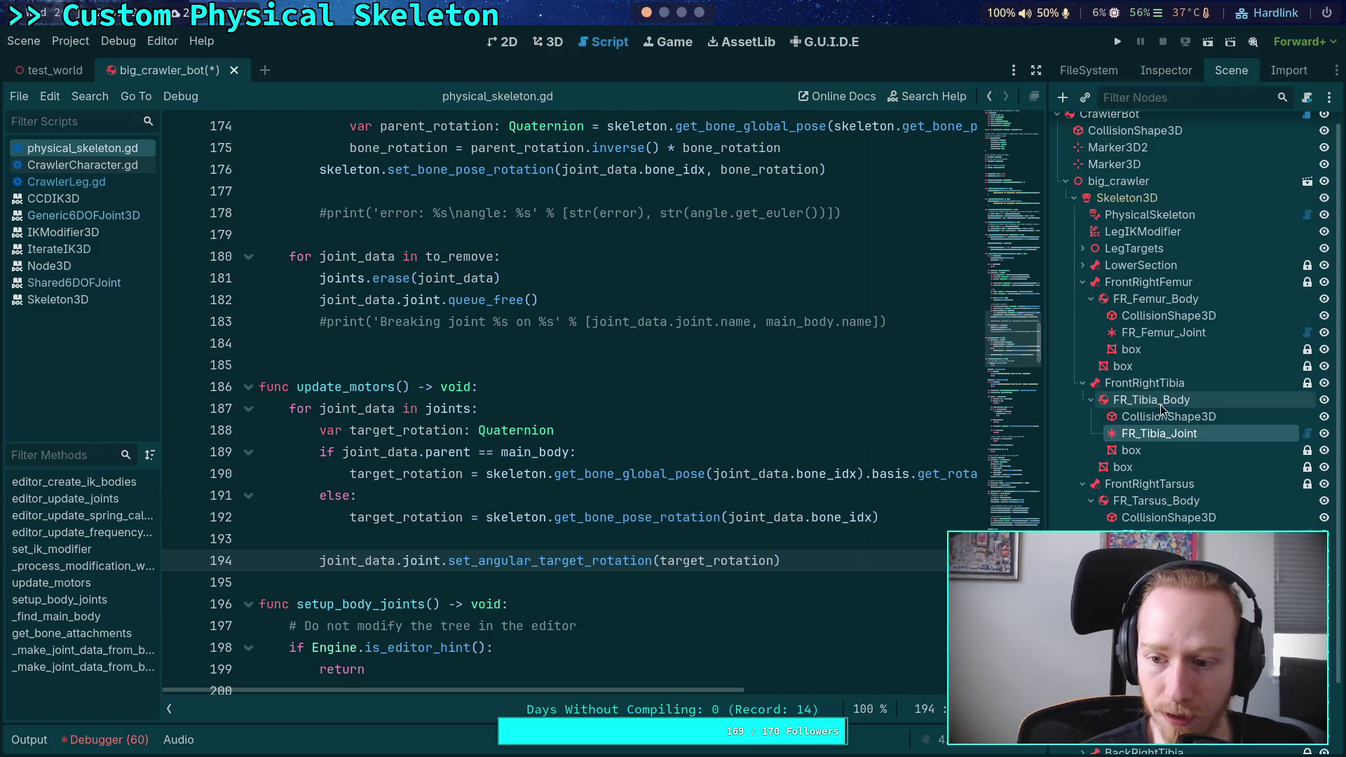
click(1163, 332)
click(1174, 75)
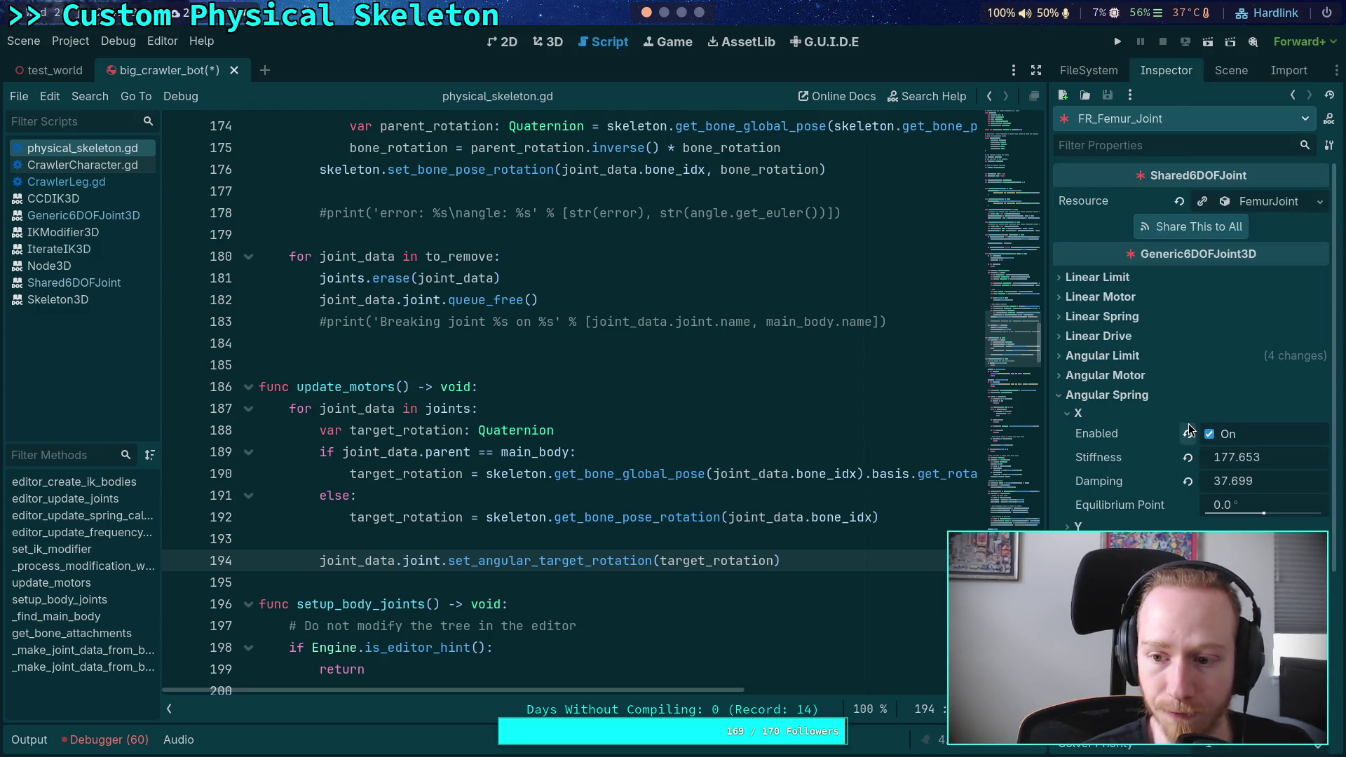
click(1231, 70)
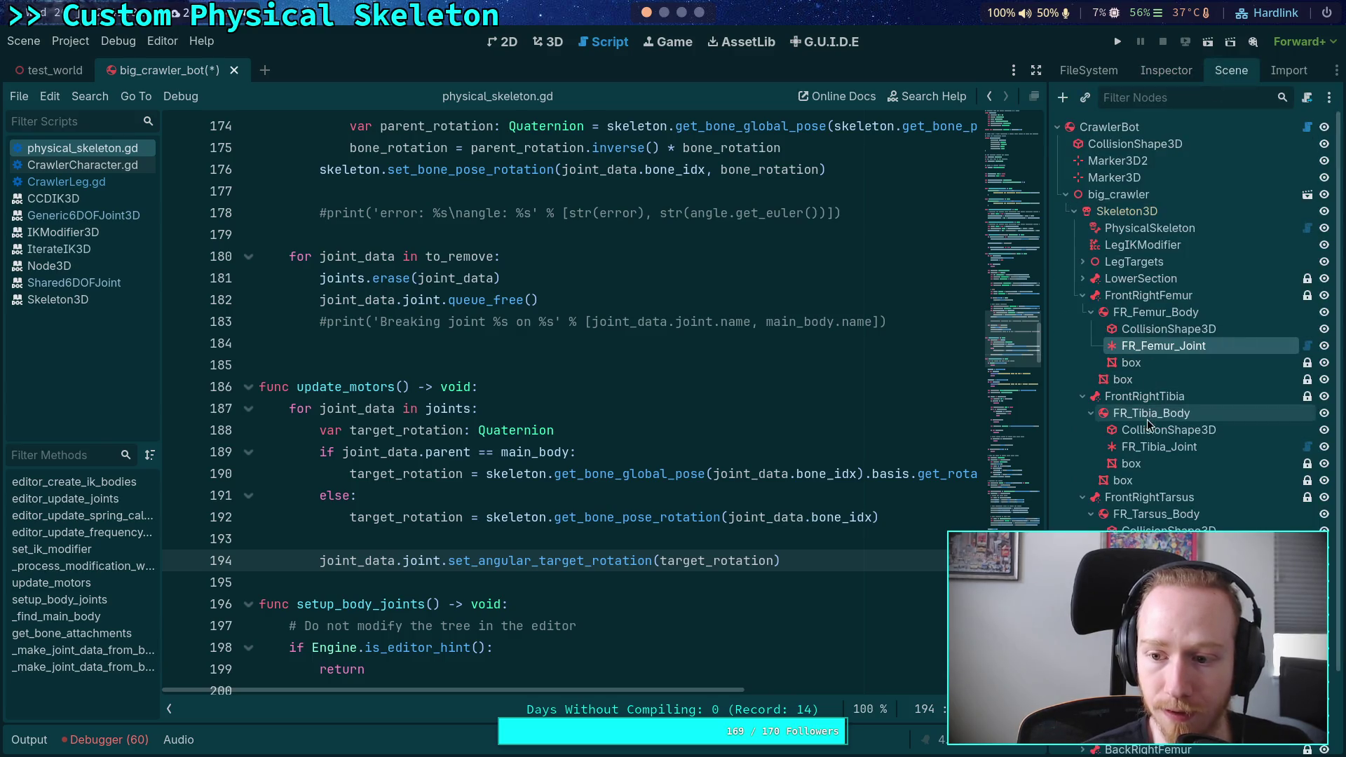
click(1160, 446)
click(1166, 70)
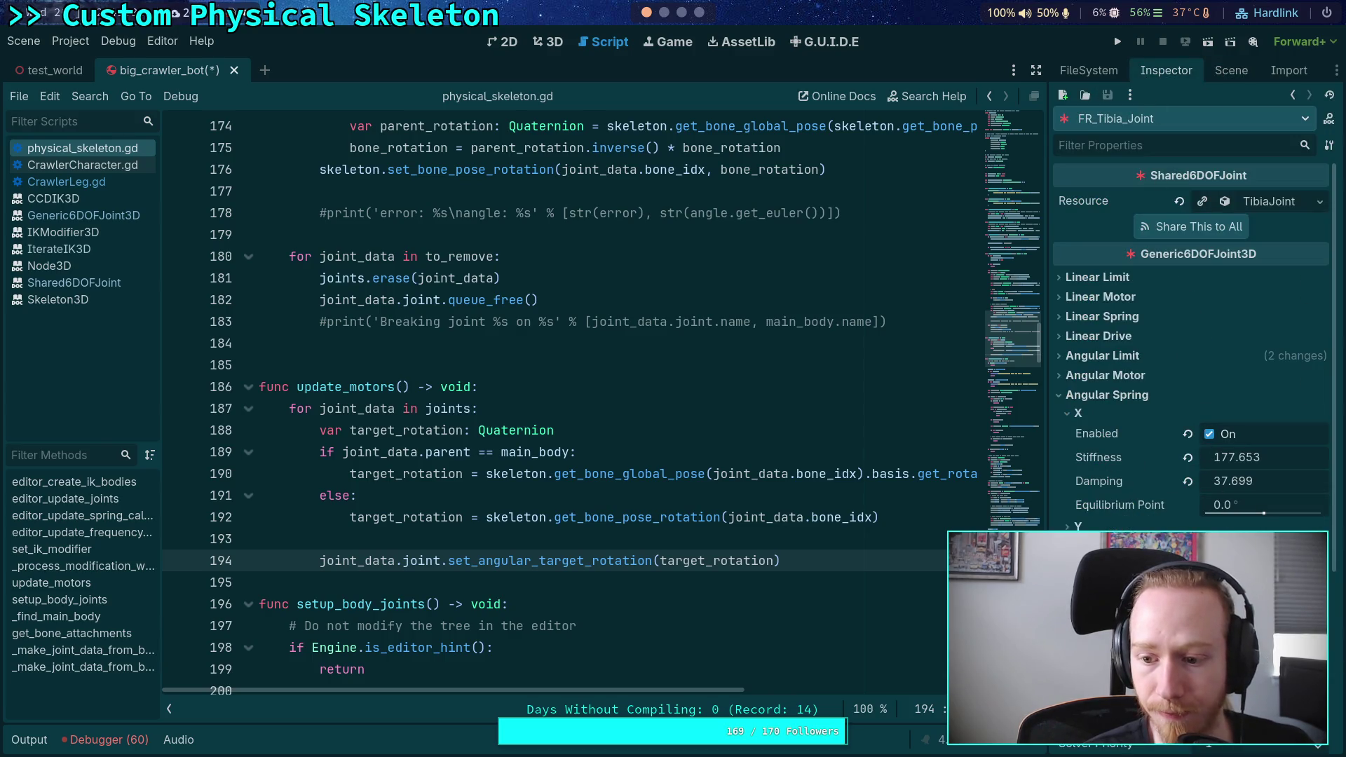
click(1226, 70)
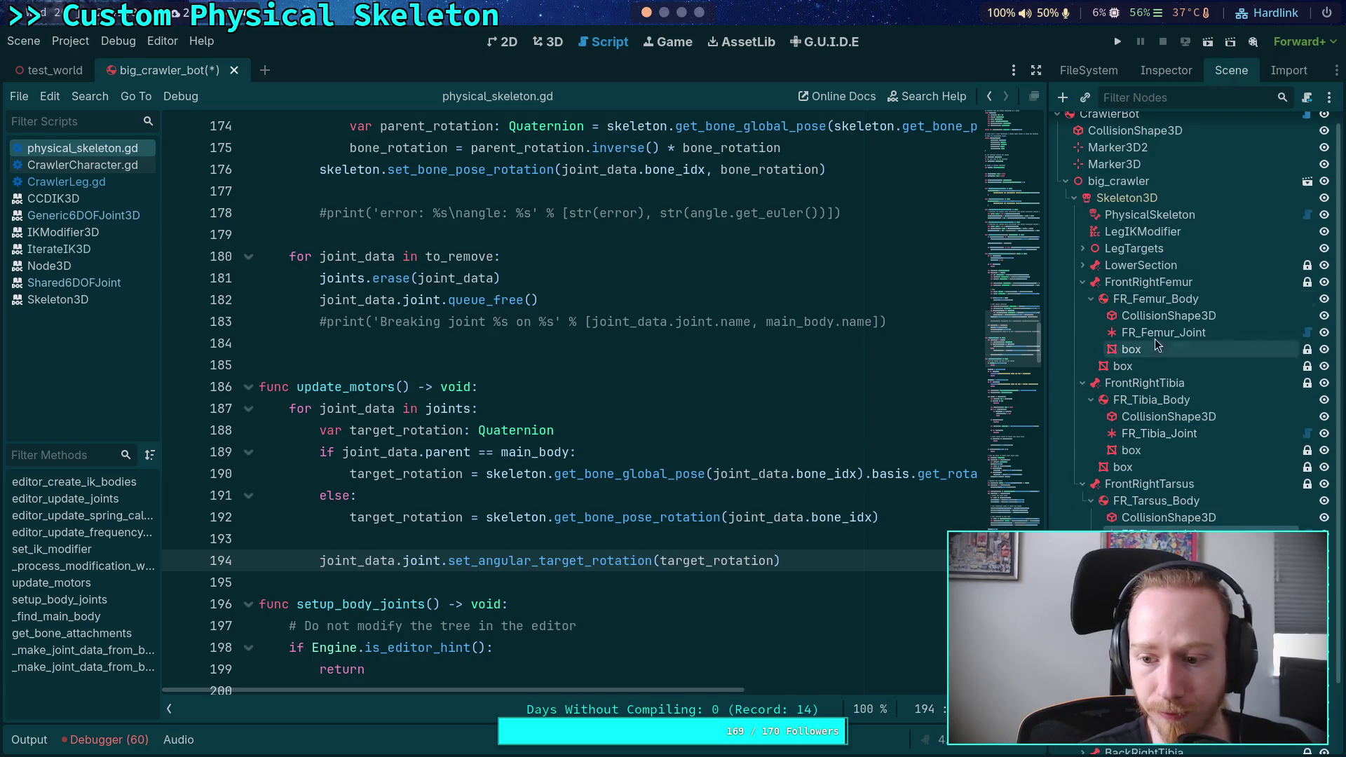
click(1164, 534)
click(1165, 70)
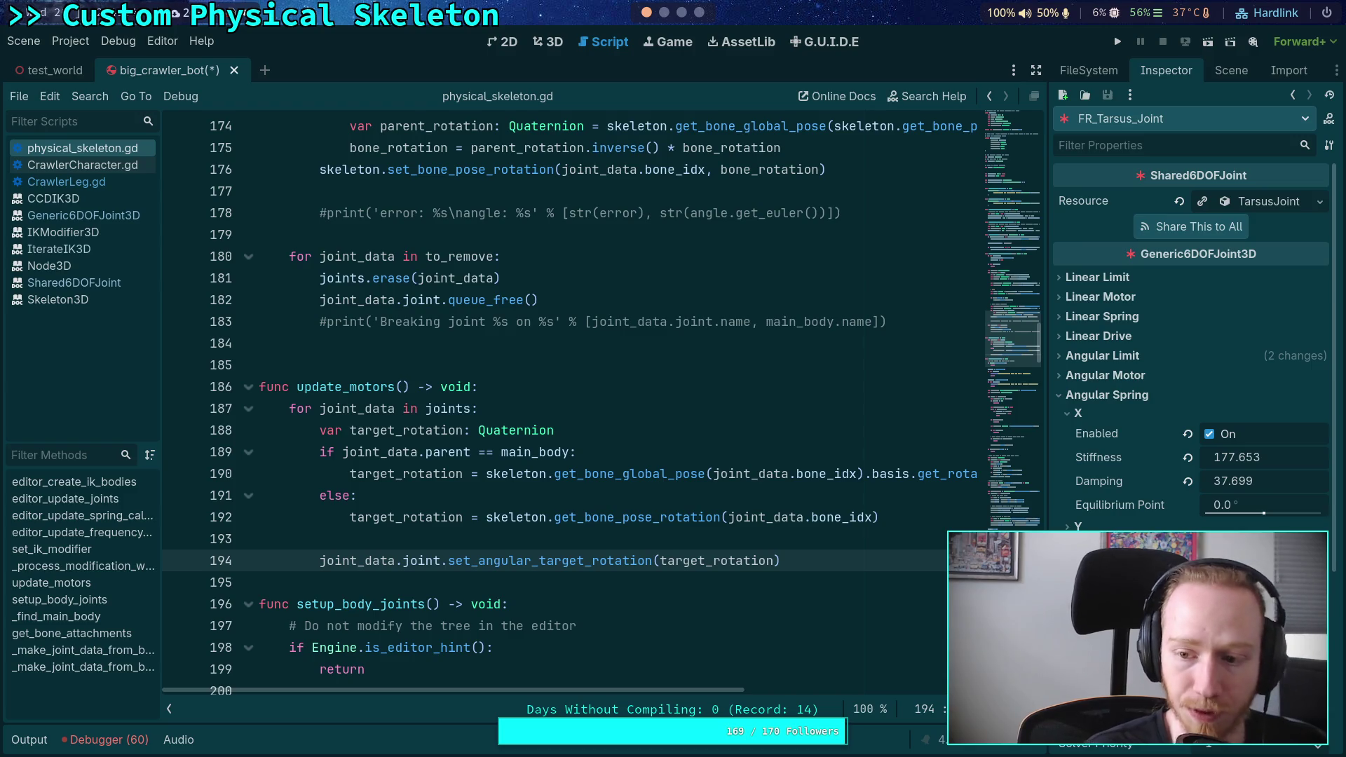
key(ctrl+s)
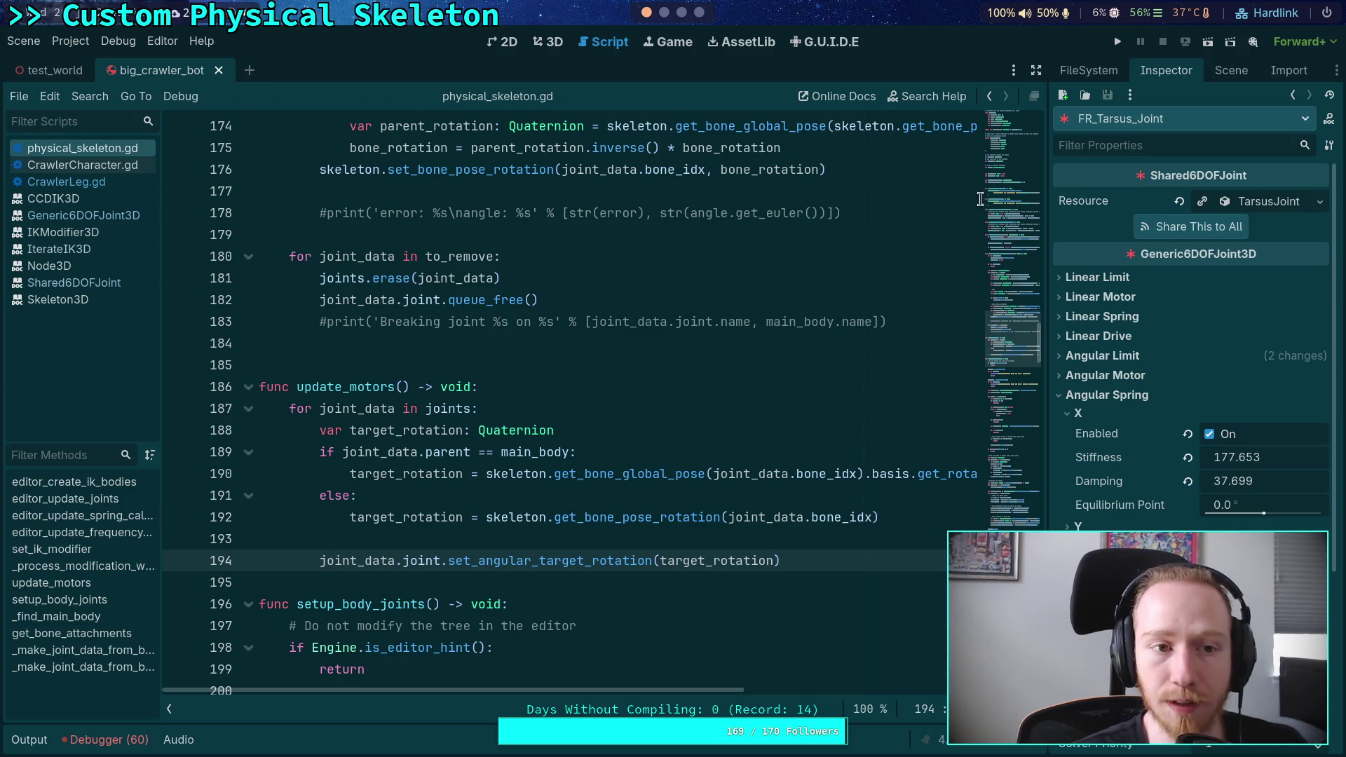
click(1119, 42)
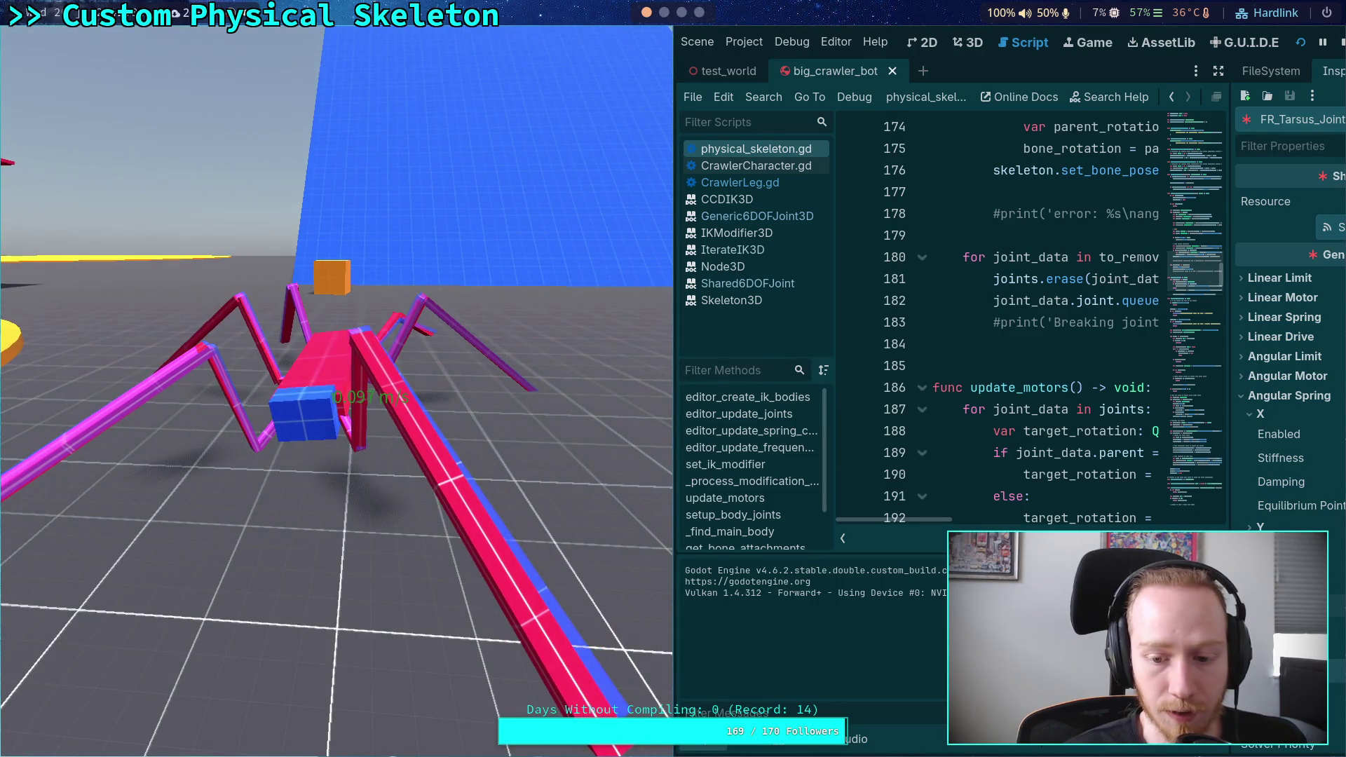
Stop the running crawler game and return to the editor
click(1338, 43)
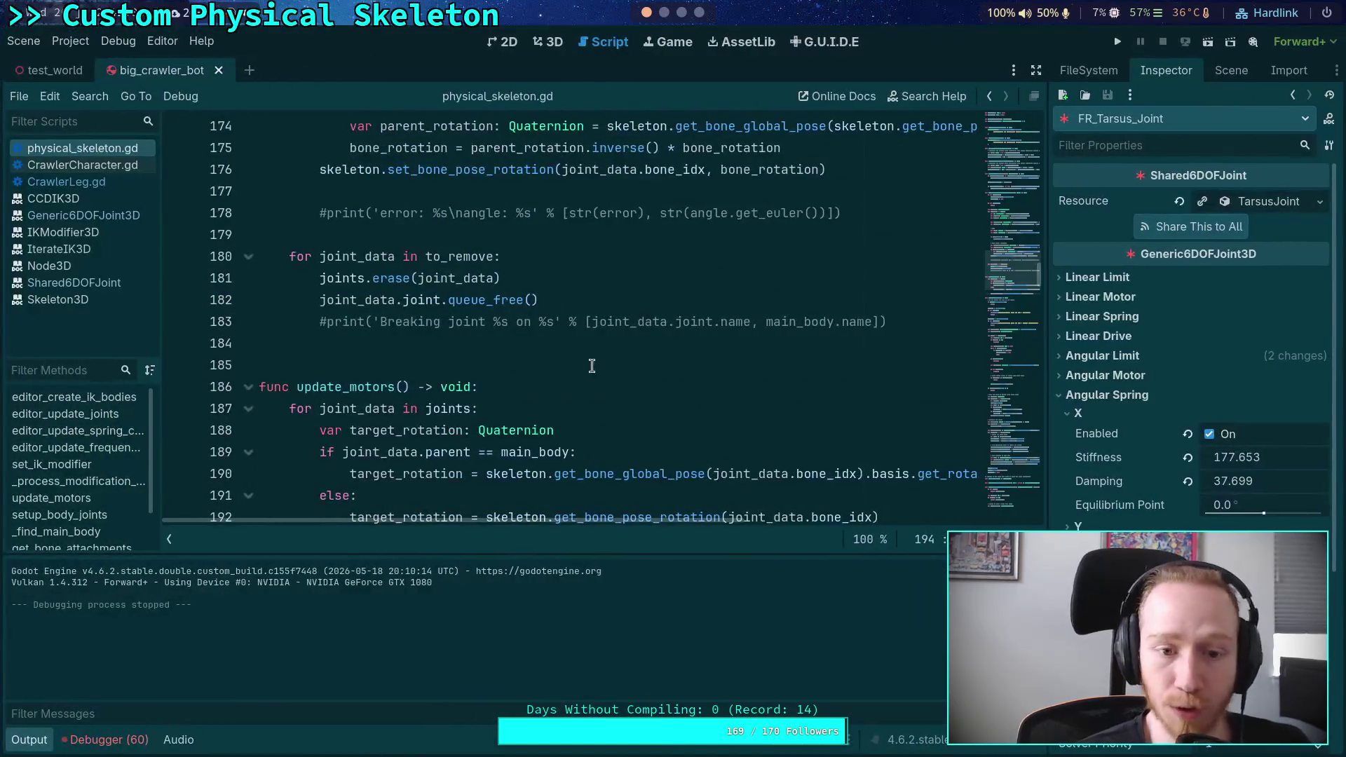
On FR_Tarsus_Joint, disable the X angular spring and enable the X angular motor
click(1121, 376)
scroll(1163, 407, down, 2)
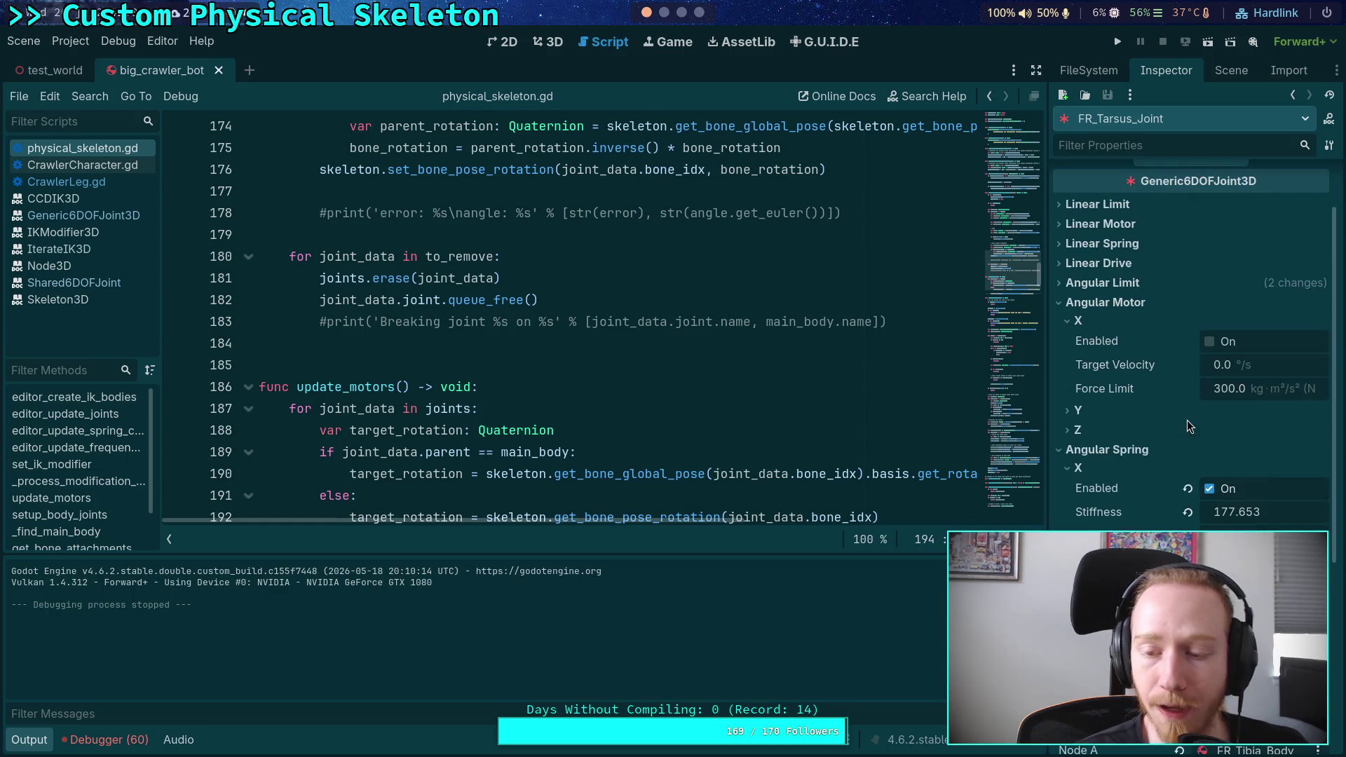
click(1213, 485)
click(1211, 346)
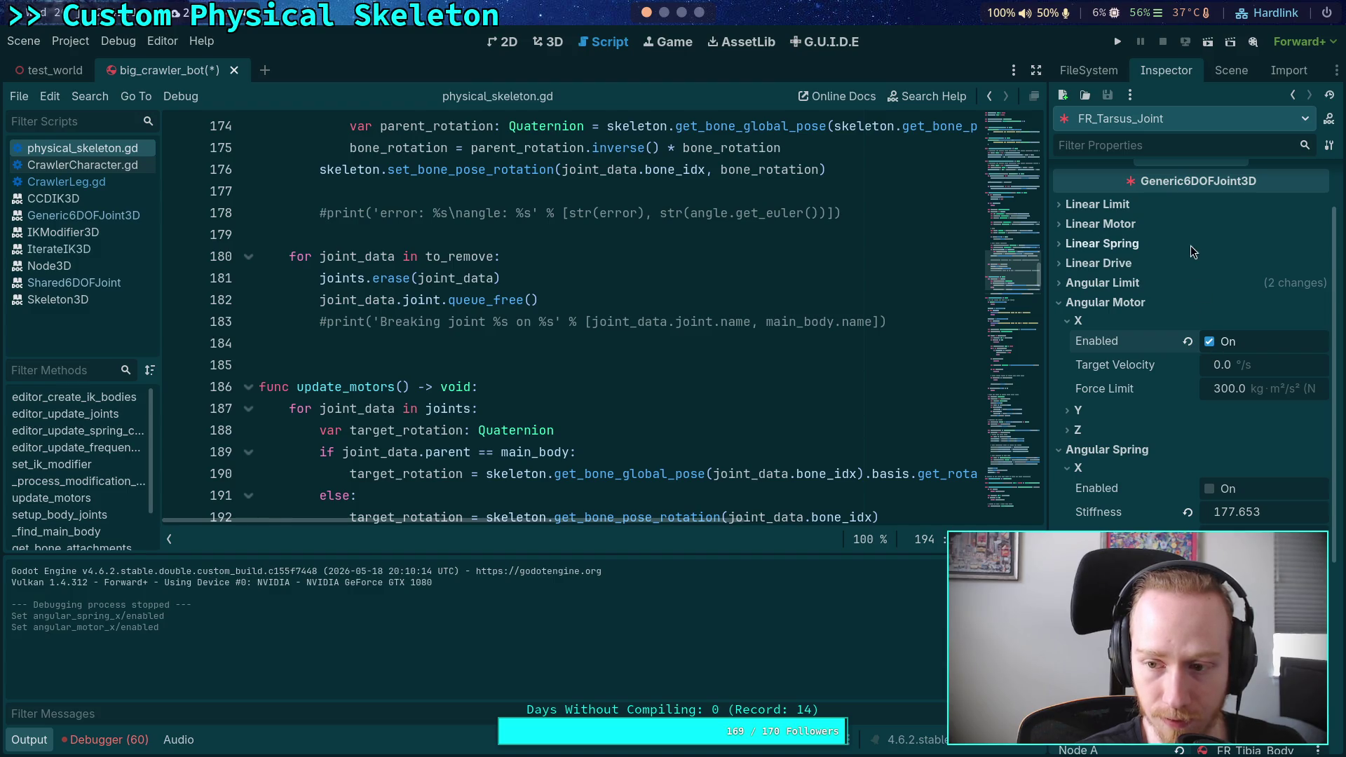
Switch FR_Tibia_Joint from an X angular spring to an X angular motor
click(1230, 70)
click(1158, 352)
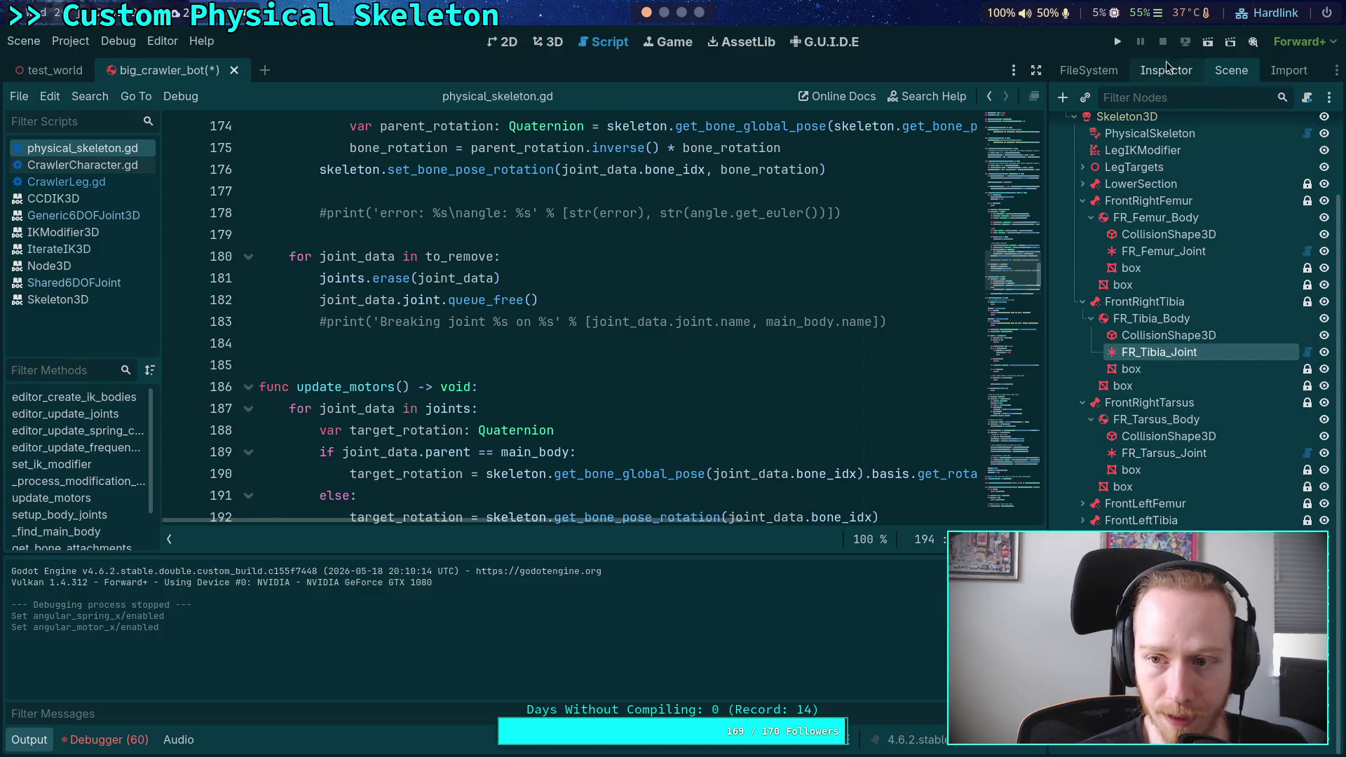
click(1166, 68)
click(1219, 434)
click(1116, 376)
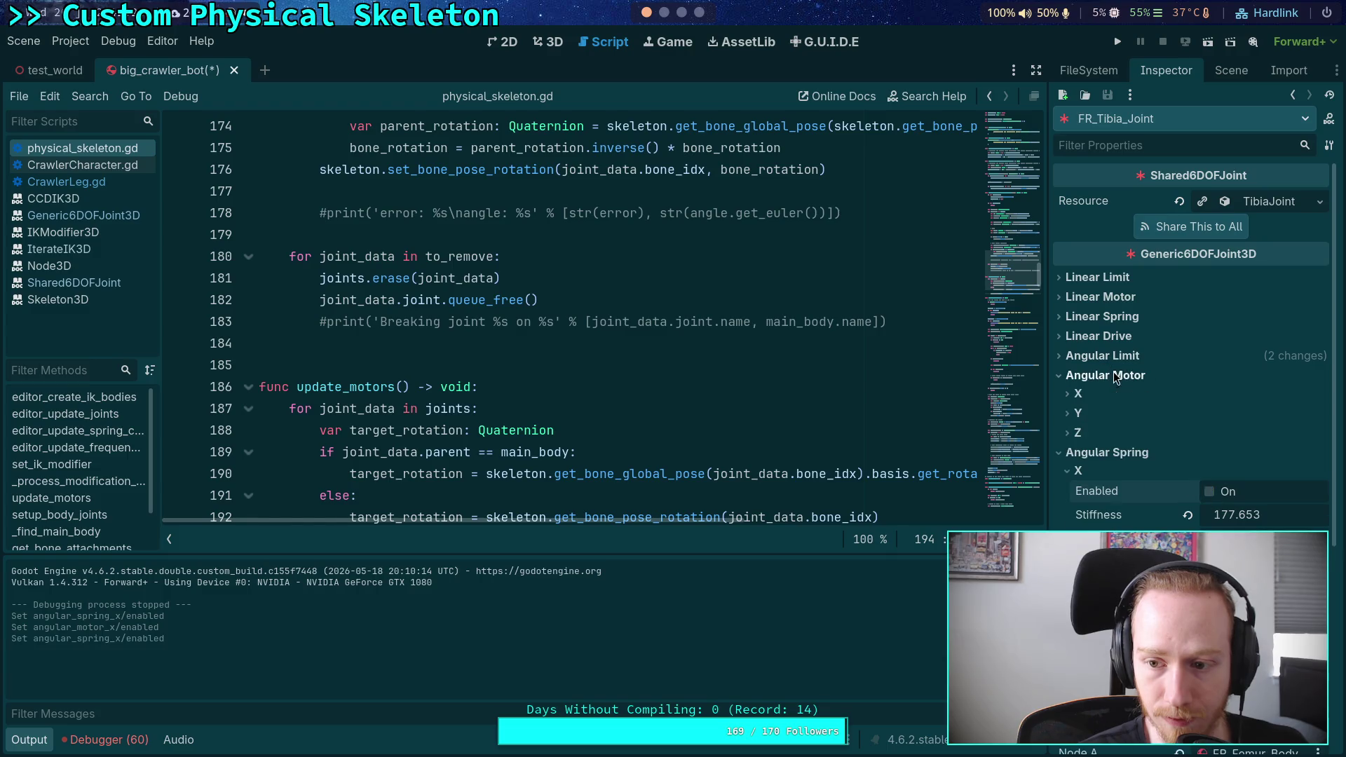
click(1080, 400)
click(1207, 415)
Switch FR_Femur_Joint to an X angular motor, then run the game to test the crawler
click(1231, 71)
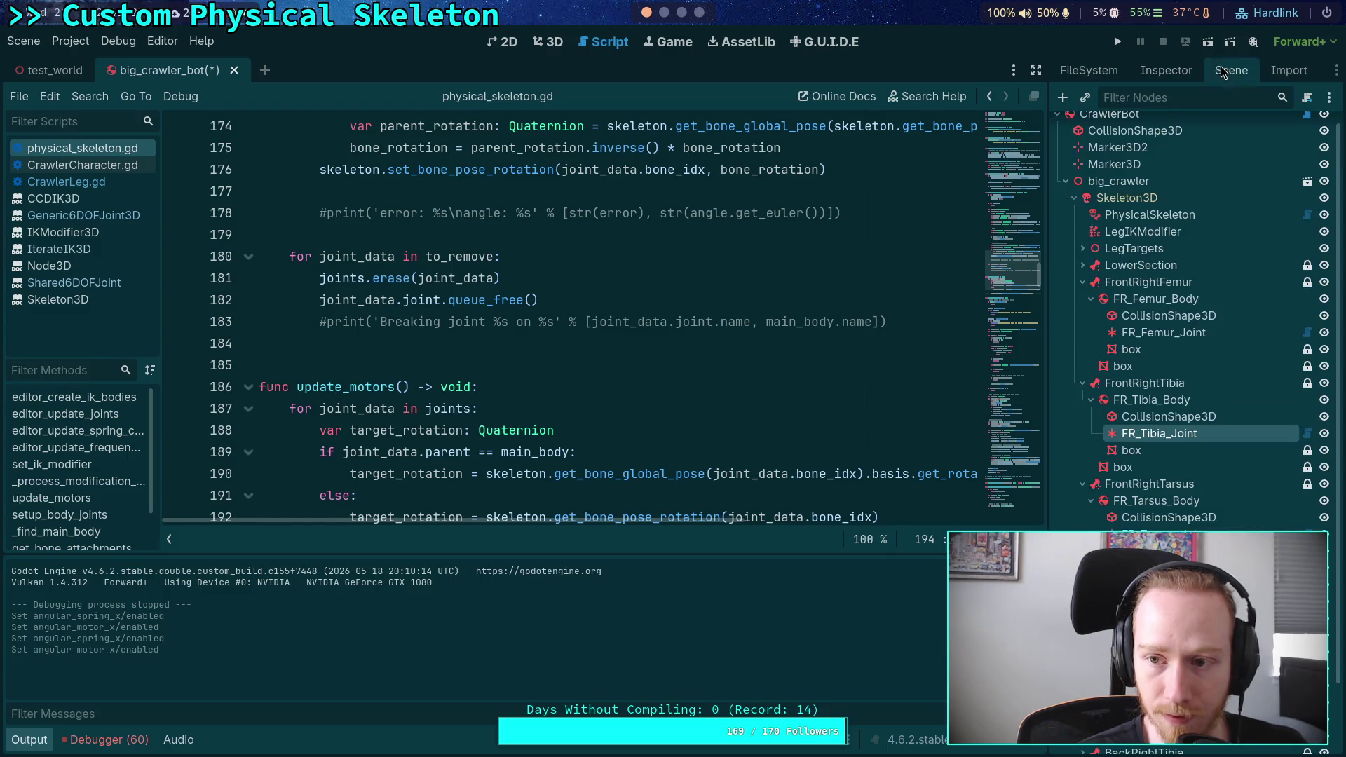
click(1151, 333)
click(1160, 73)
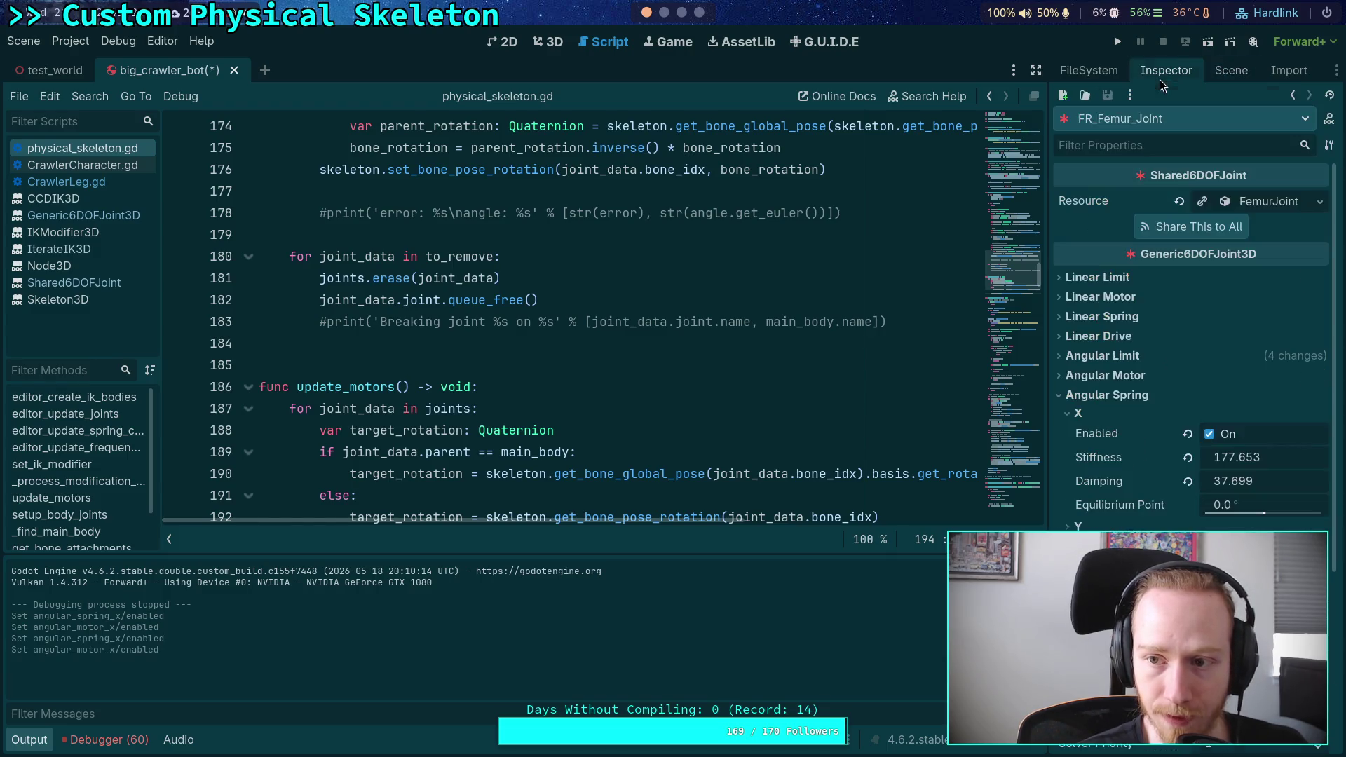
click(1134, 377)
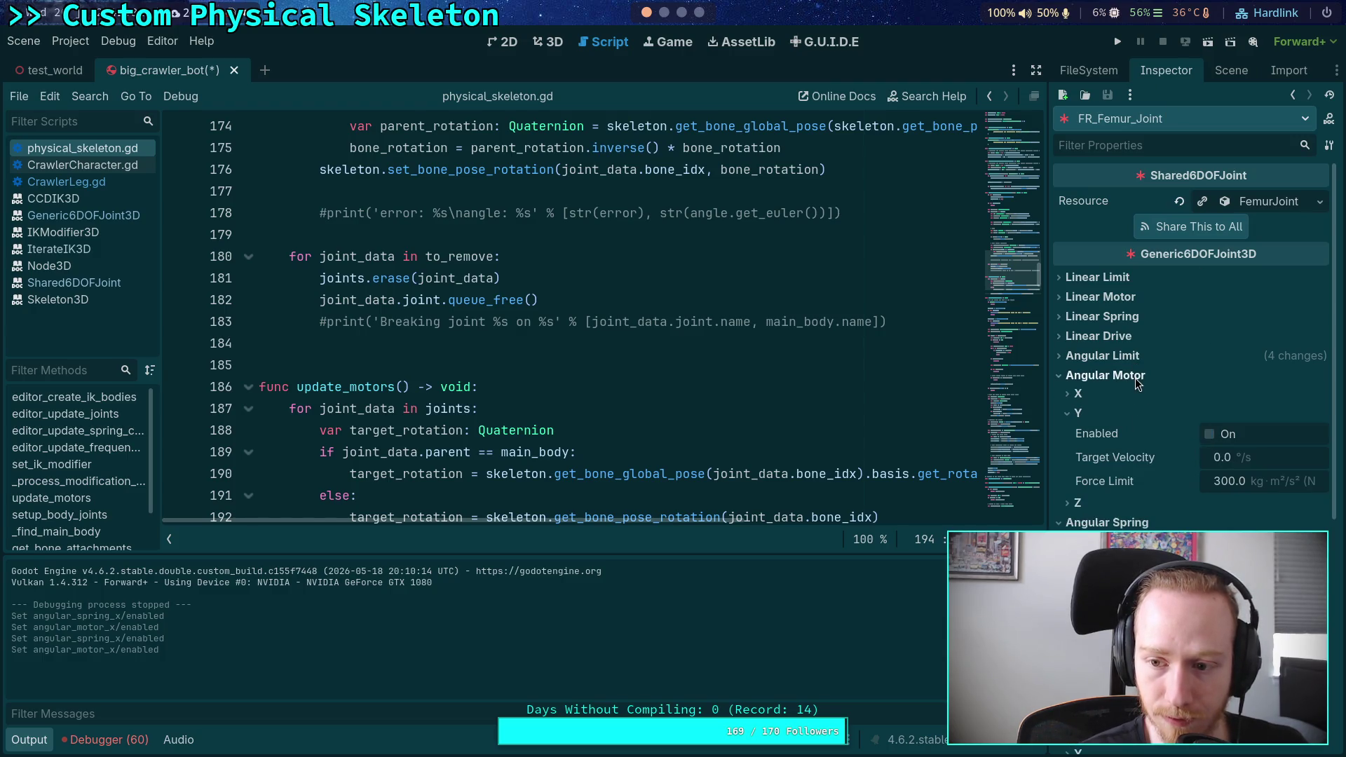
click(1099, 417)
click(1091, 397)
click(1217, 415)
scroll(1142, 421, down, 3)
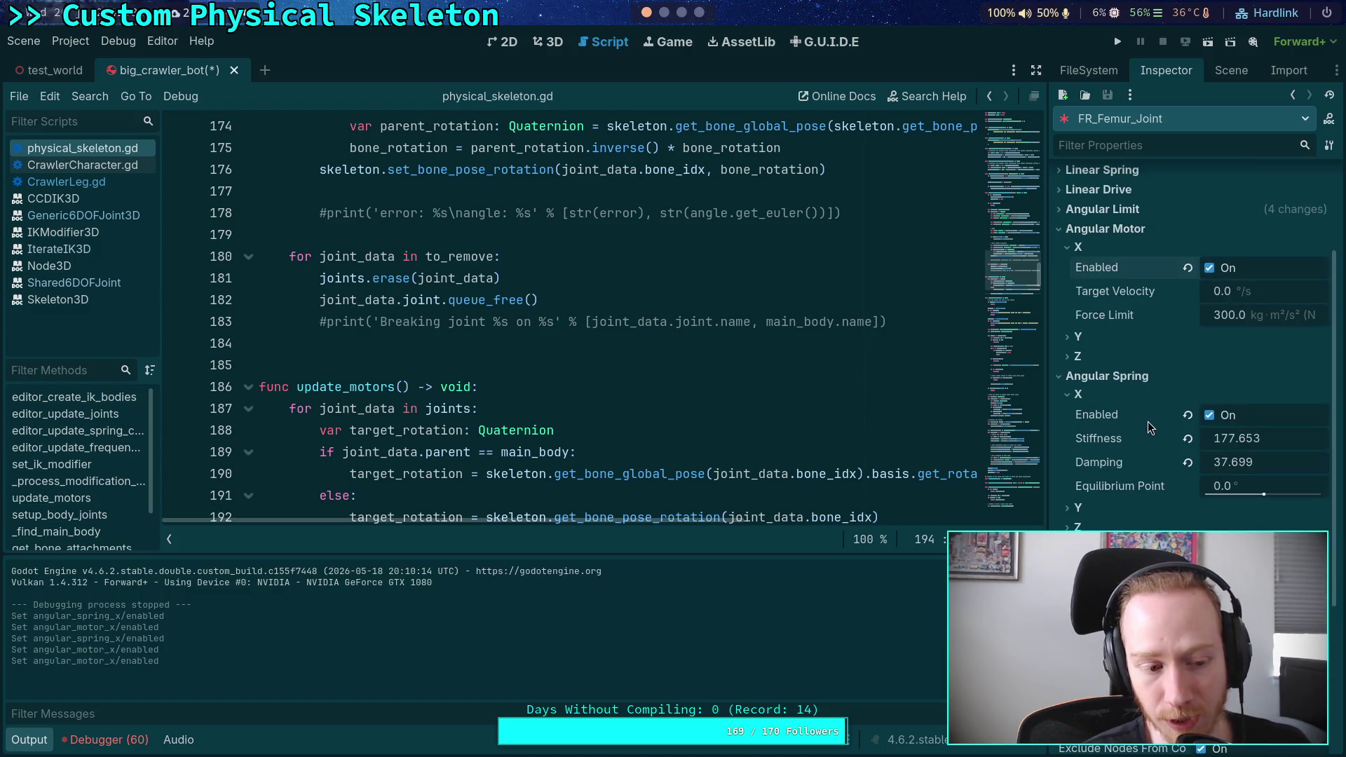
scroll(1143, 415, up, 2)
click(1209, 488)
click(1116, 44)
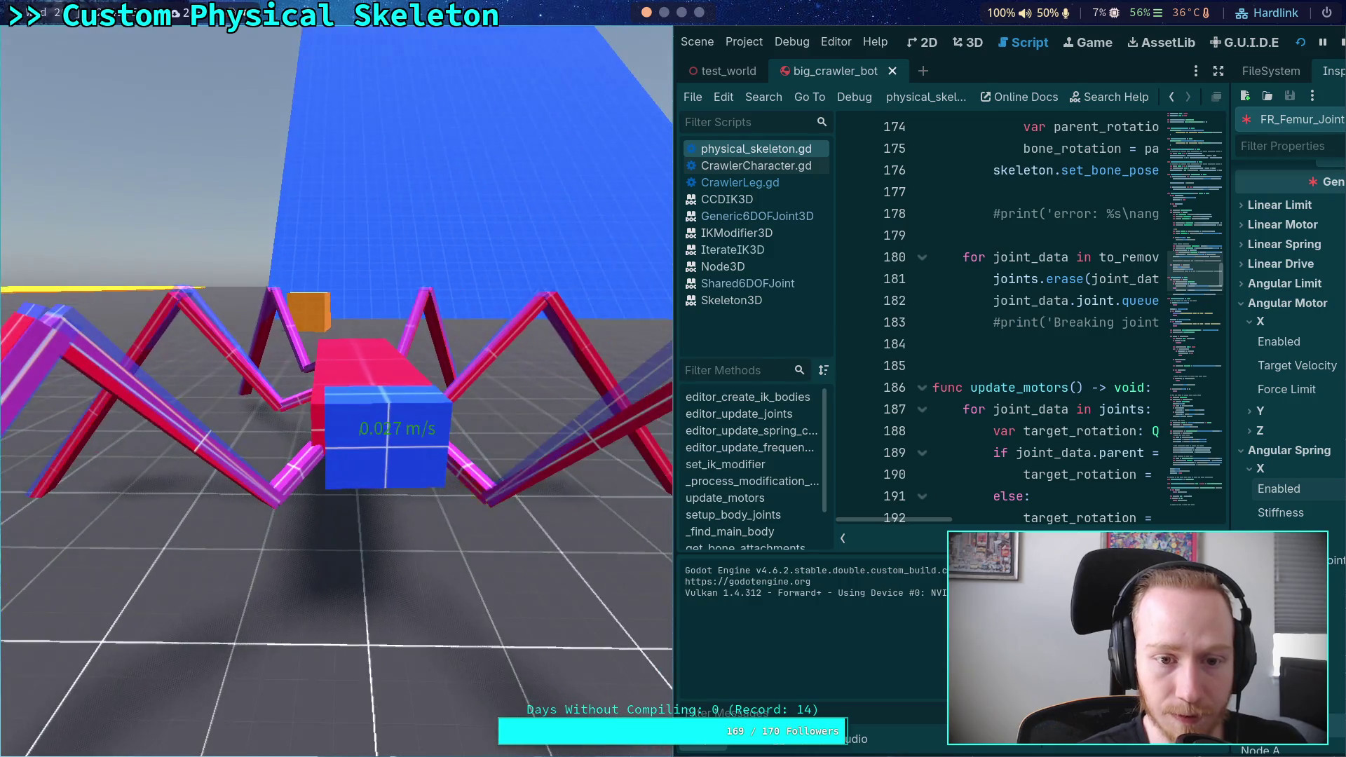
Stop the crawler test run and confirm the tibia's X angular drive torque limit of 200.0
click(1341, 44)
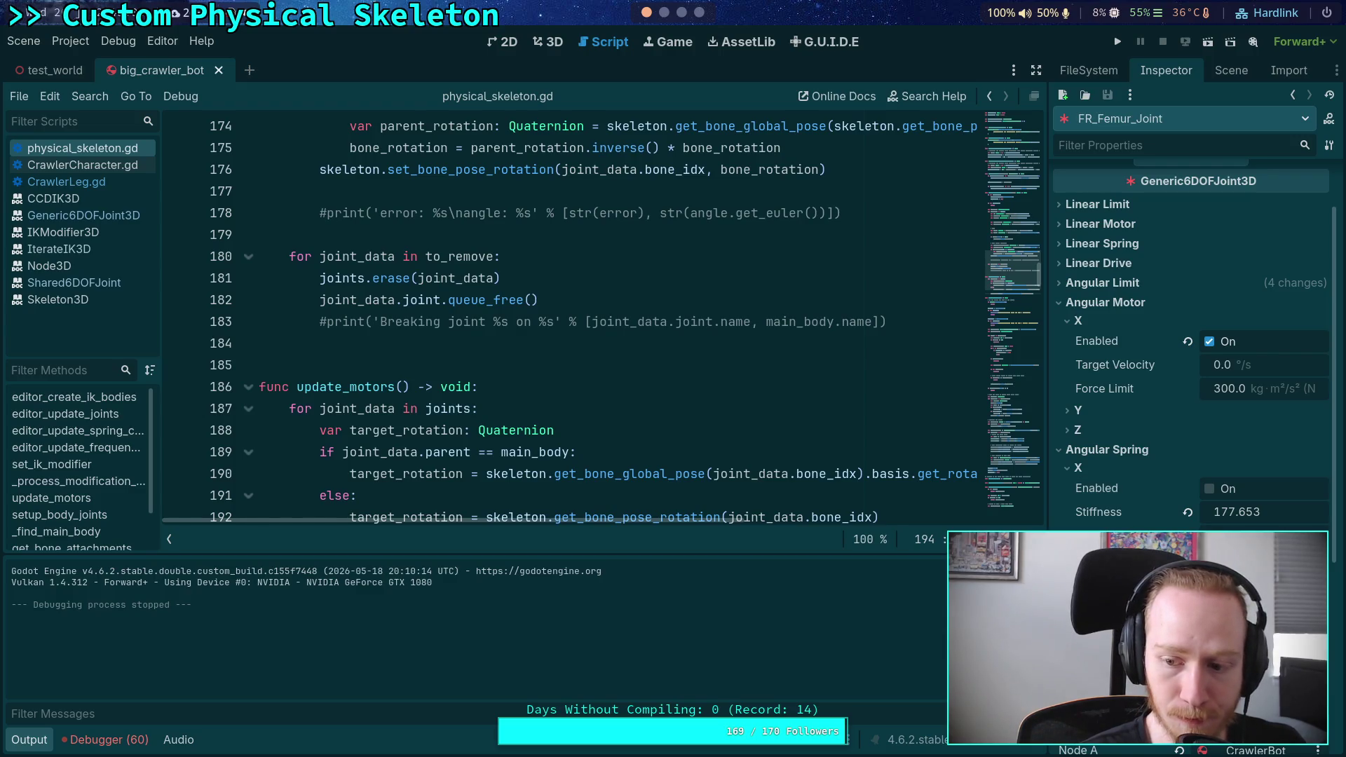
key(Return)
Reset FR_Tibia_Joint's X angular drive torque limit
click(1230, 70)
click(1149, 446)
click(1167, 73)
scroll(1188, 316, down, 3)
click(1188, 343)
Check FR_Tarsus_Joint's drive settings, then run the crawler again and stop the test
click(1230, 70)
click(1150, 446)
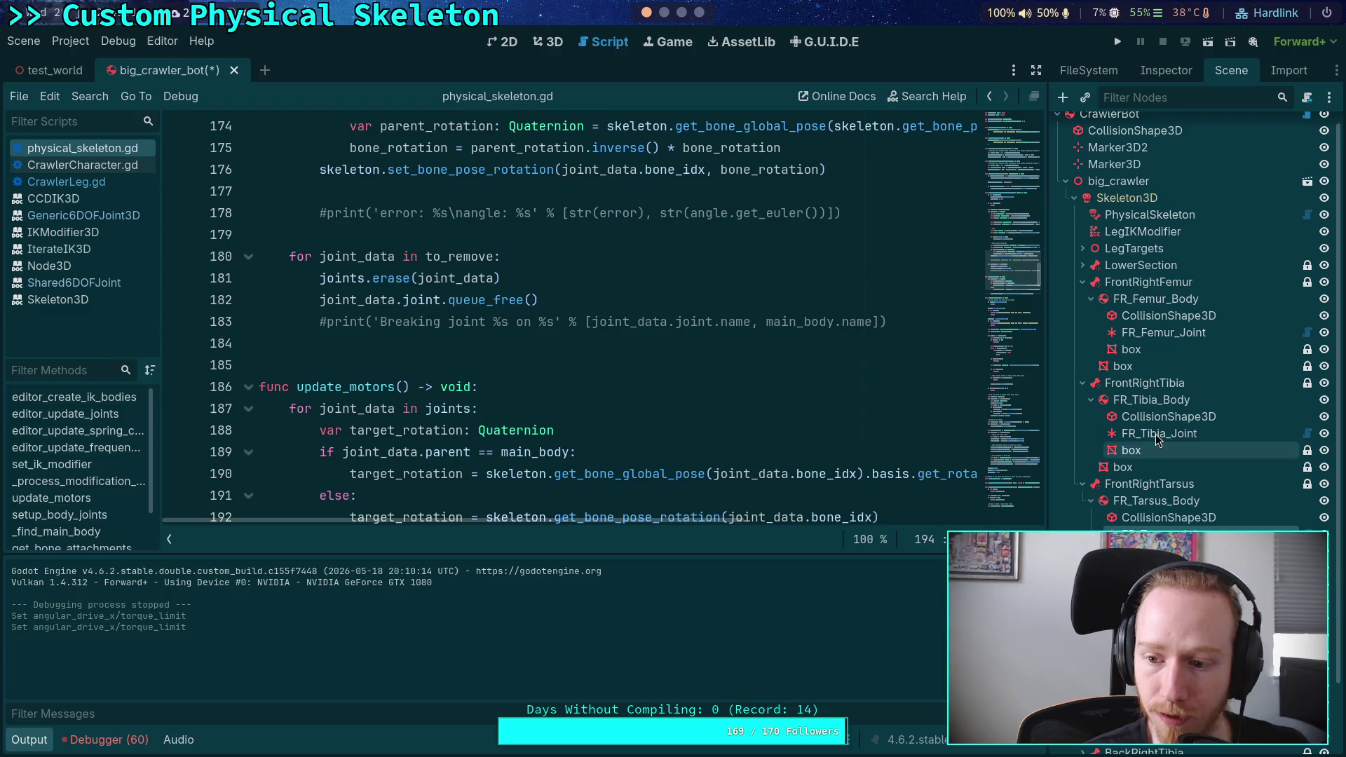
click(1166, 70)
scroll(1174, 426, down, 3)
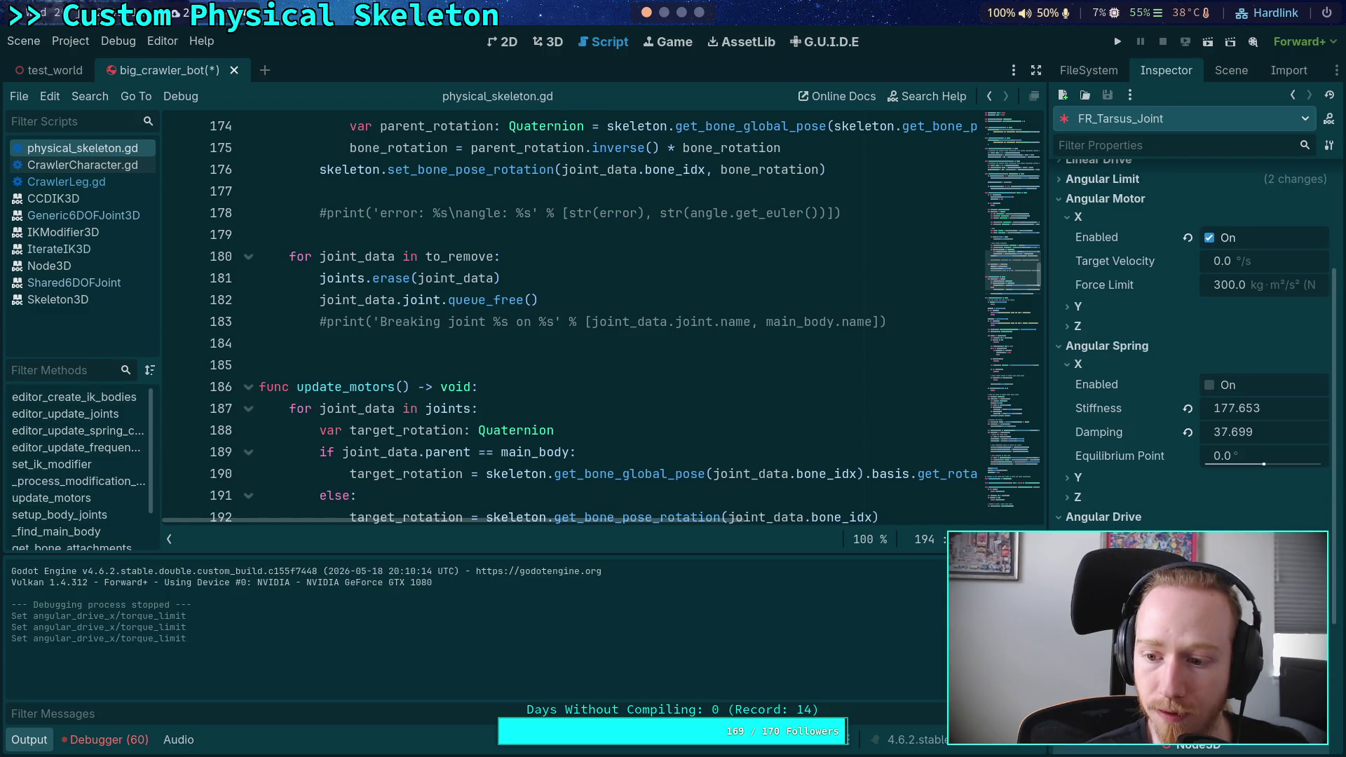
click(1117, 42)
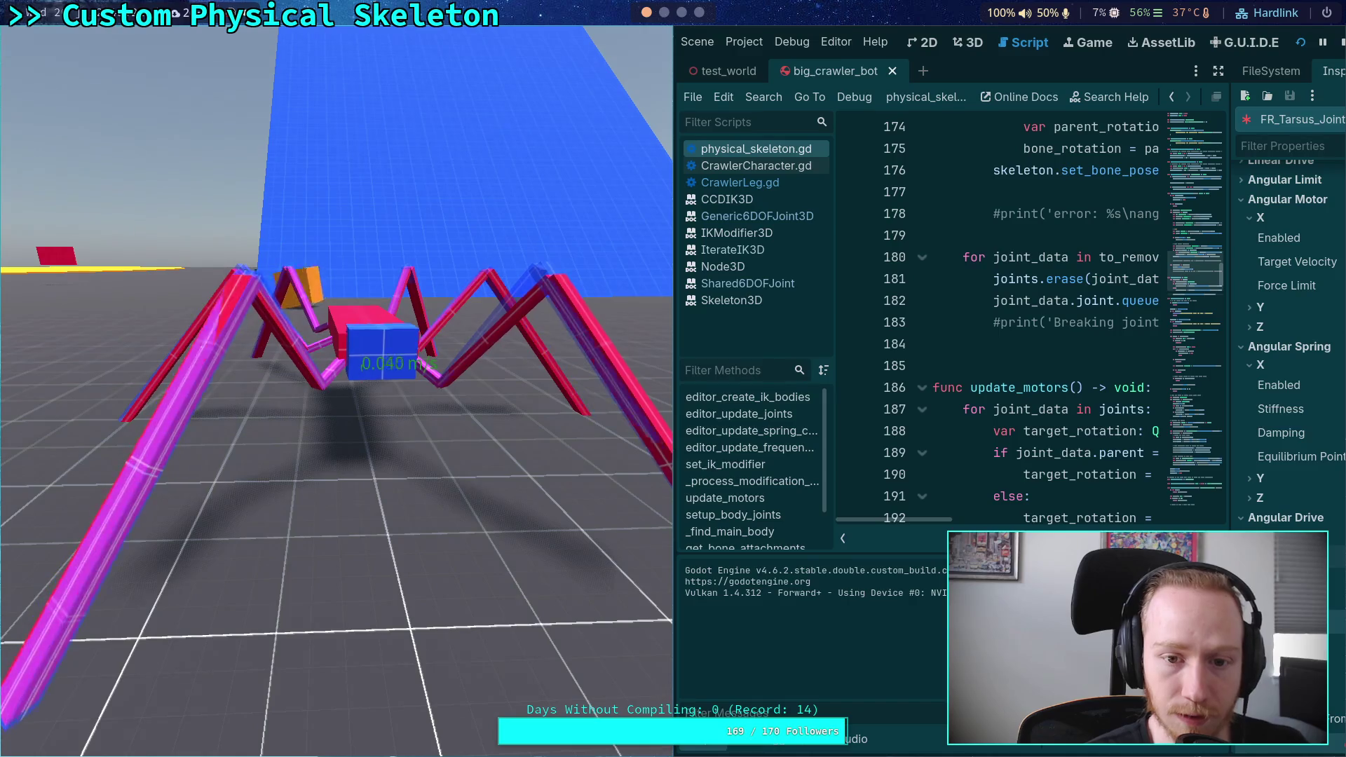
click(1342, 44)
scroll(410, 394, up, 1)
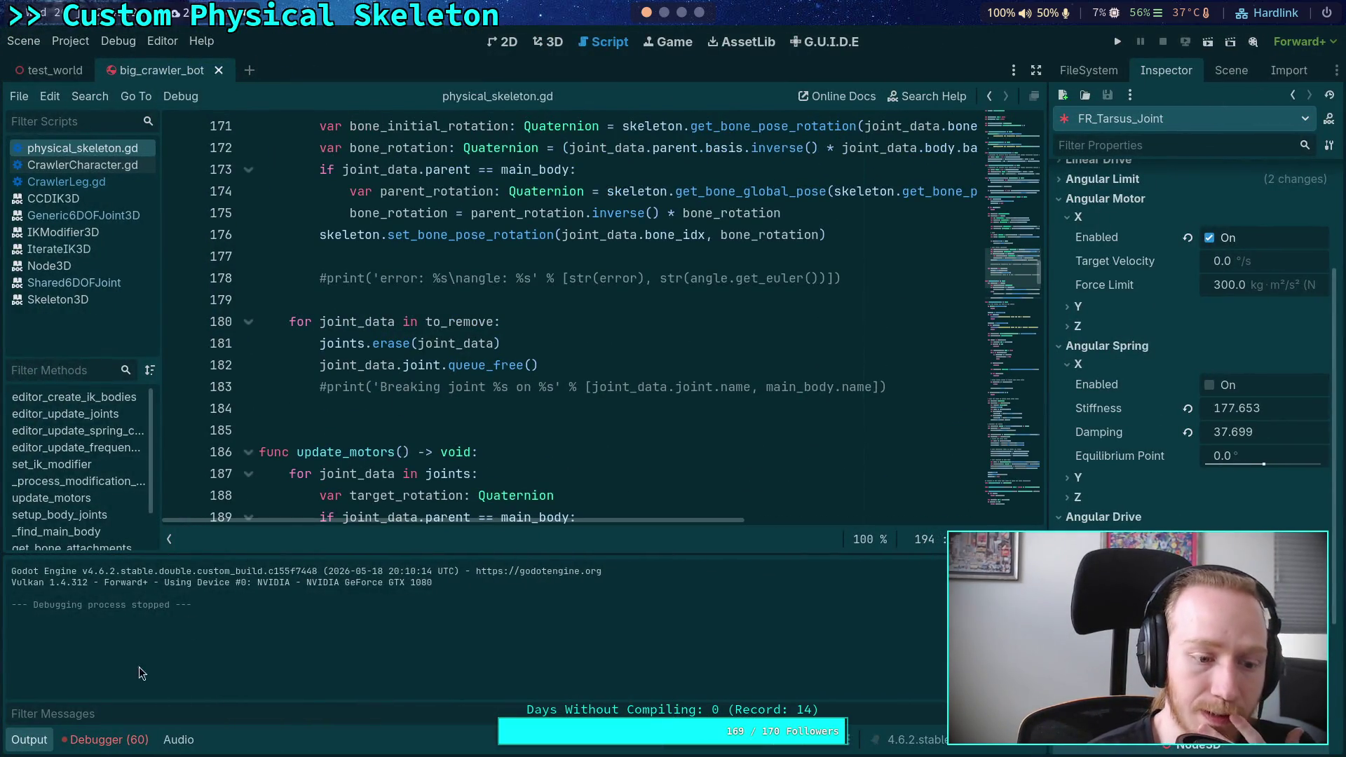
Hide the Output panel and trace set_ik_modifier through CrawlerLeg.gd and CrawlerCharacter.gd
key(ctrl+j)
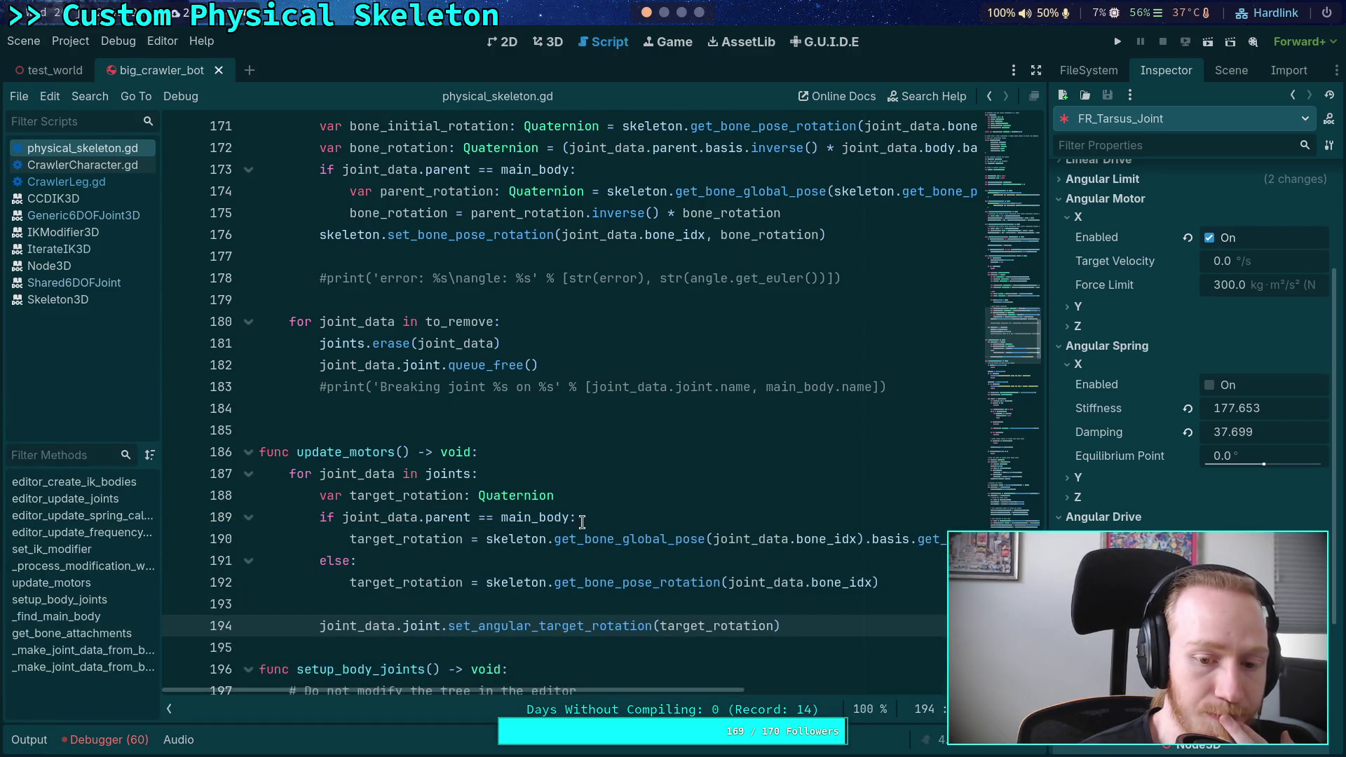
click(77, 178)
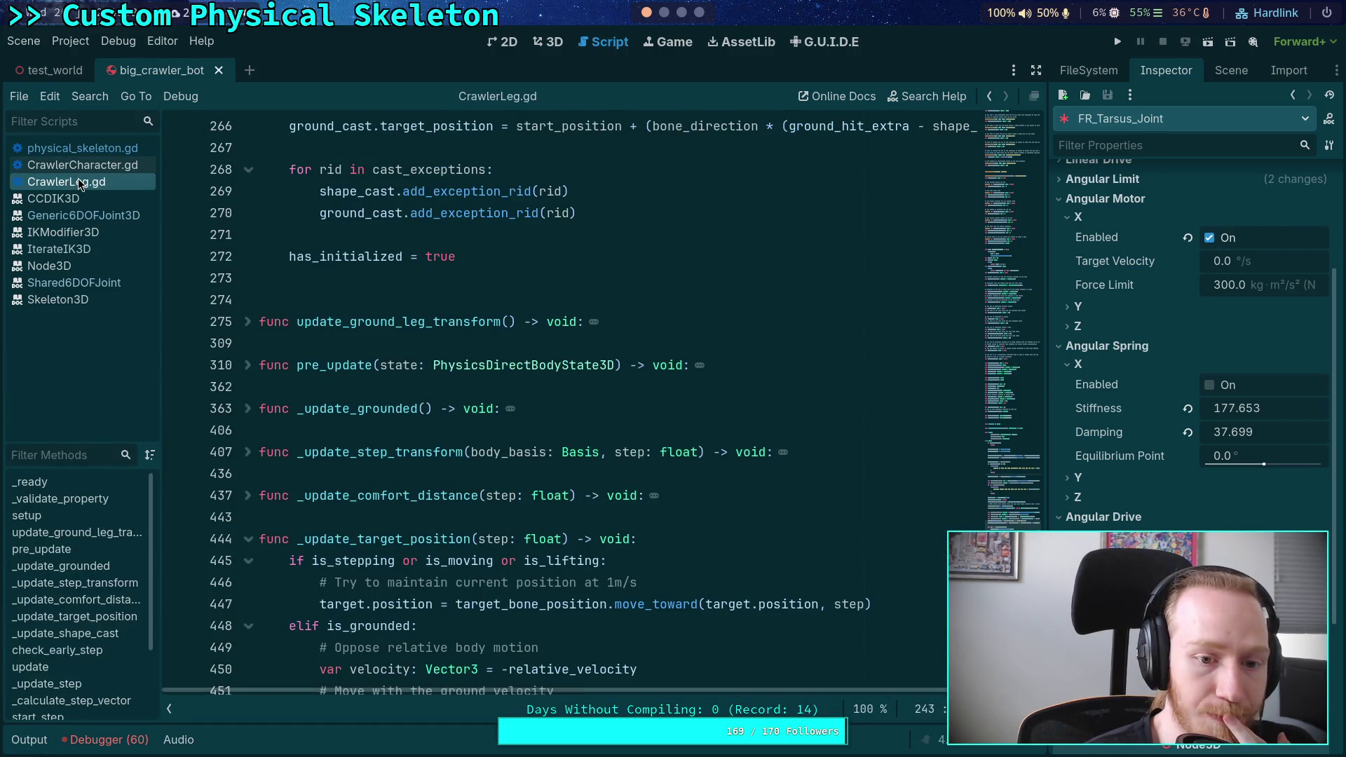
key(alt+Left)
key(alt+Left)
key(alt+Left)
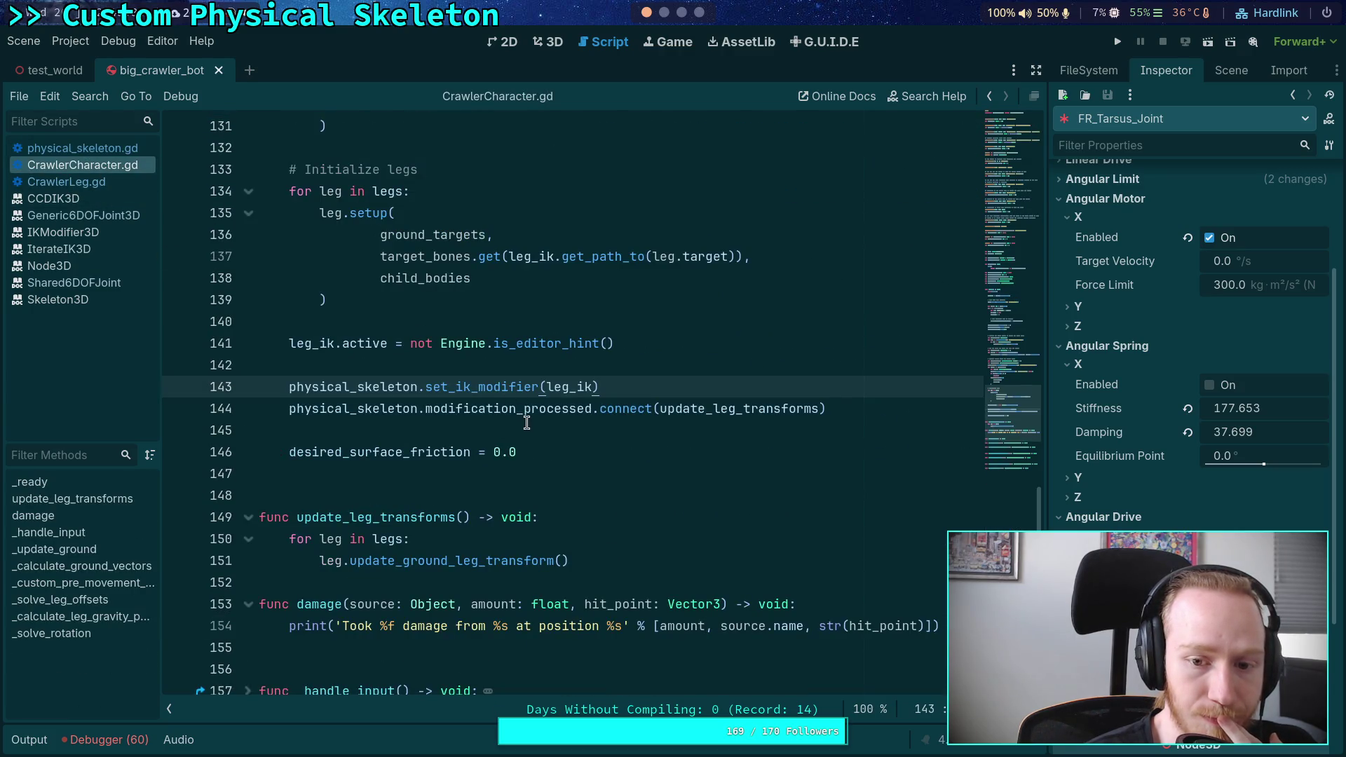
double_click(460, 387)
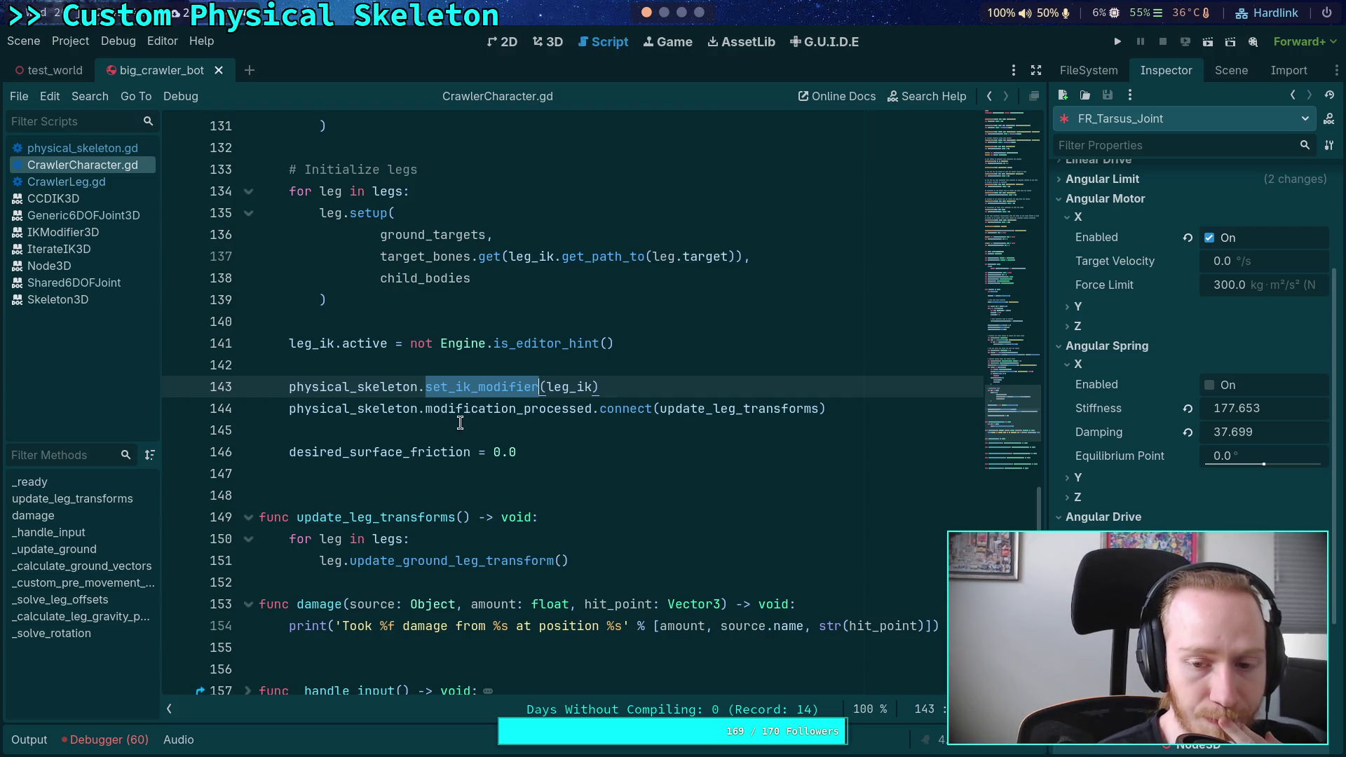
double_click(347, 386)
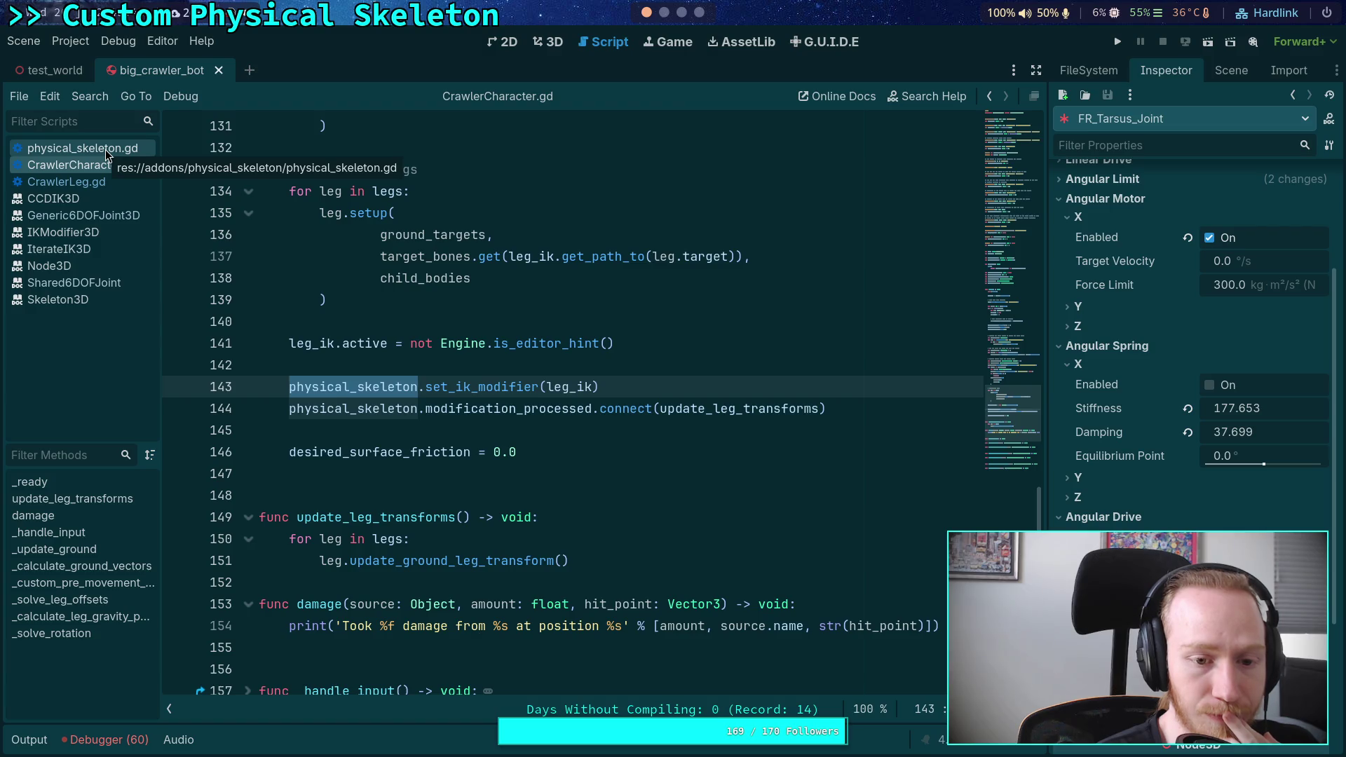
In physical_skeleton.gd, fold setup_body_joints and _make_joint_data_from_bone_target below update_motors
click(105, 149)
scroll(473, 414, down, 2)
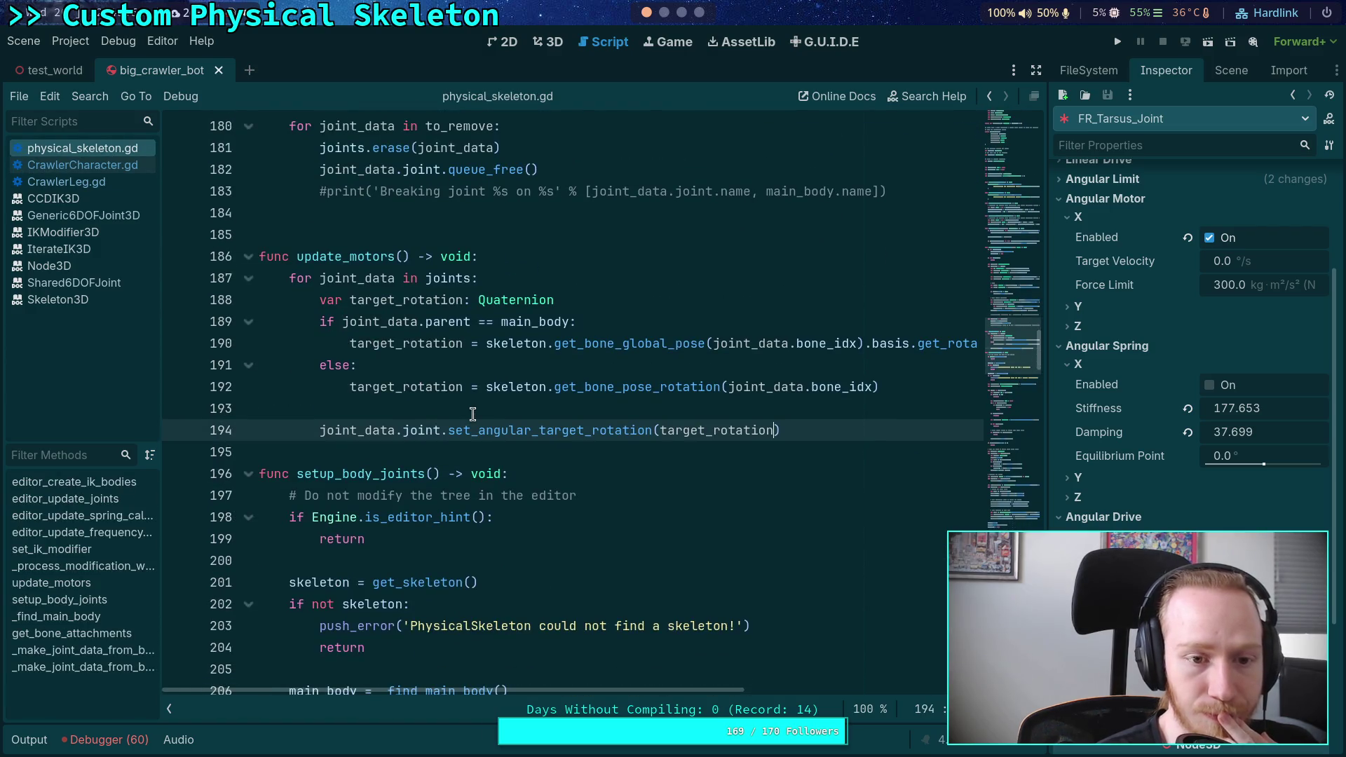
scroll(474, 413, down, 3)
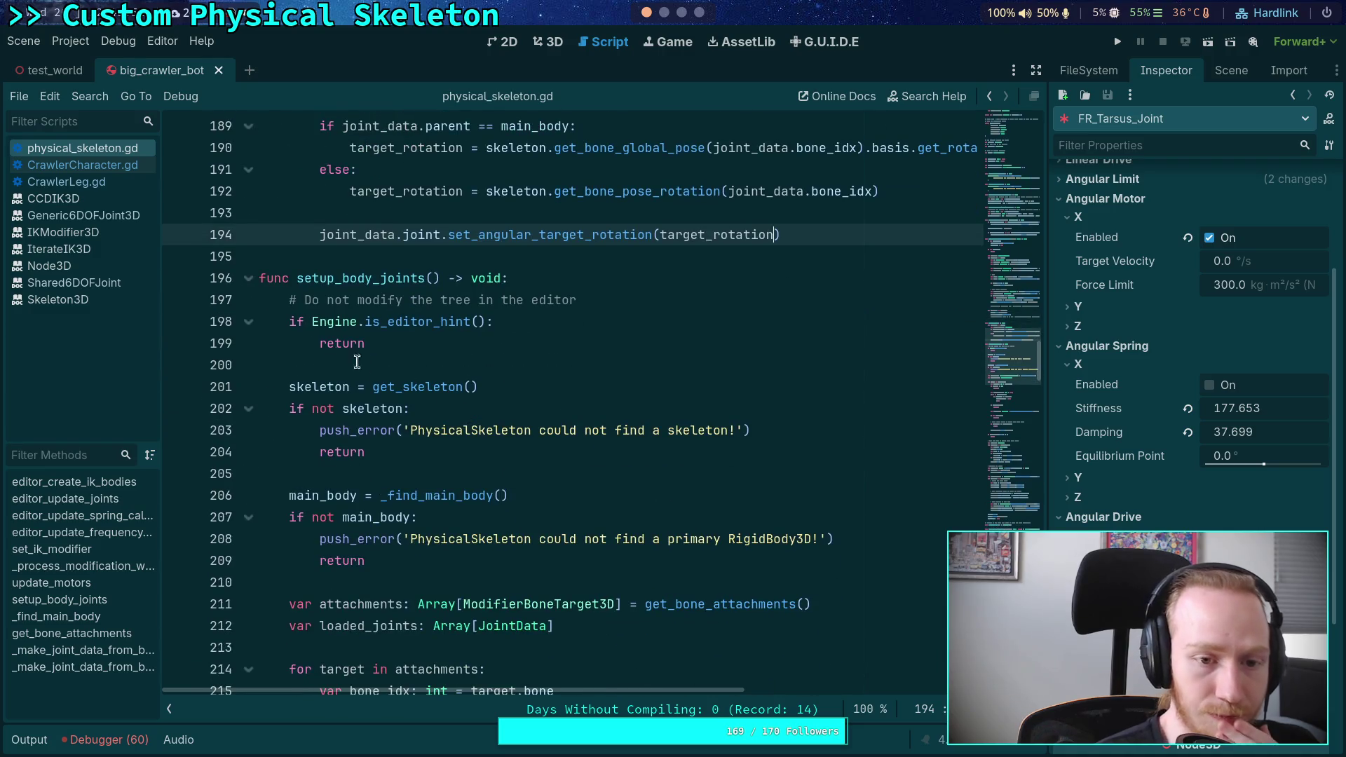
click(250, 279)
click(247, 430)
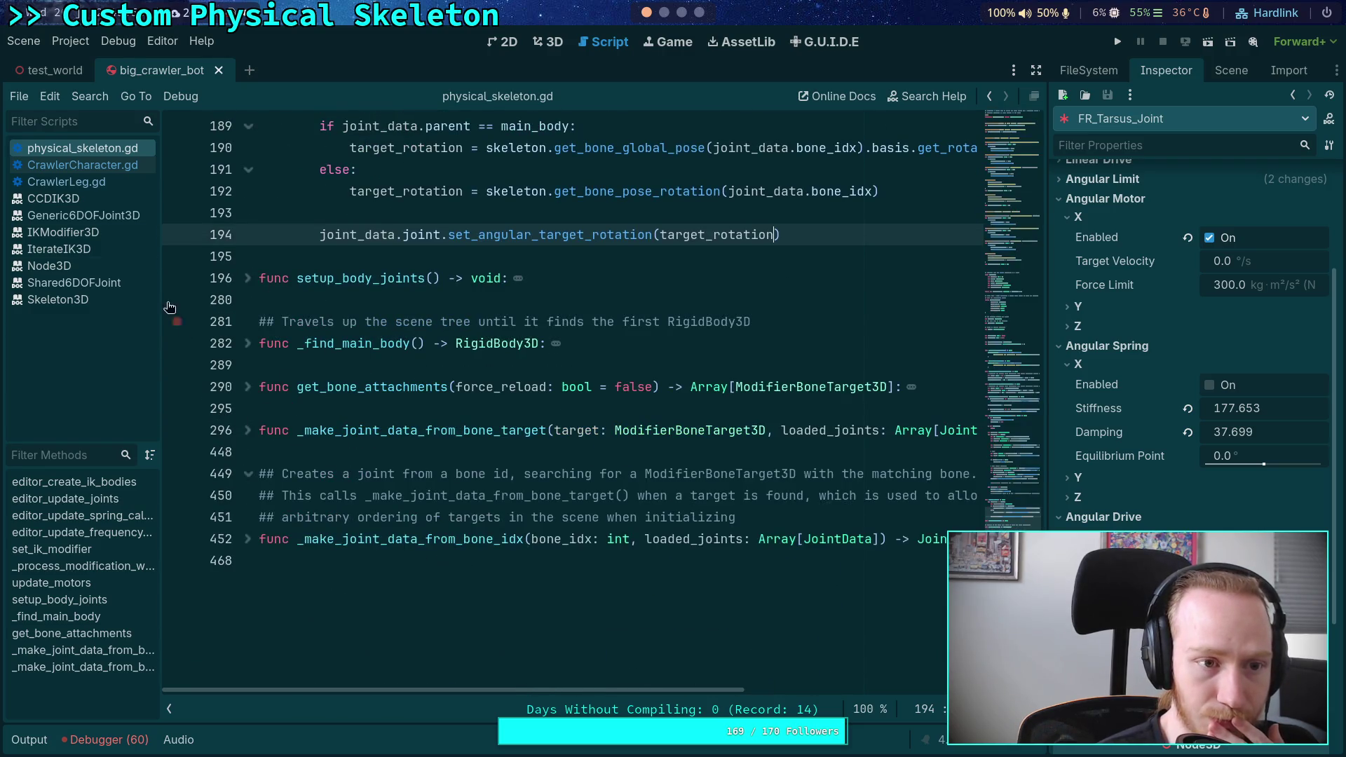
scroll(467, 362, up, 12)
scroll(467, 362, up, 9)
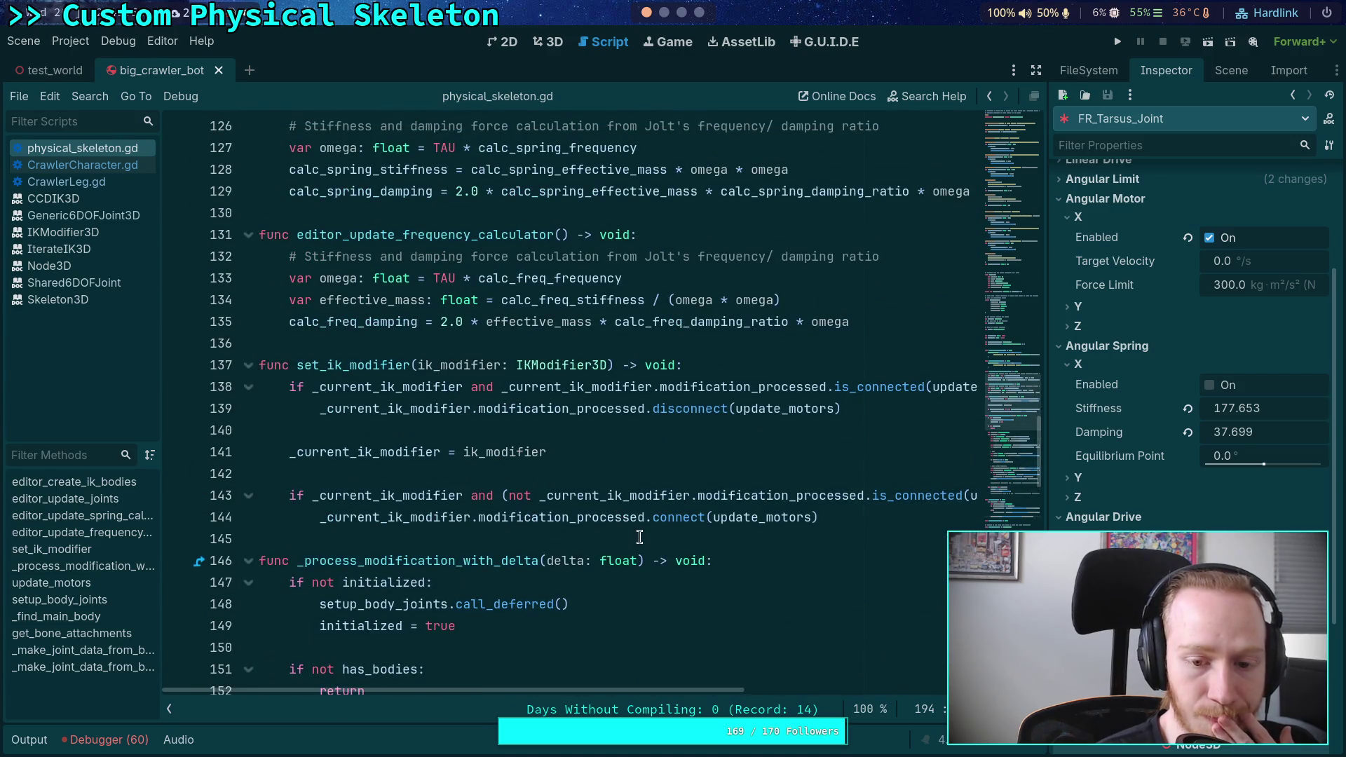
mouse_move(644, 690)
mouse_down()
mouse_move(729, 691)
mouse_move(764, 673)
mouse_move(480, 578)
mouse_up()
scroll(480, 577, down, 17)
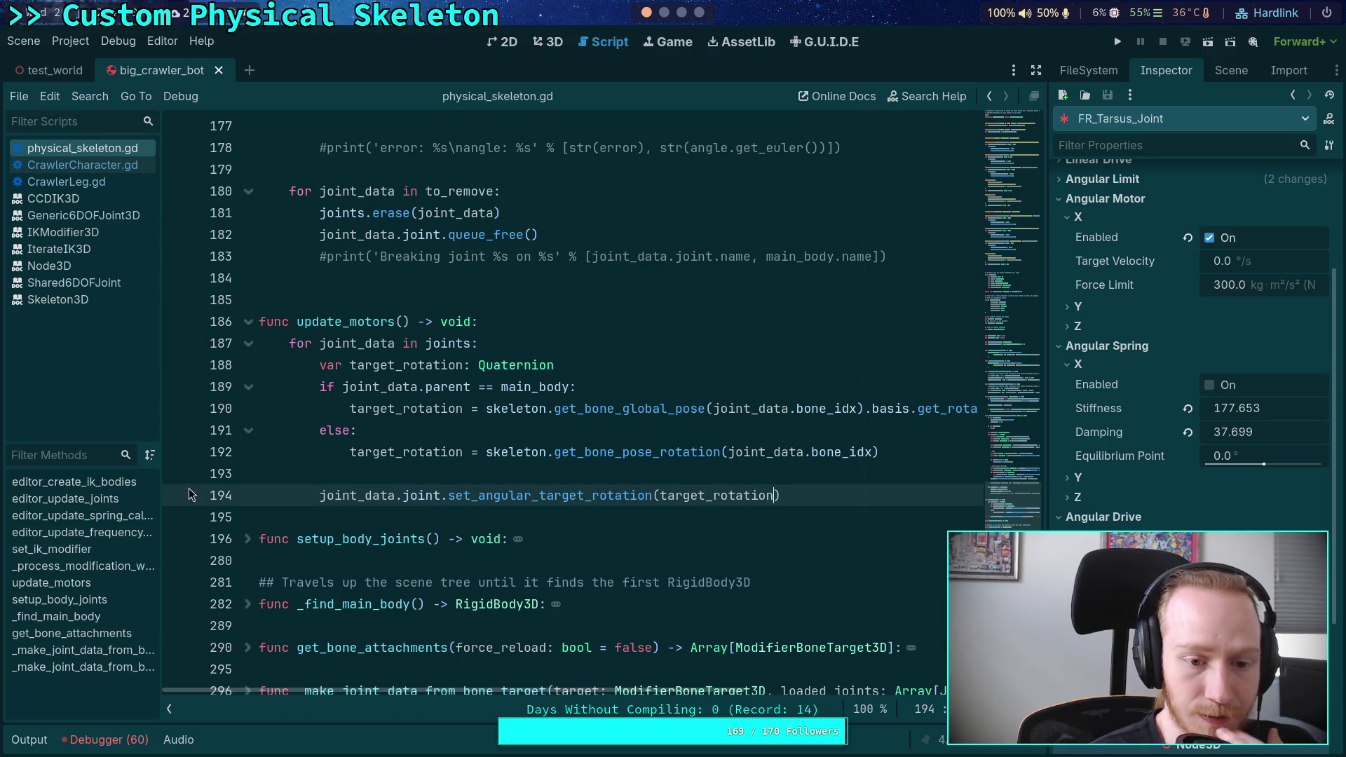
Run the crawler project so execution stops at the line-188 breakpoint in update_motors
click(1117, 45)
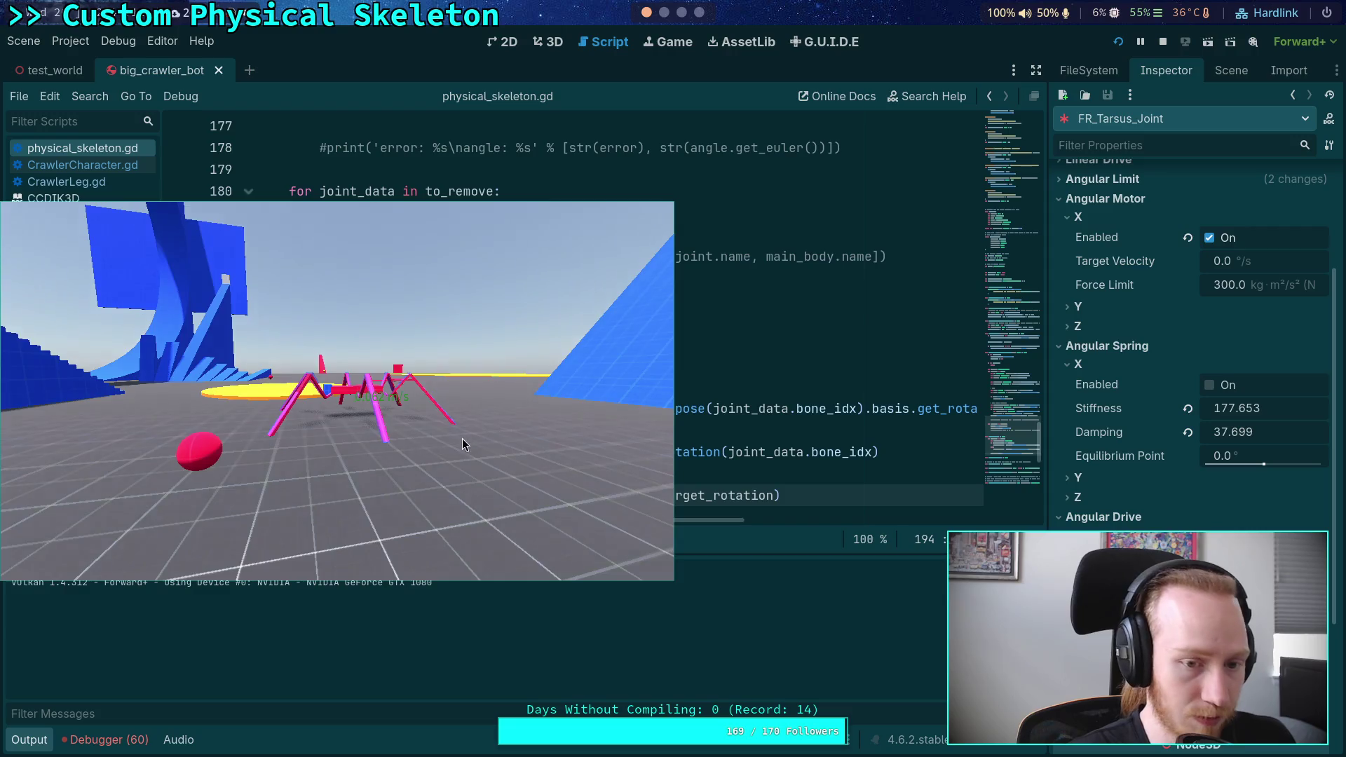
key(F8)
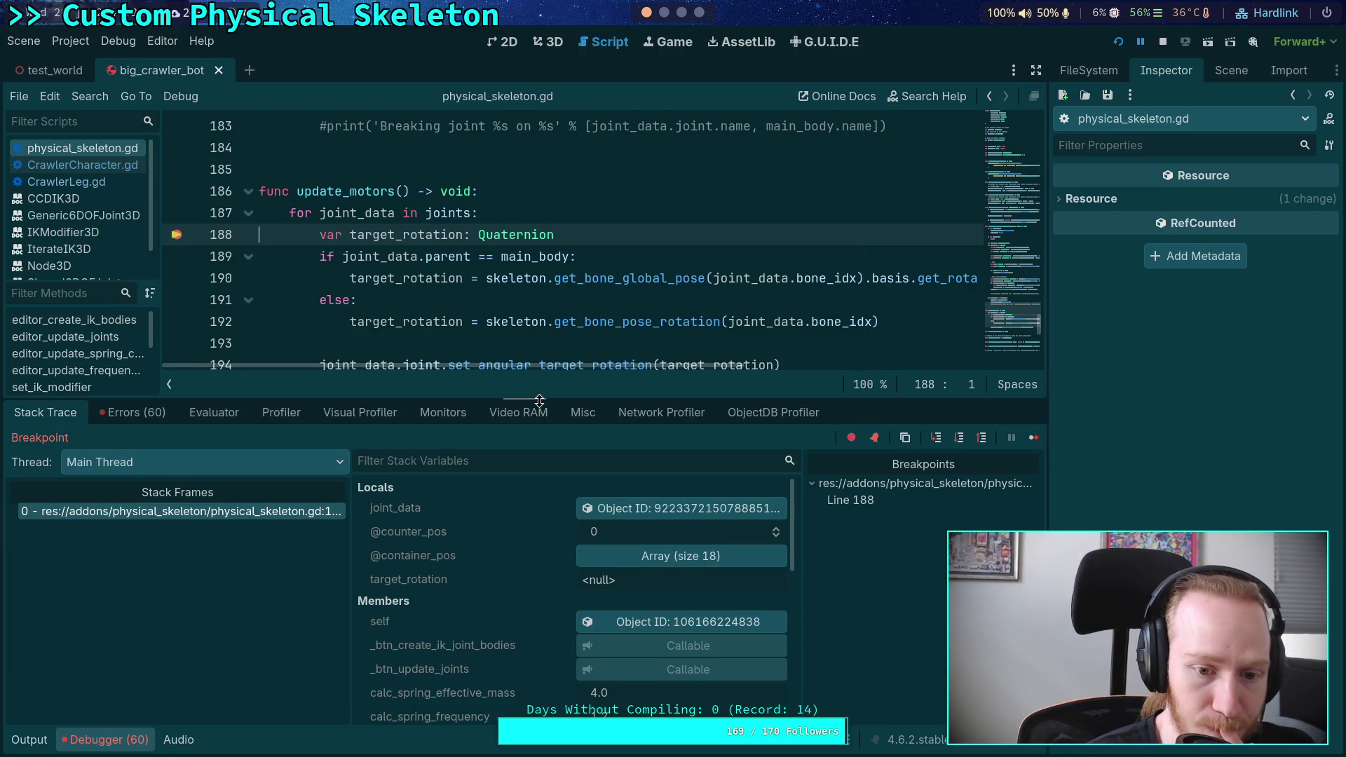
Step execution through update_motors from line 188 down to line 194
drag(539, 401, 539, 410)
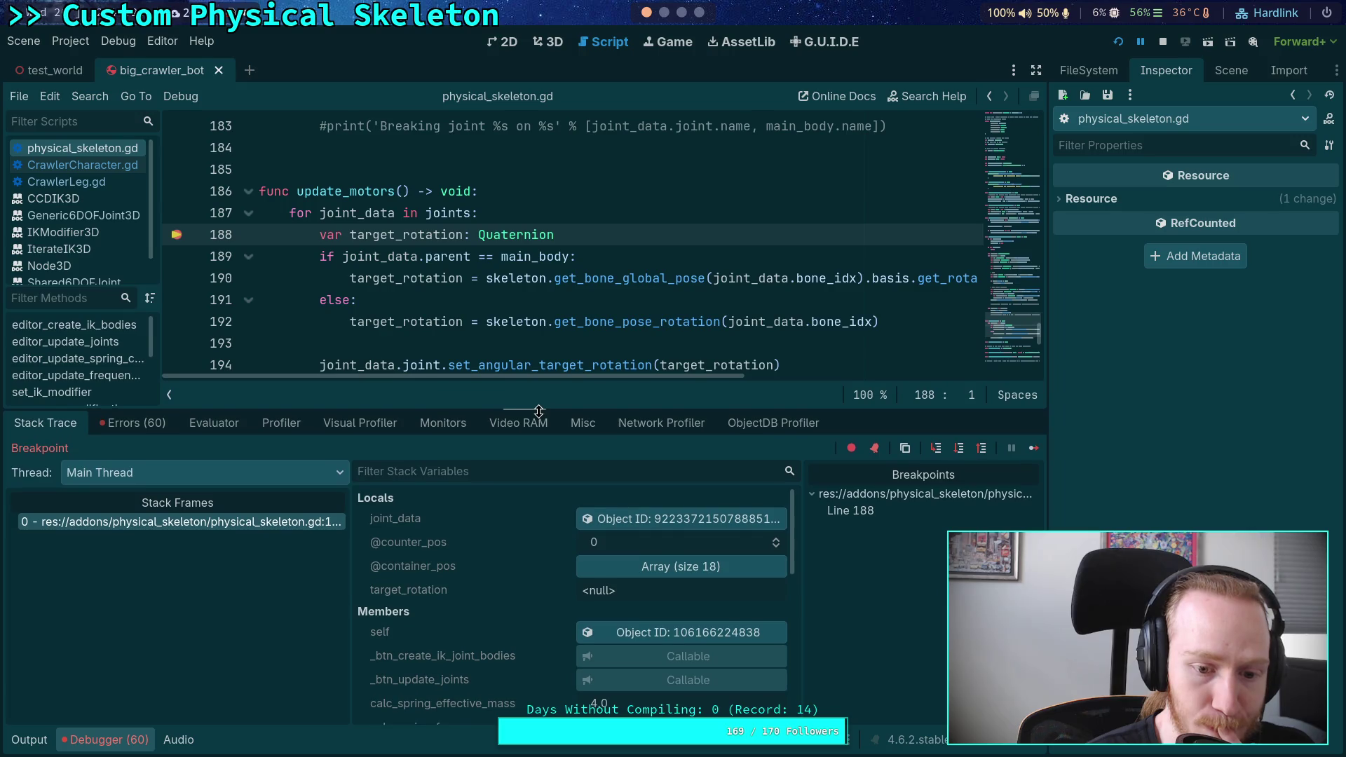
click(960, 449)
click(959, 449)
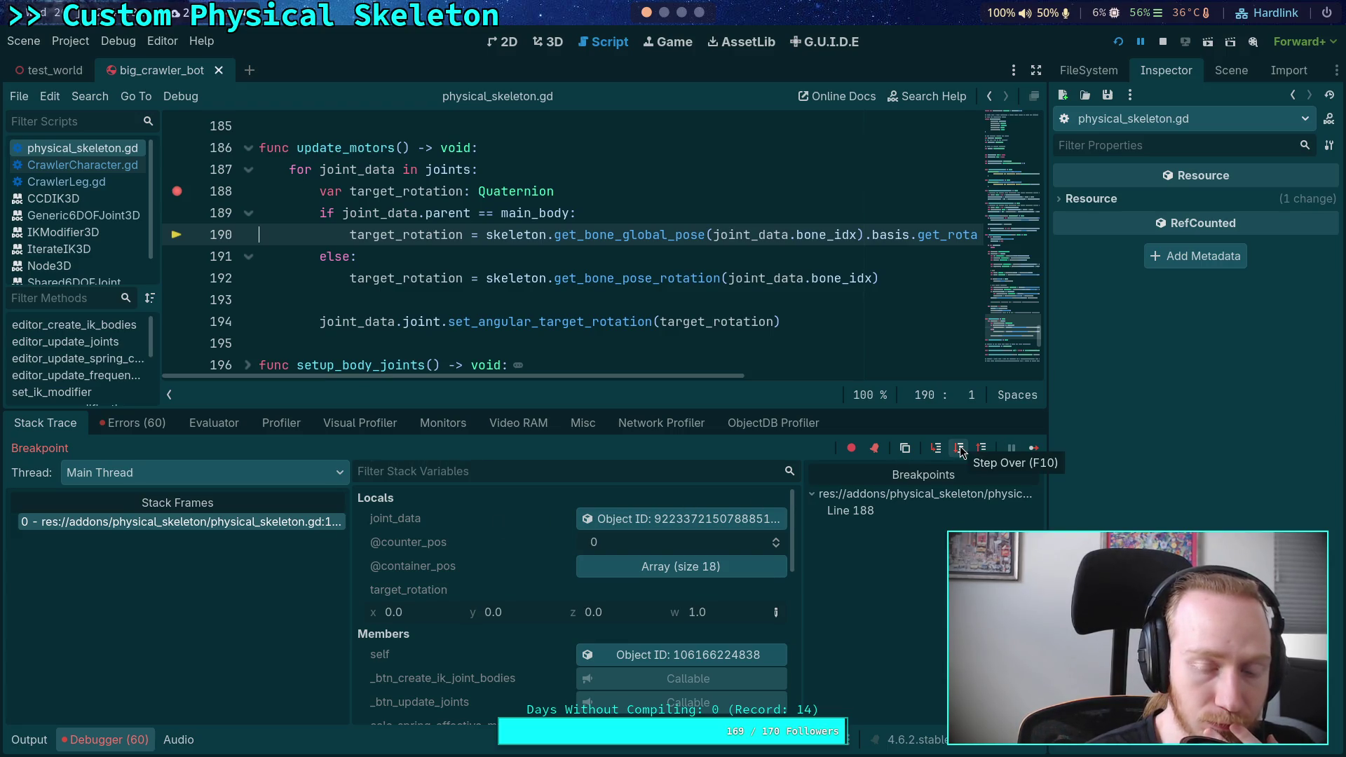
click(959, 449)
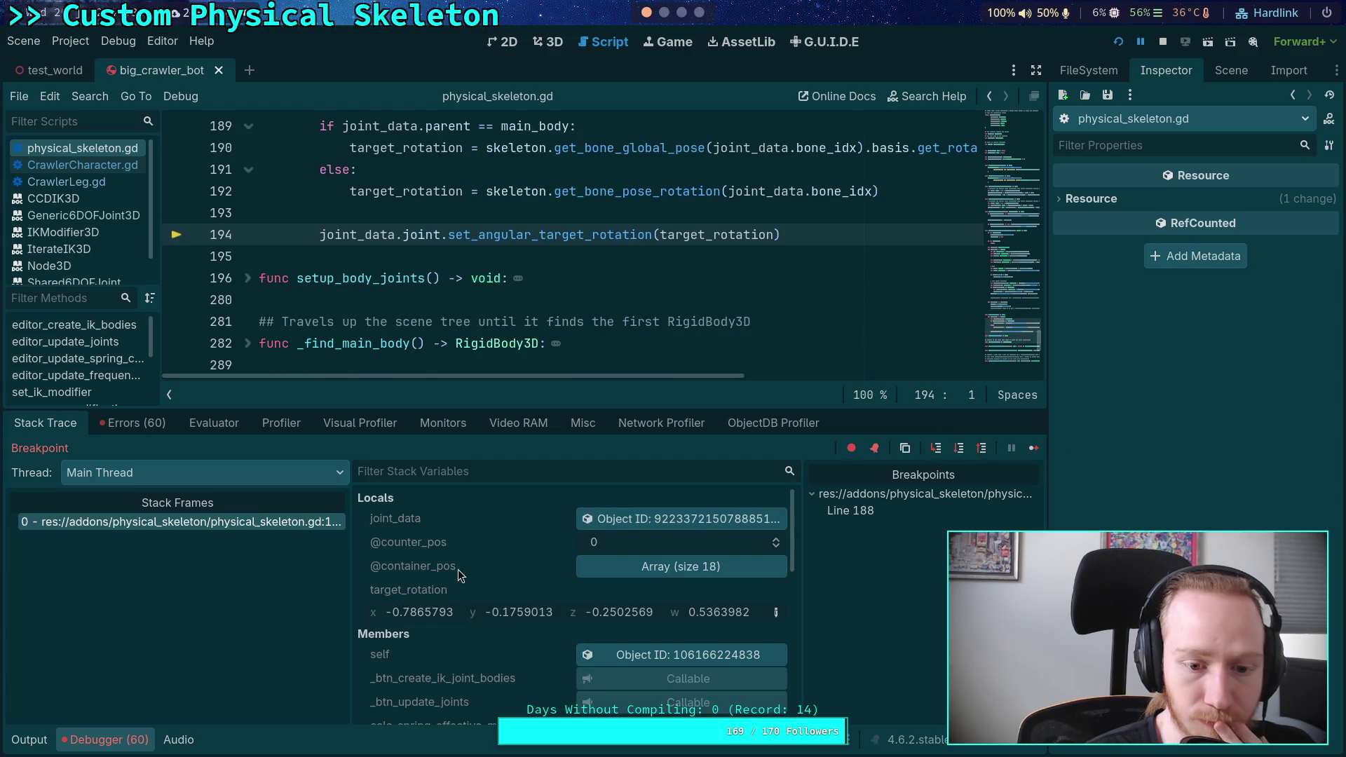
Inspect target_rotation in the stack variables and set_angular_target_rotation, then stop debugging
scroll(532, 572, down, 10)
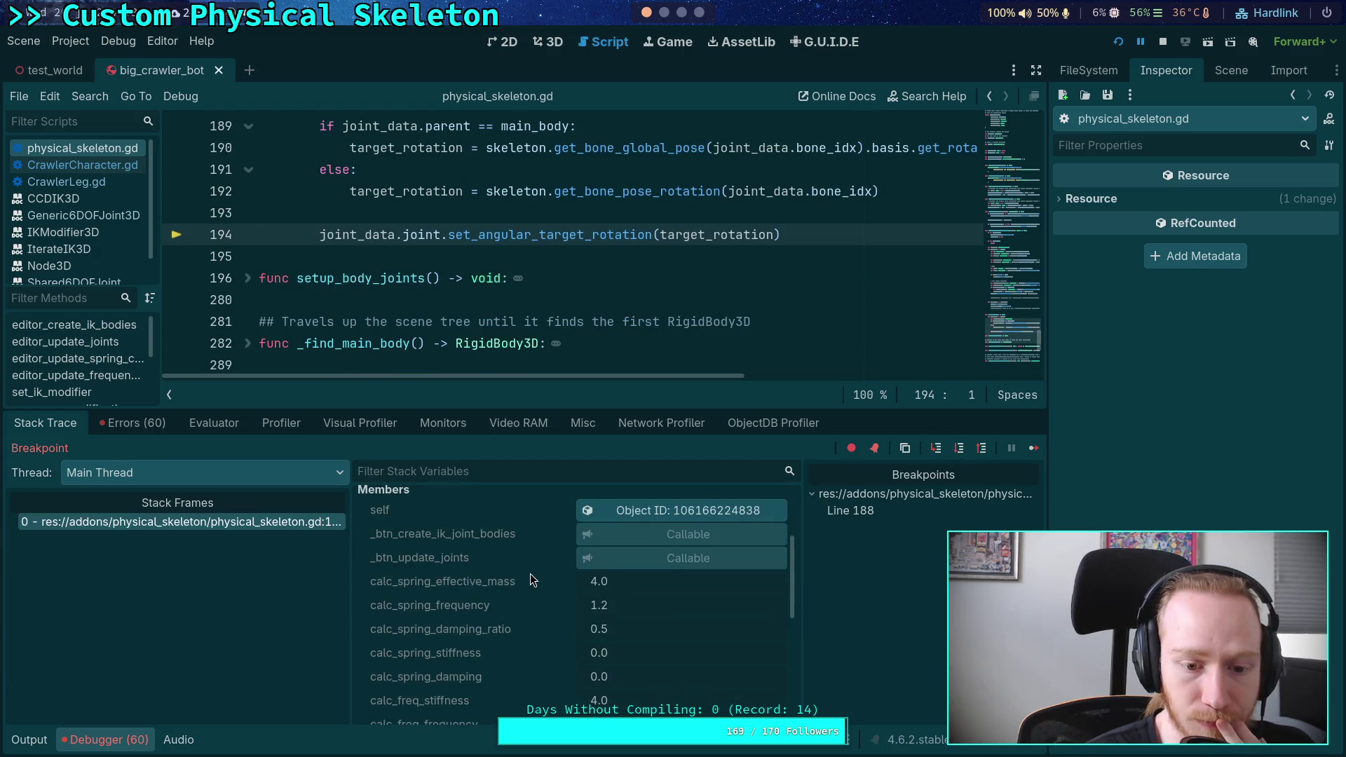
scroll(528, 572, down, 5)
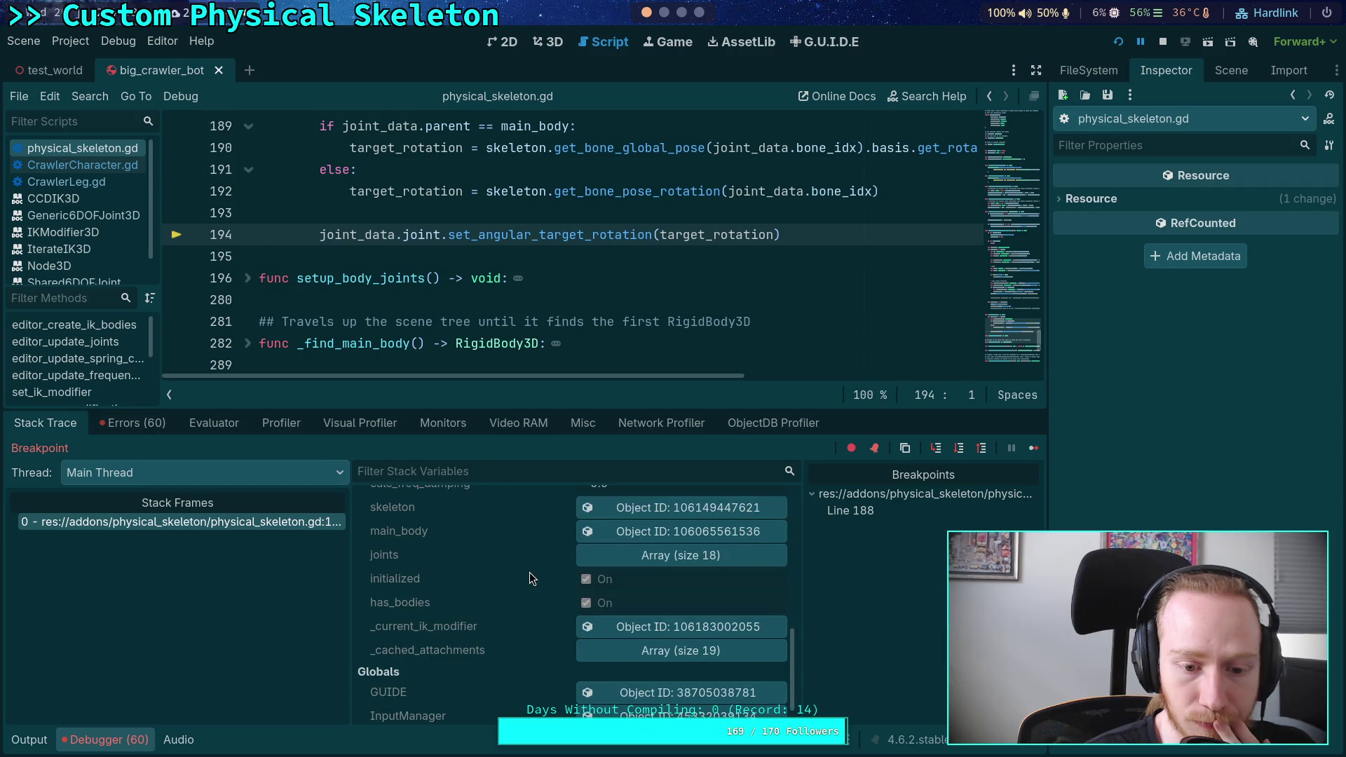
scroll(528, 571, up, 15)
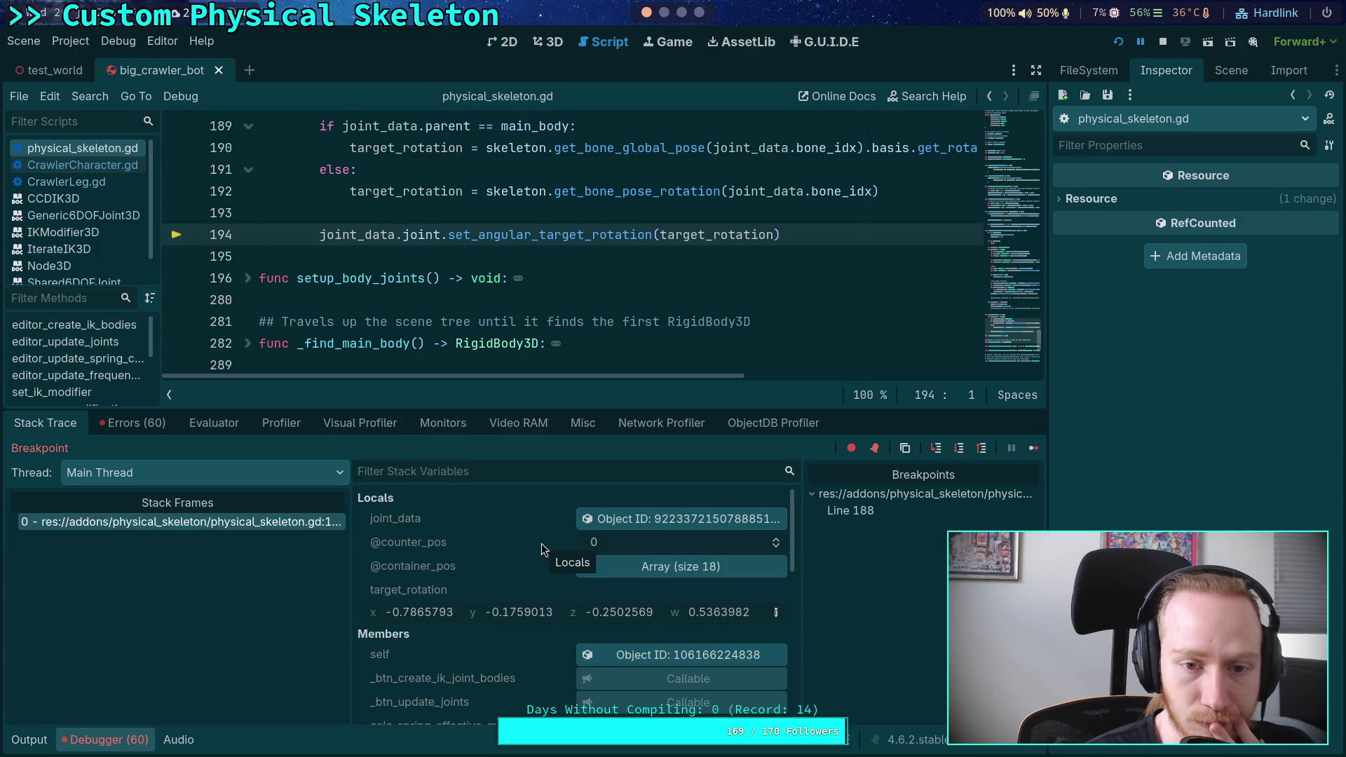
mouse_move(503, 239)
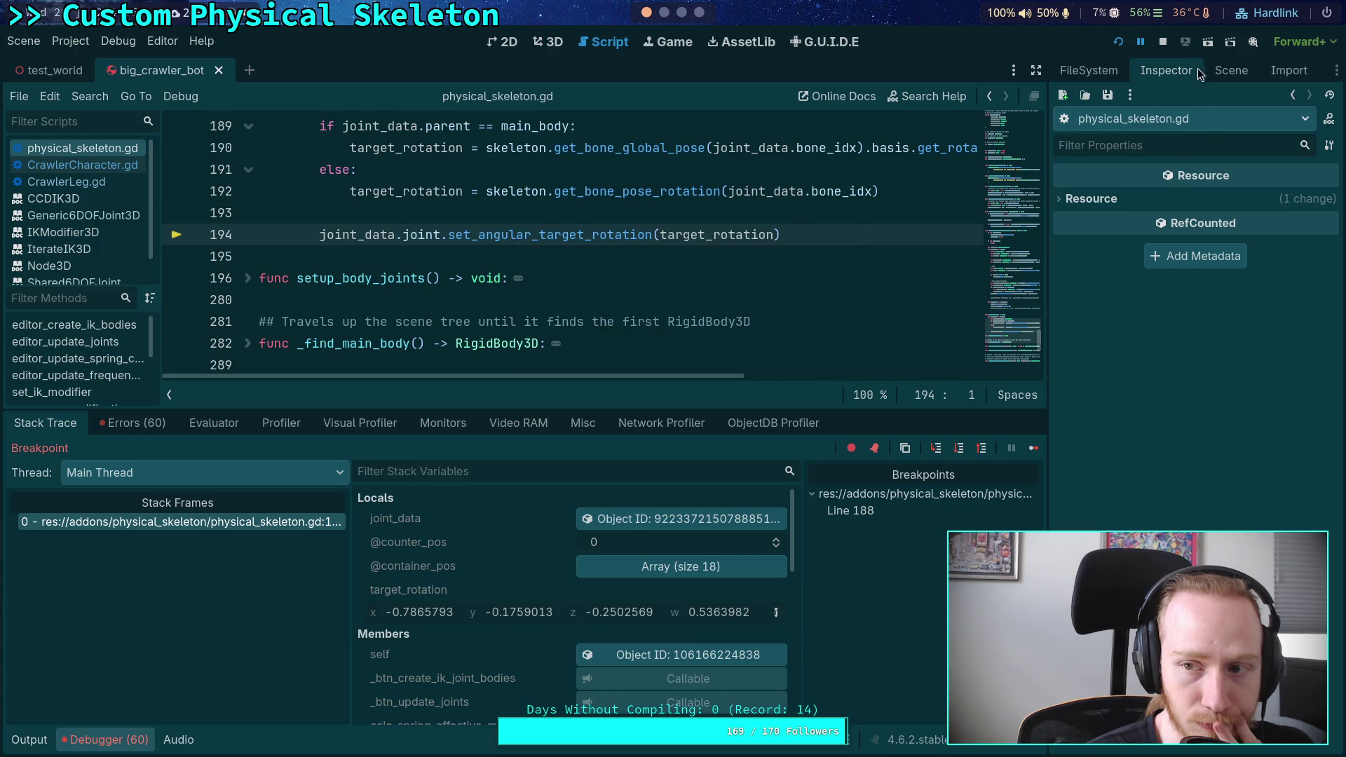
click(1163, 42)
Collapse the bottom panel, review FR_Tarsus_Joint's motor and spring settings, then switch to Neovim
click(106, 740)
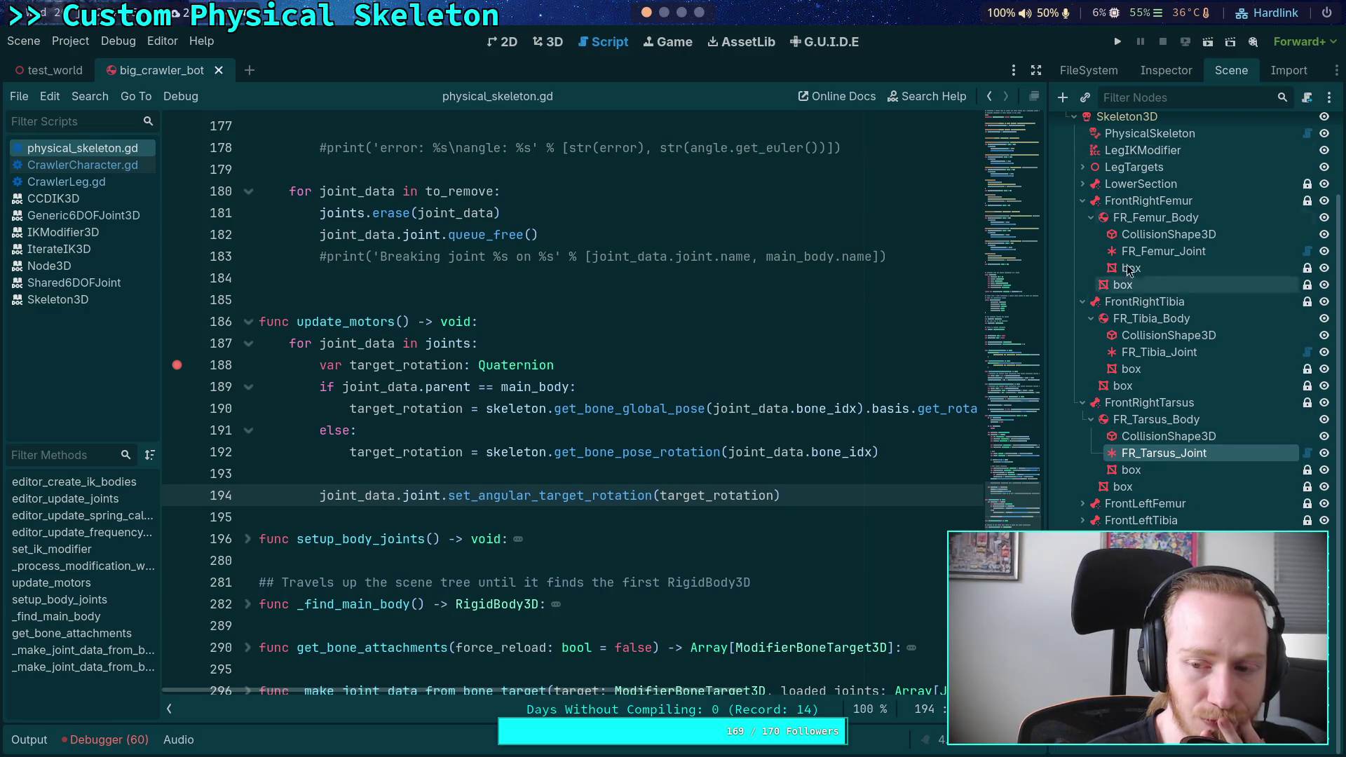
click(1167, 70)
click(1231, 70)
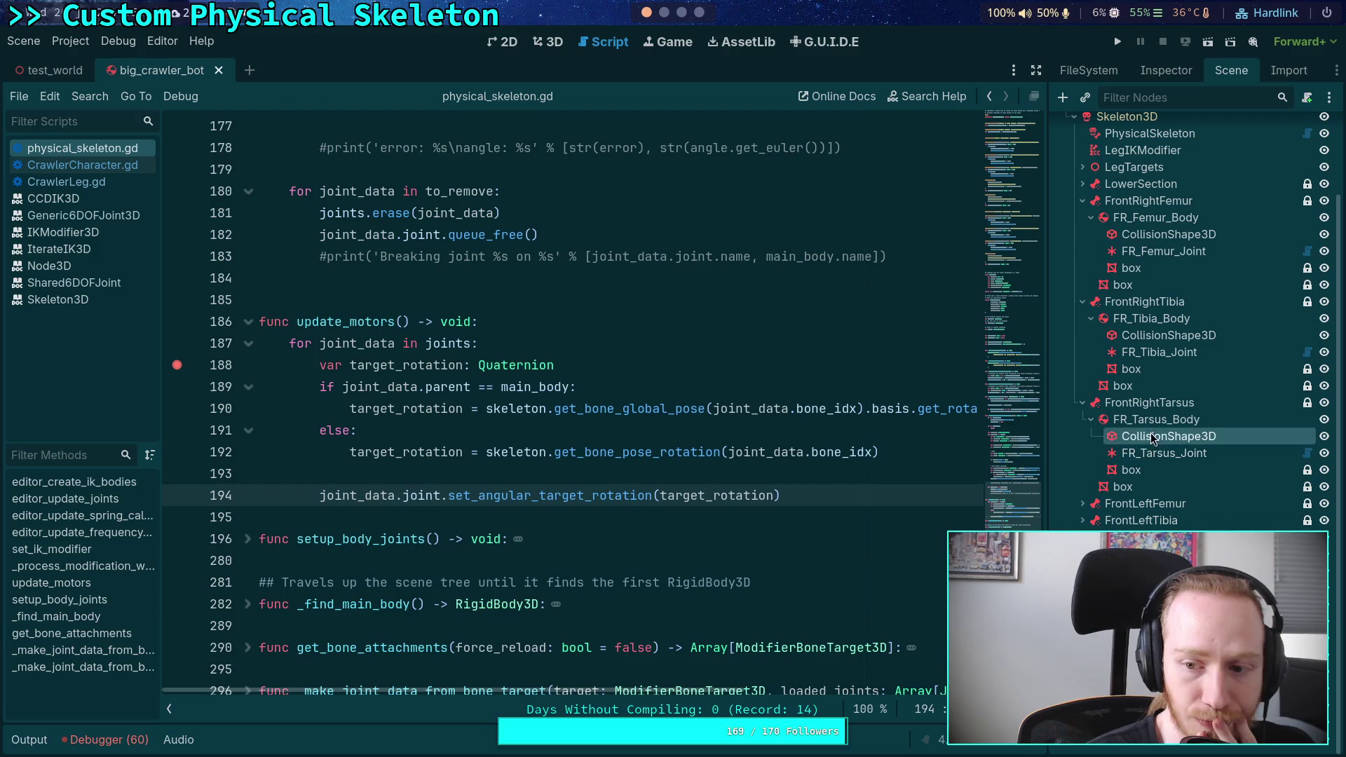
click(1163, 70)
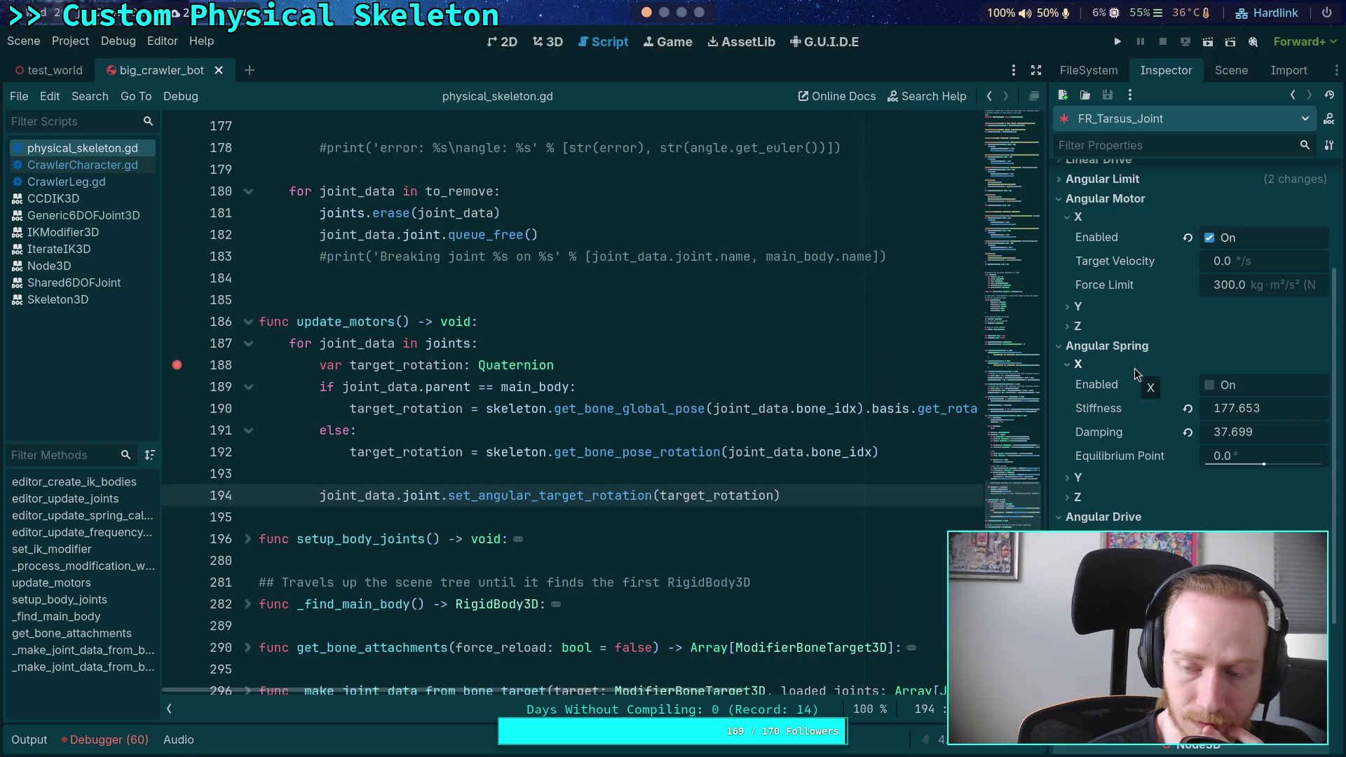
scroll(1129, 372, up, 3)
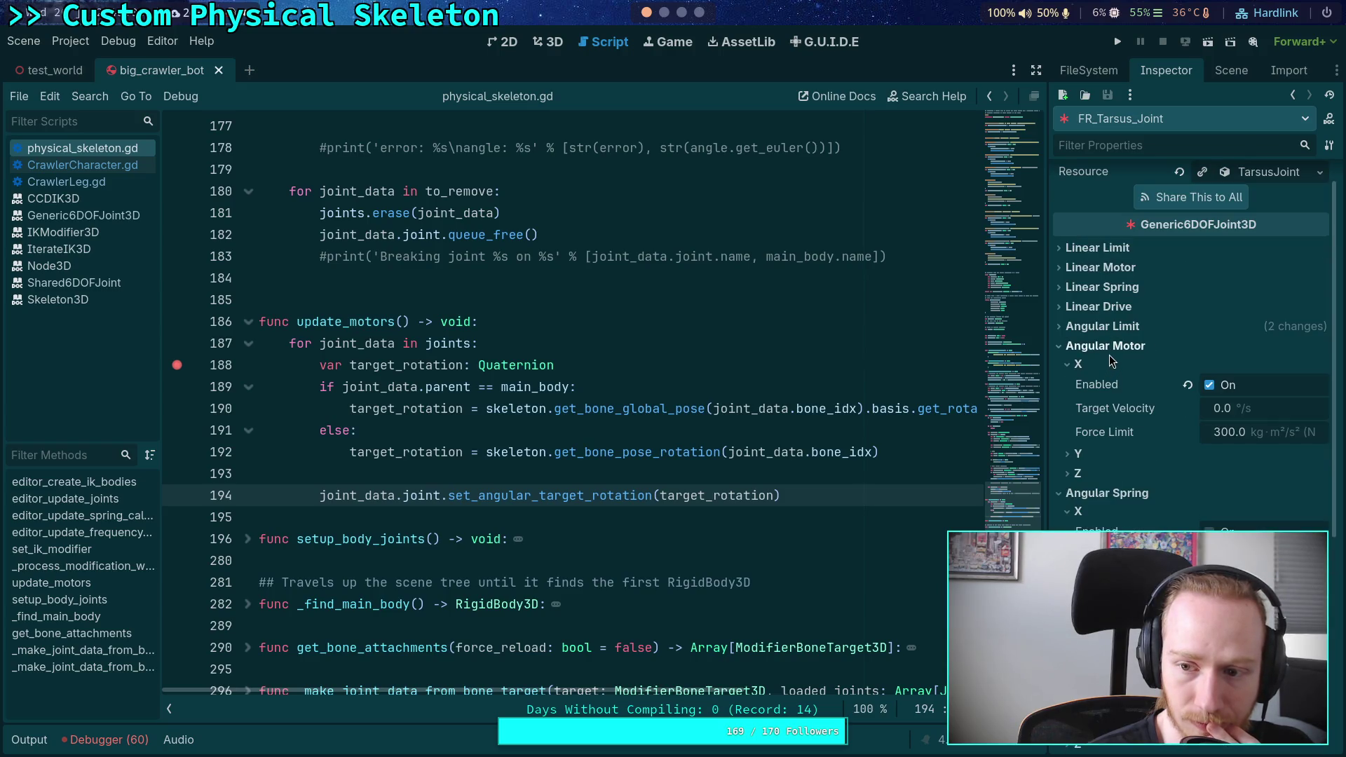
scroll(1131, 379, down, 3)
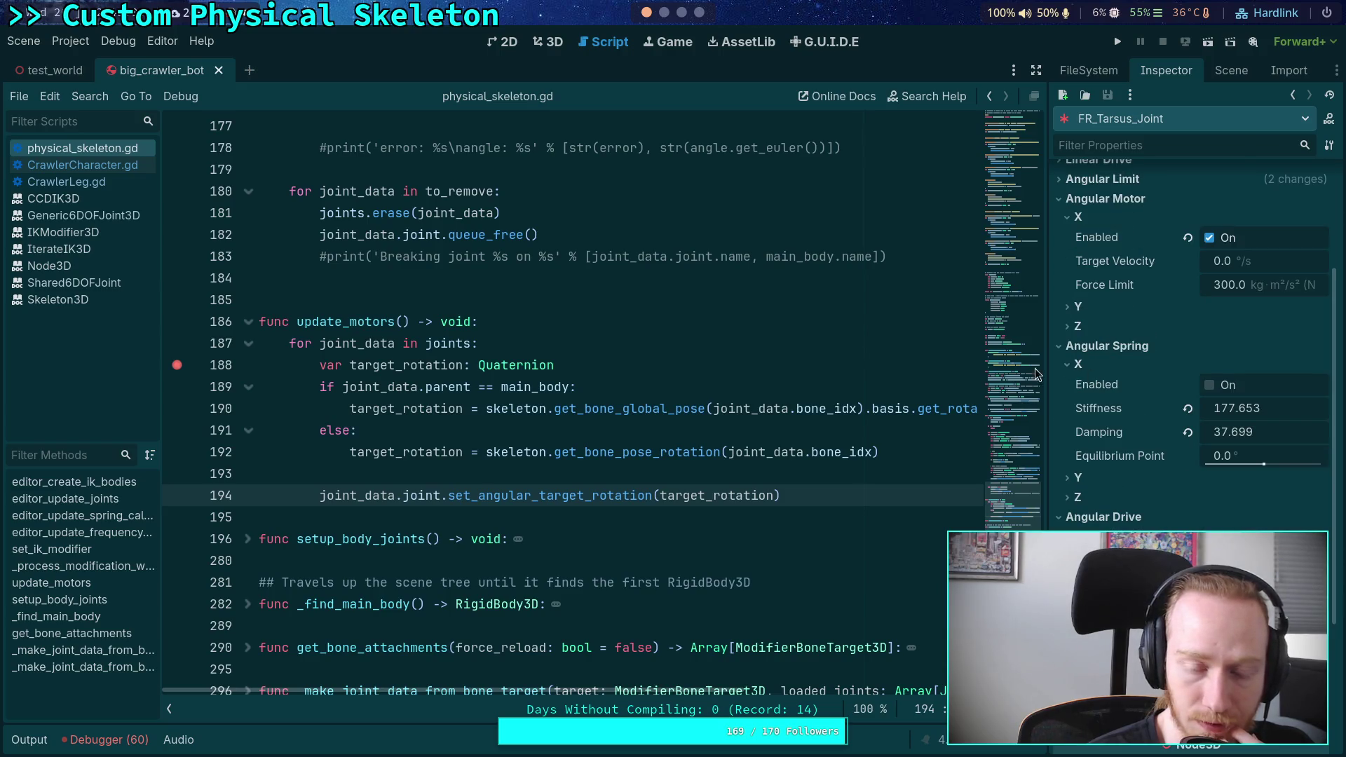
click(664, 12)
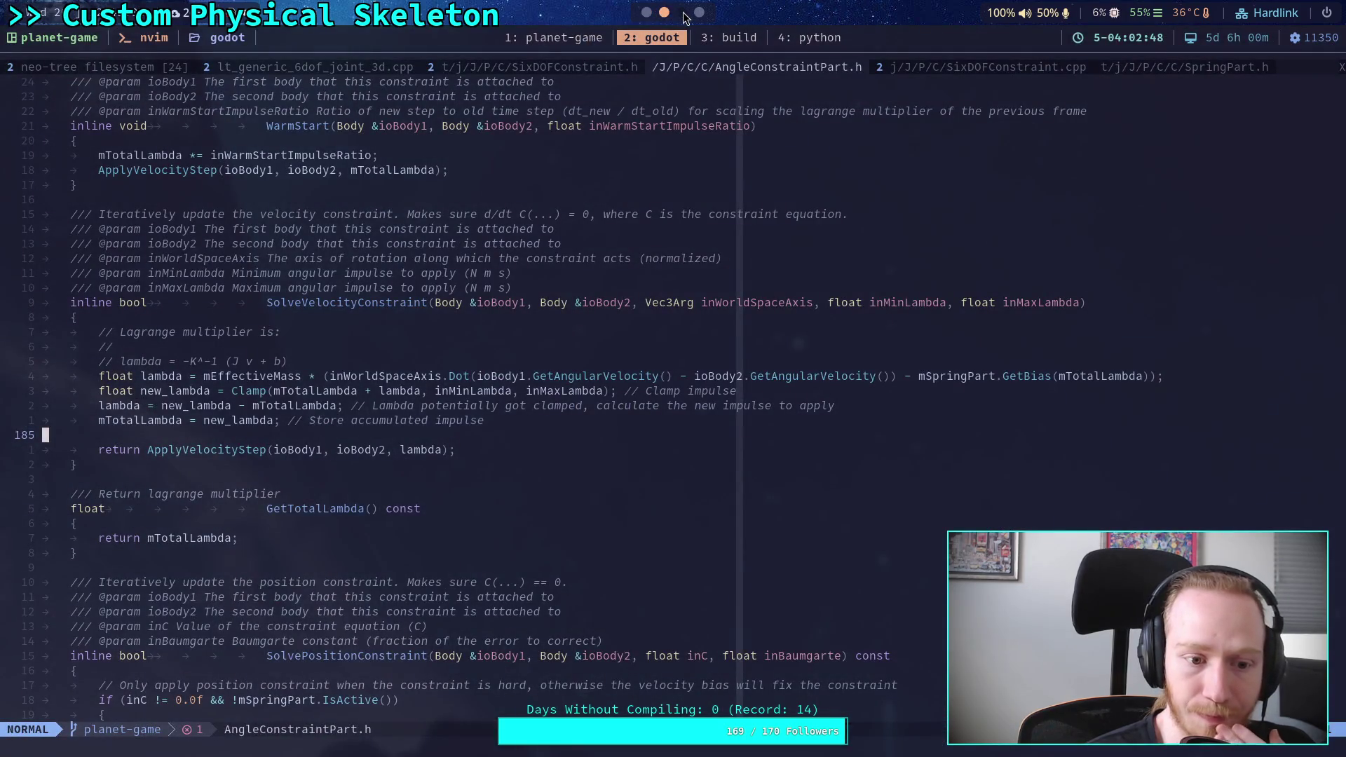
Open the planet-game commit history on GitHub in the browser
click(681, 13)
click(699, 13)
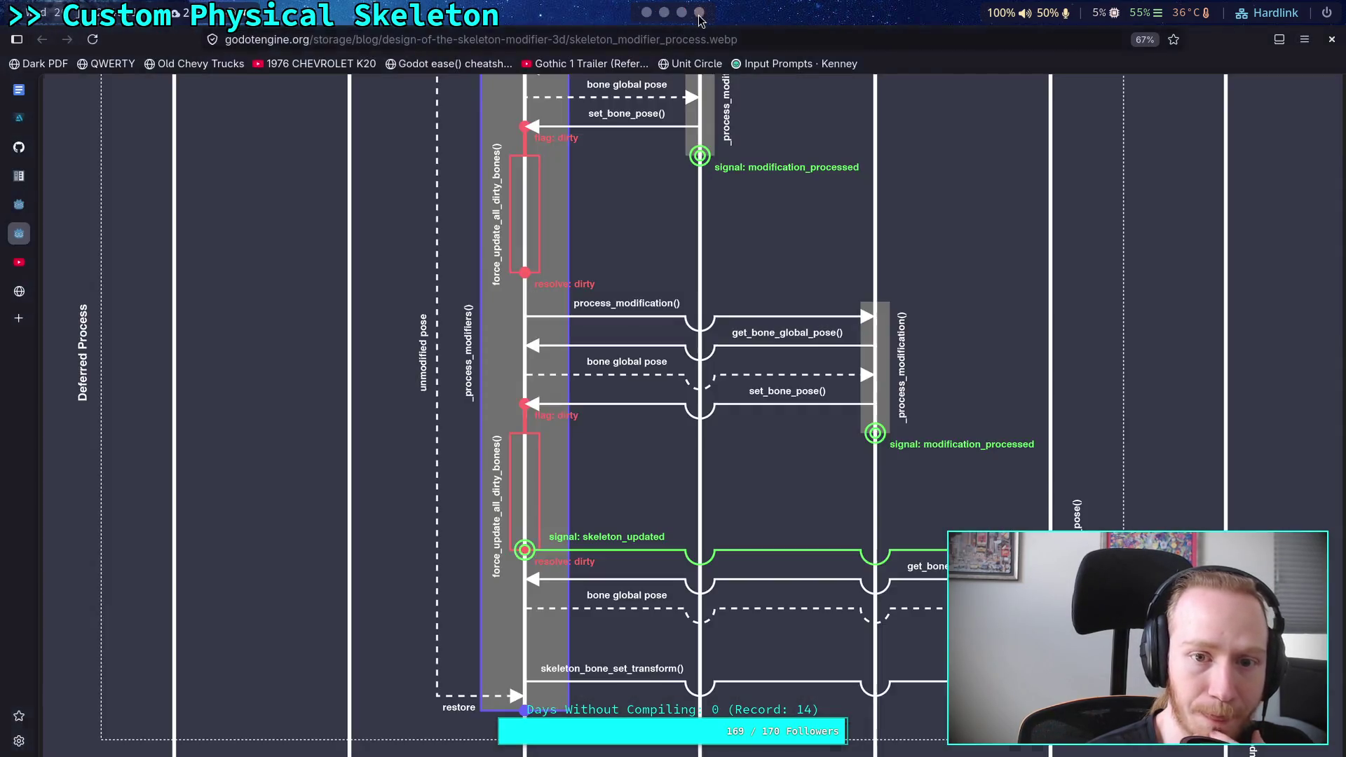
click(19, 147)
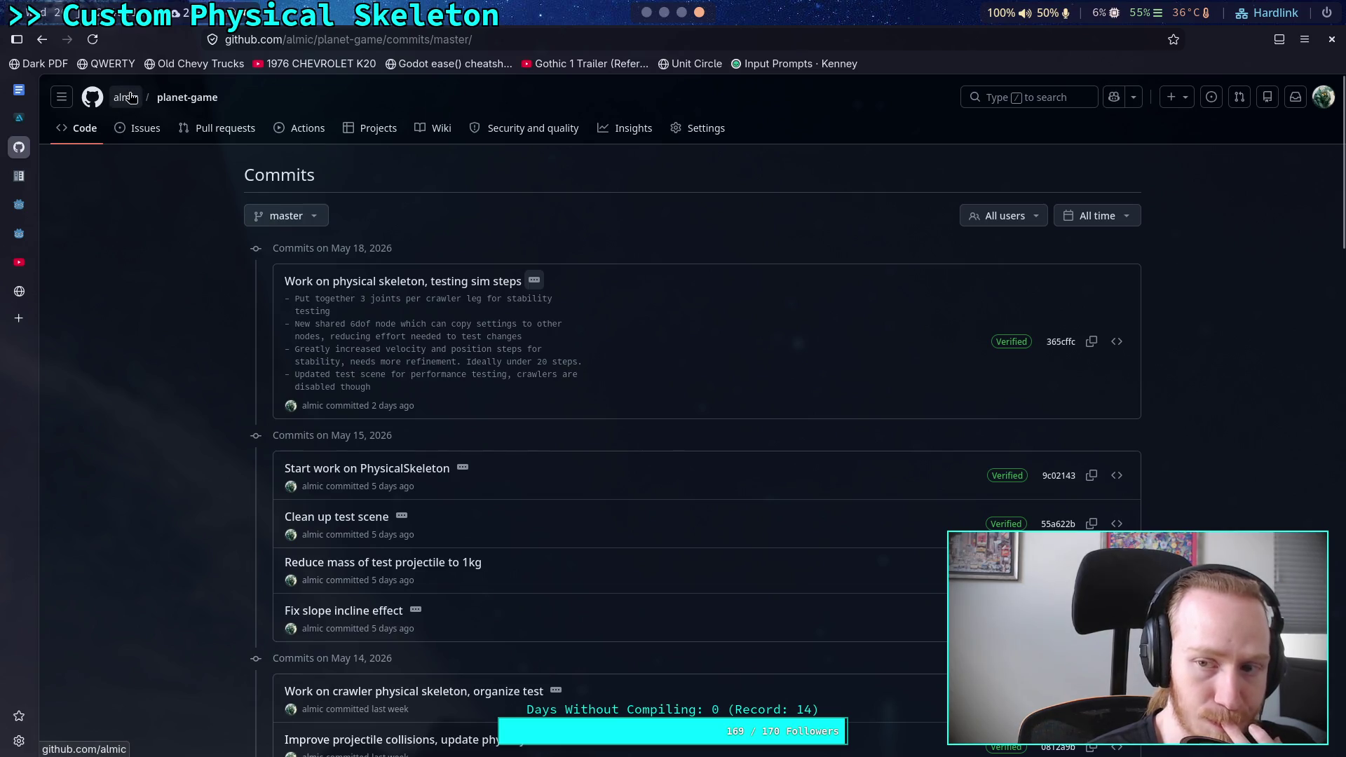
Open the SixDOFConstraint.h tab in Neovim, then return to the Godot editor
click(680, 12)
click(664, 12)
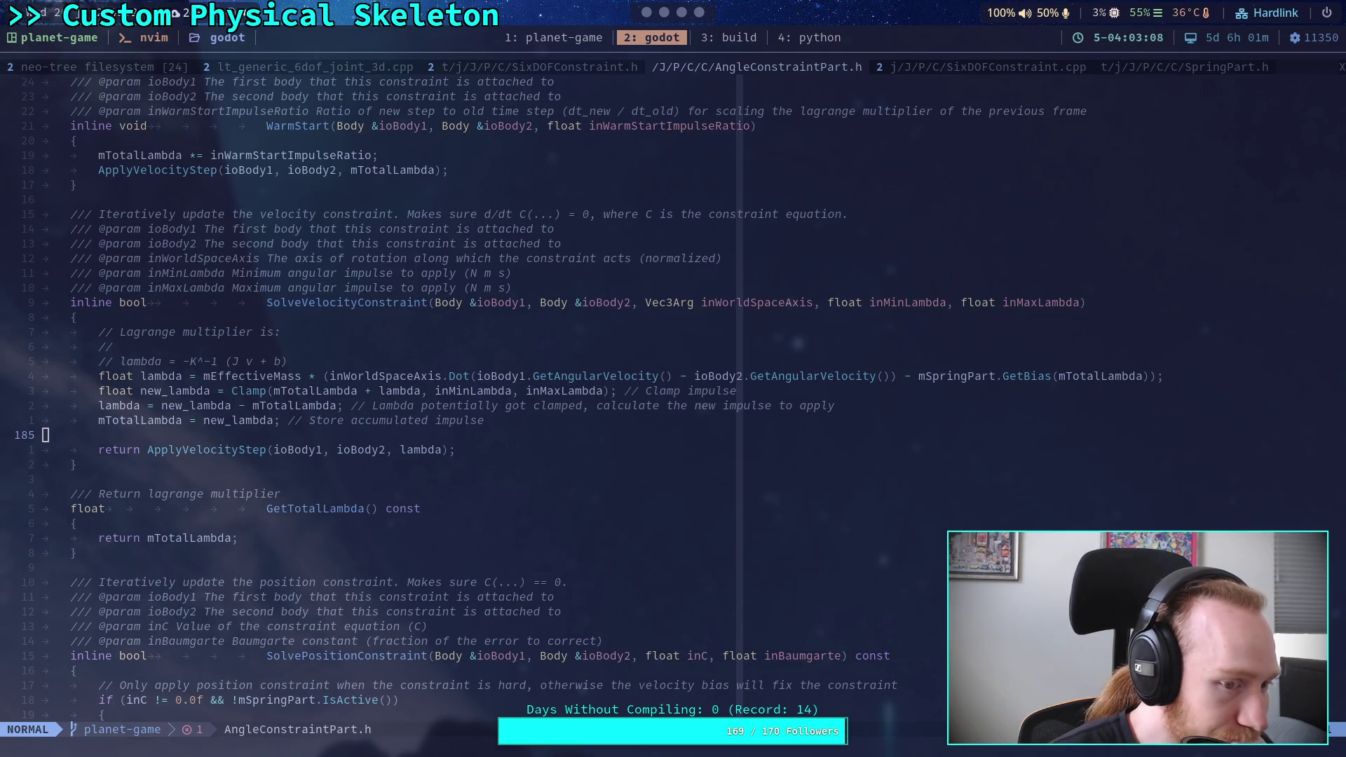
click(576, 67)
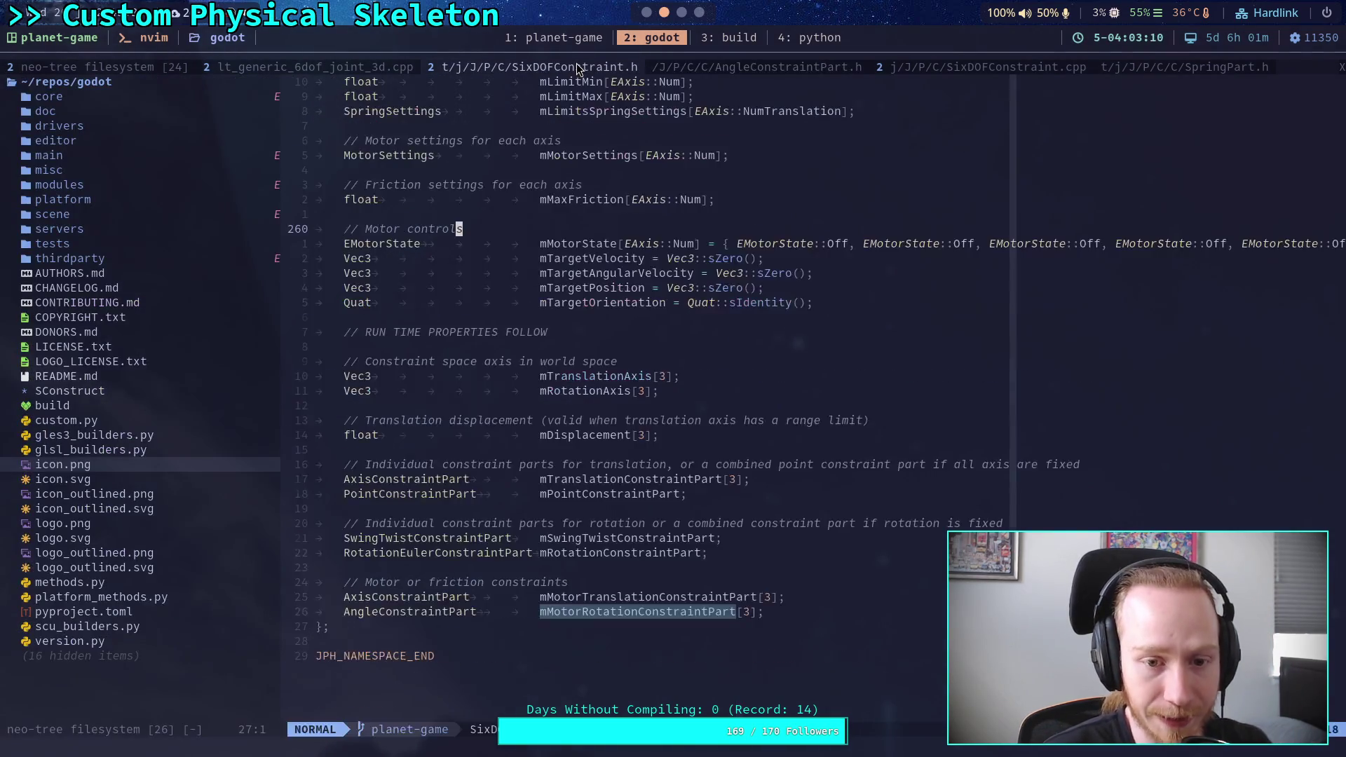
click(646, 13)
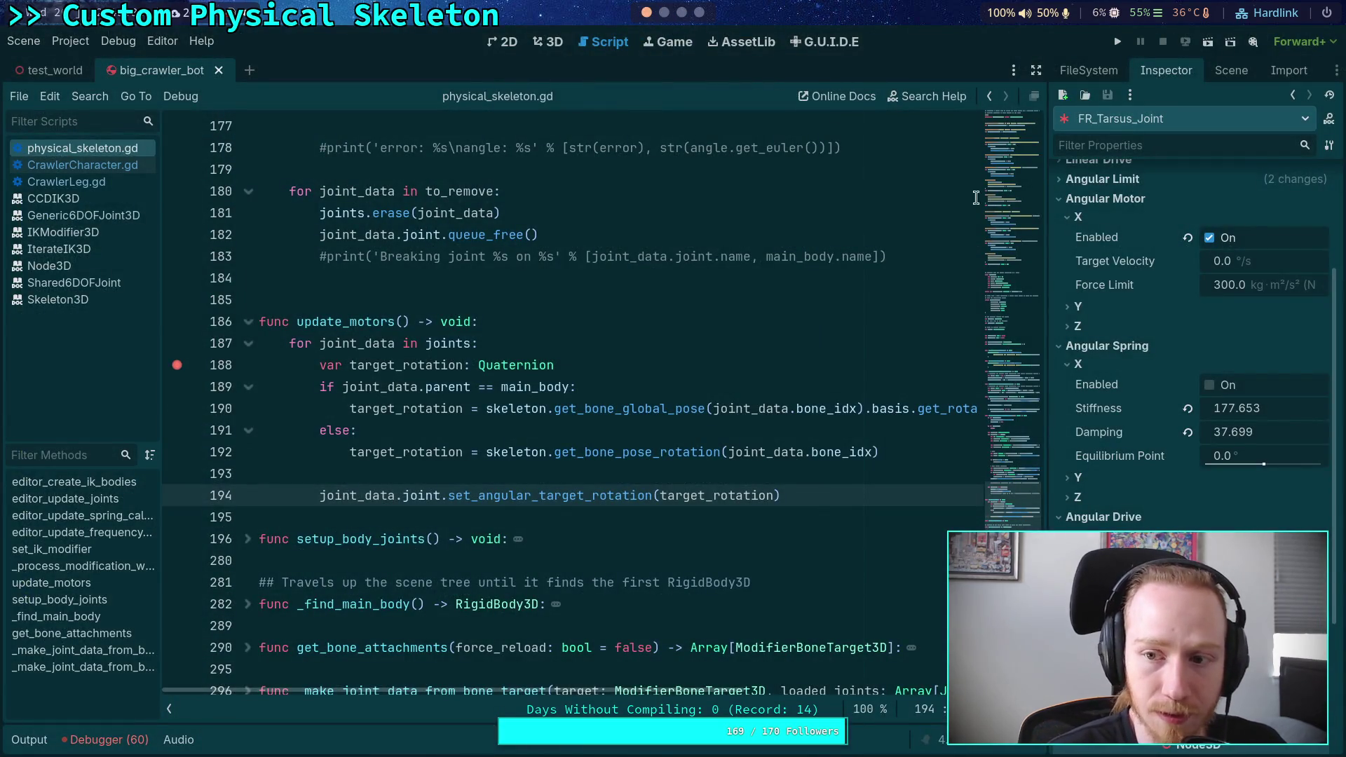
Expand FR_Tarsus_Joint's X angular limit settings to review them
scroll(1093, 308, up, 4)
click(1101, 355)
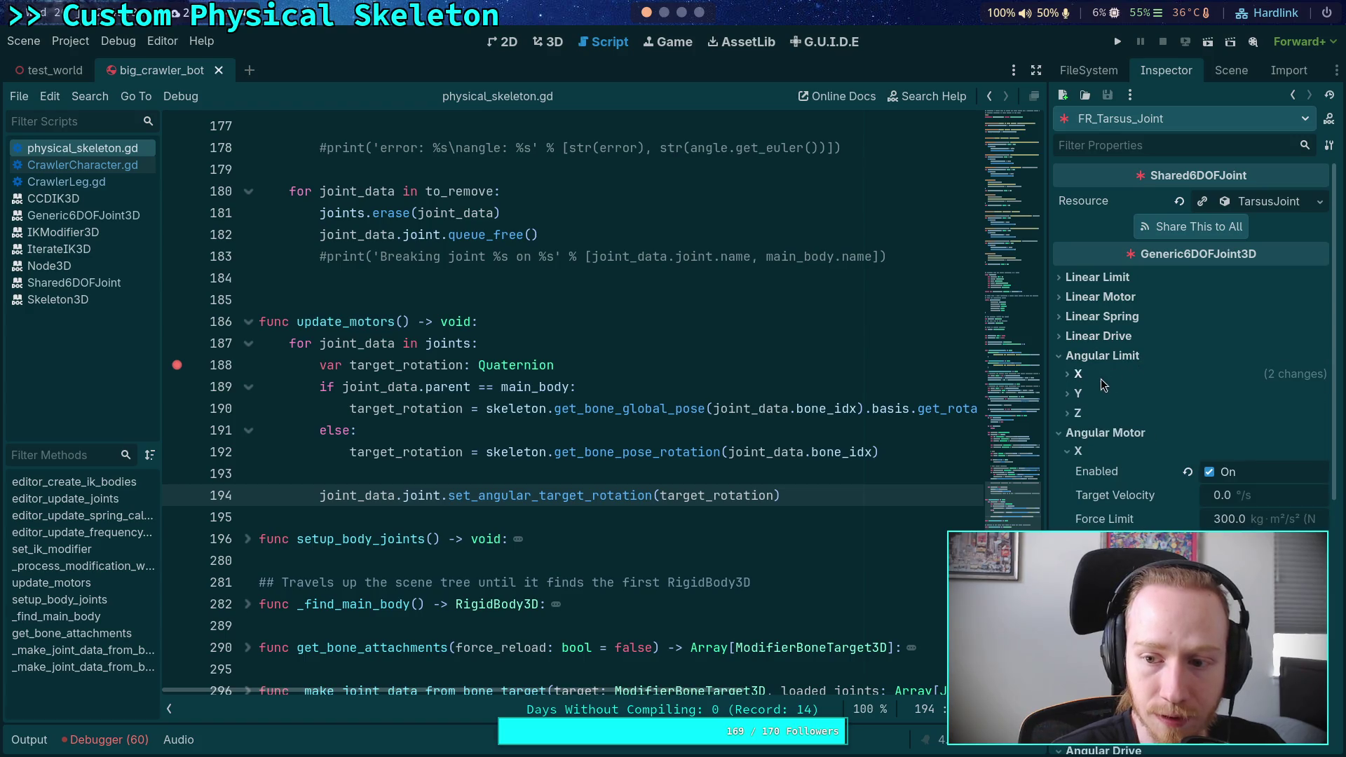
click(1106, 378)
click(1109, 376)
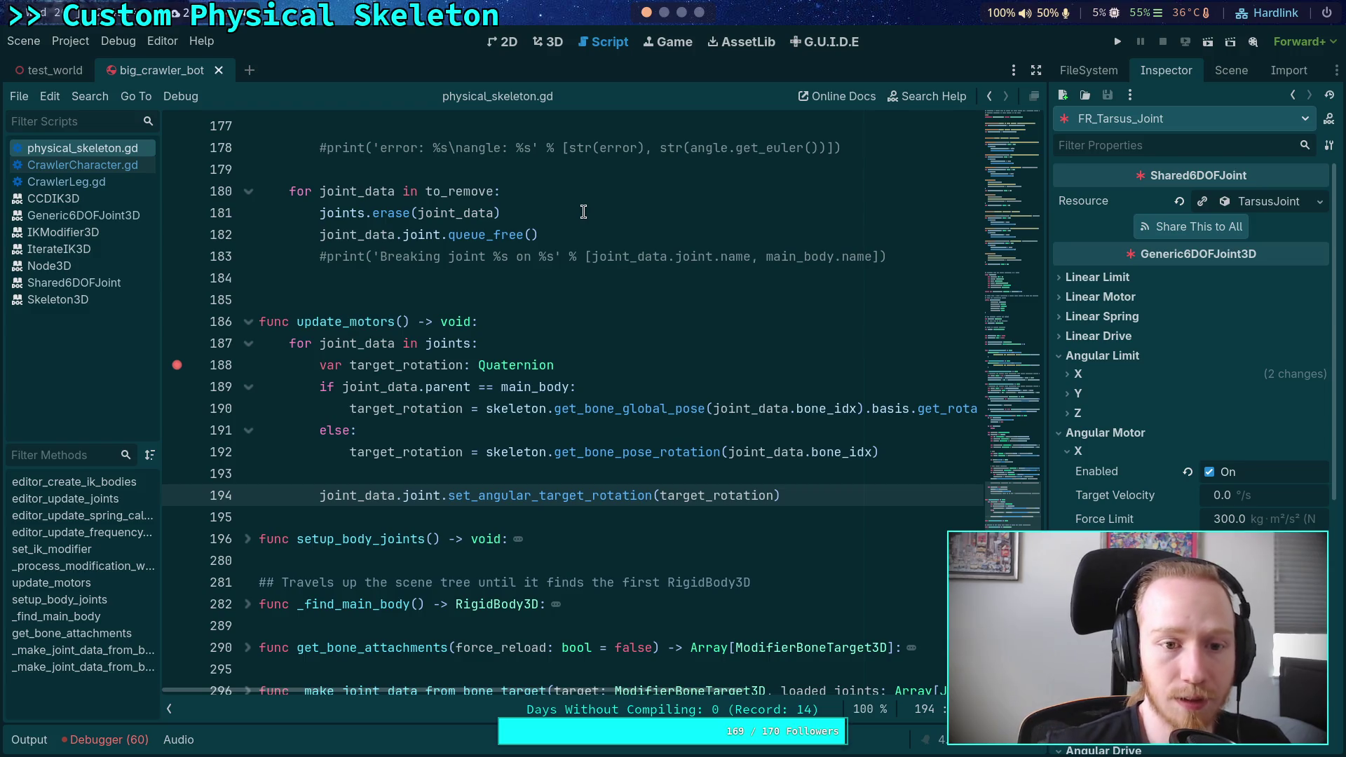
scroll(583, 212, up, 3)
scroll(587, 283, down, 5)
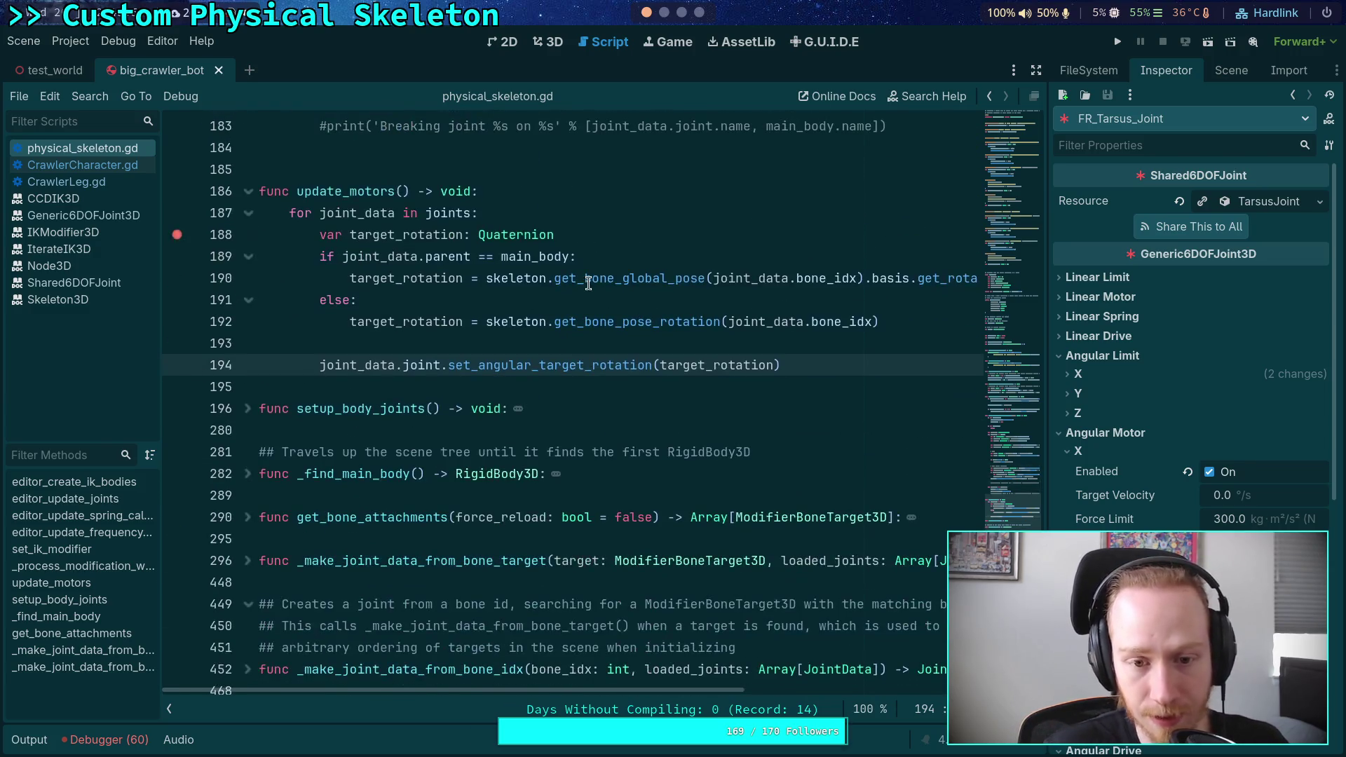
scroll(1114, 490, down, 5)
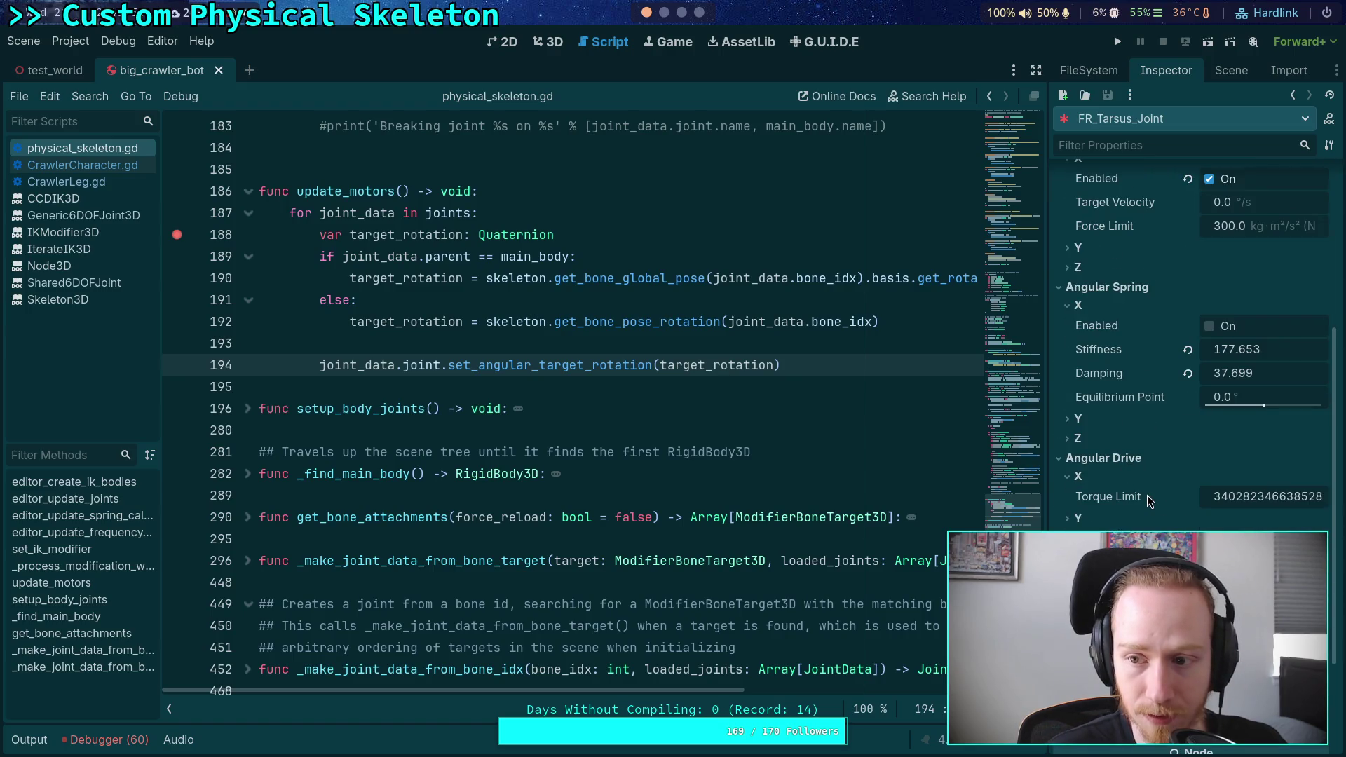
scroll(1148, 499, up, 3)
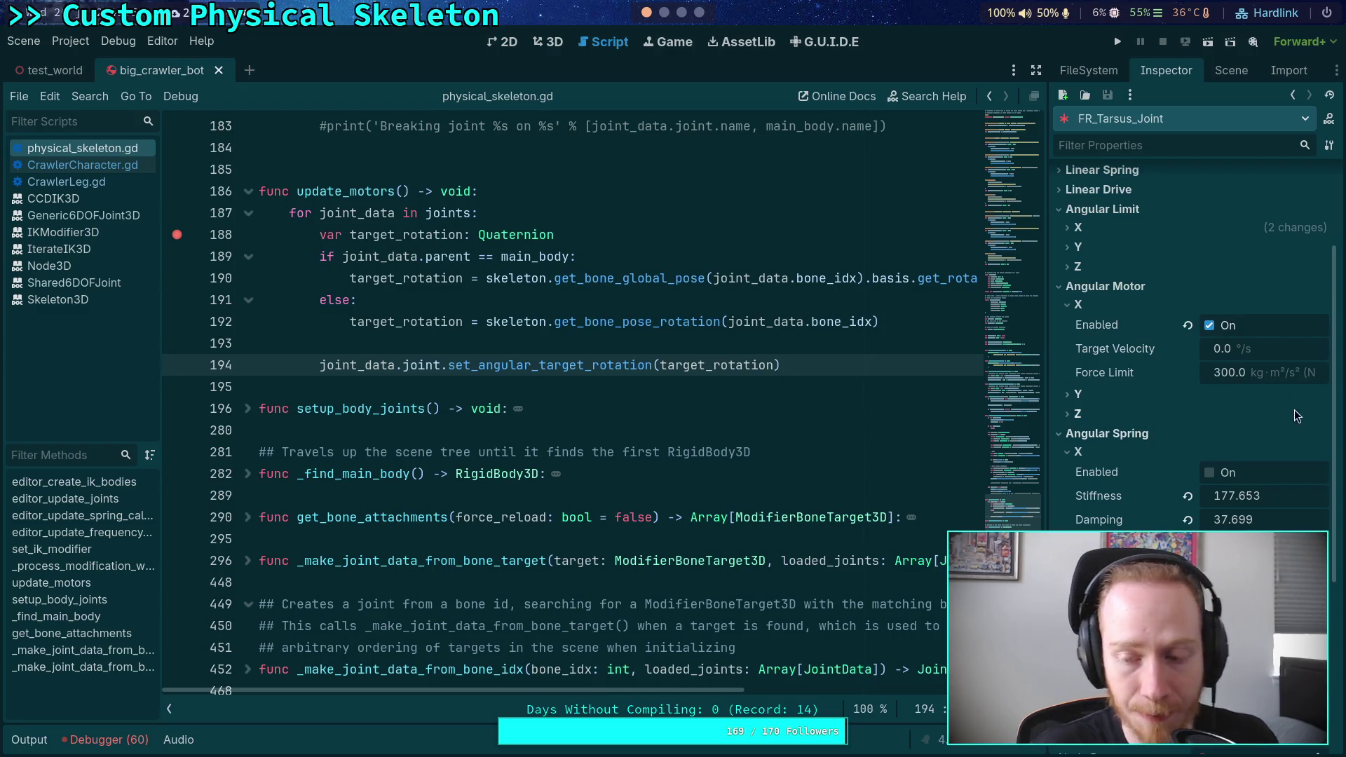
Keep the 300.0 motor force limit, close the stray new scene, and save big_crawler_bot
click(1242, 380)
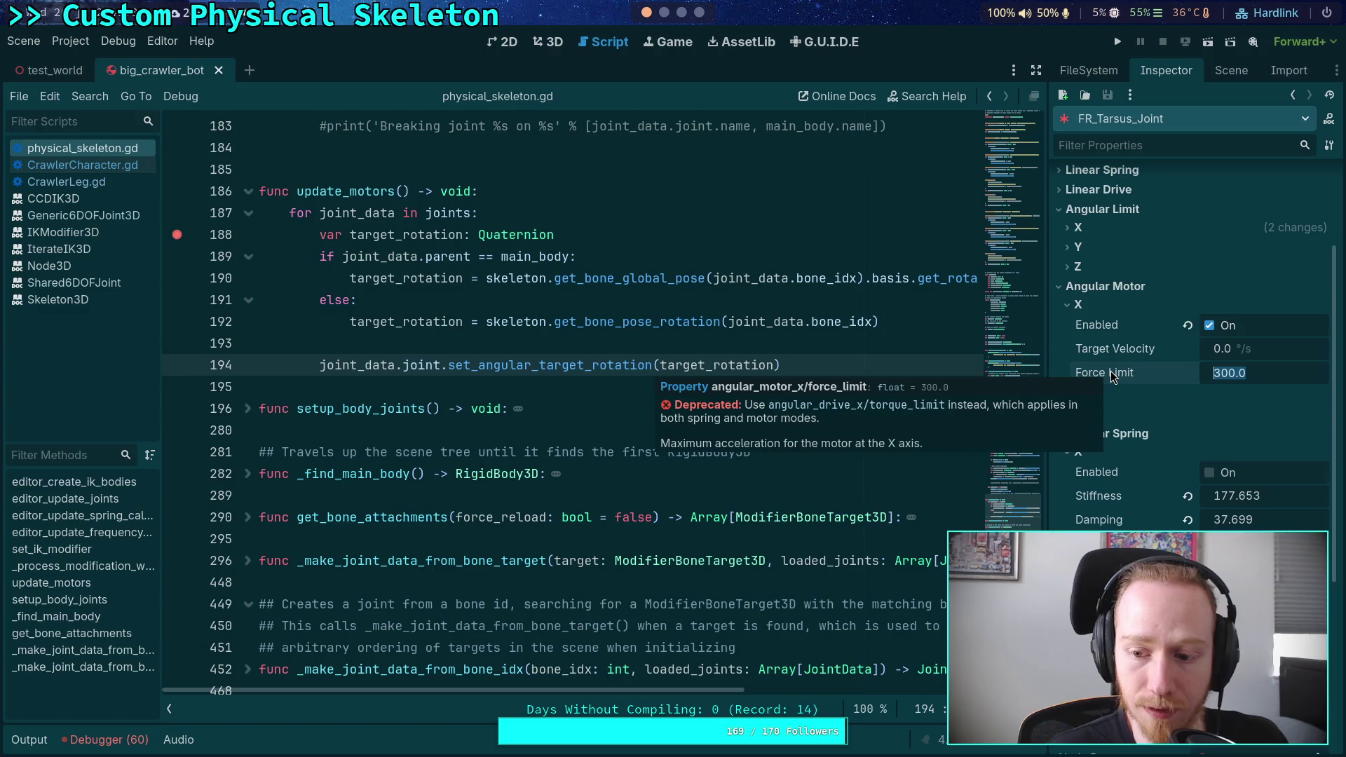
key(Return)
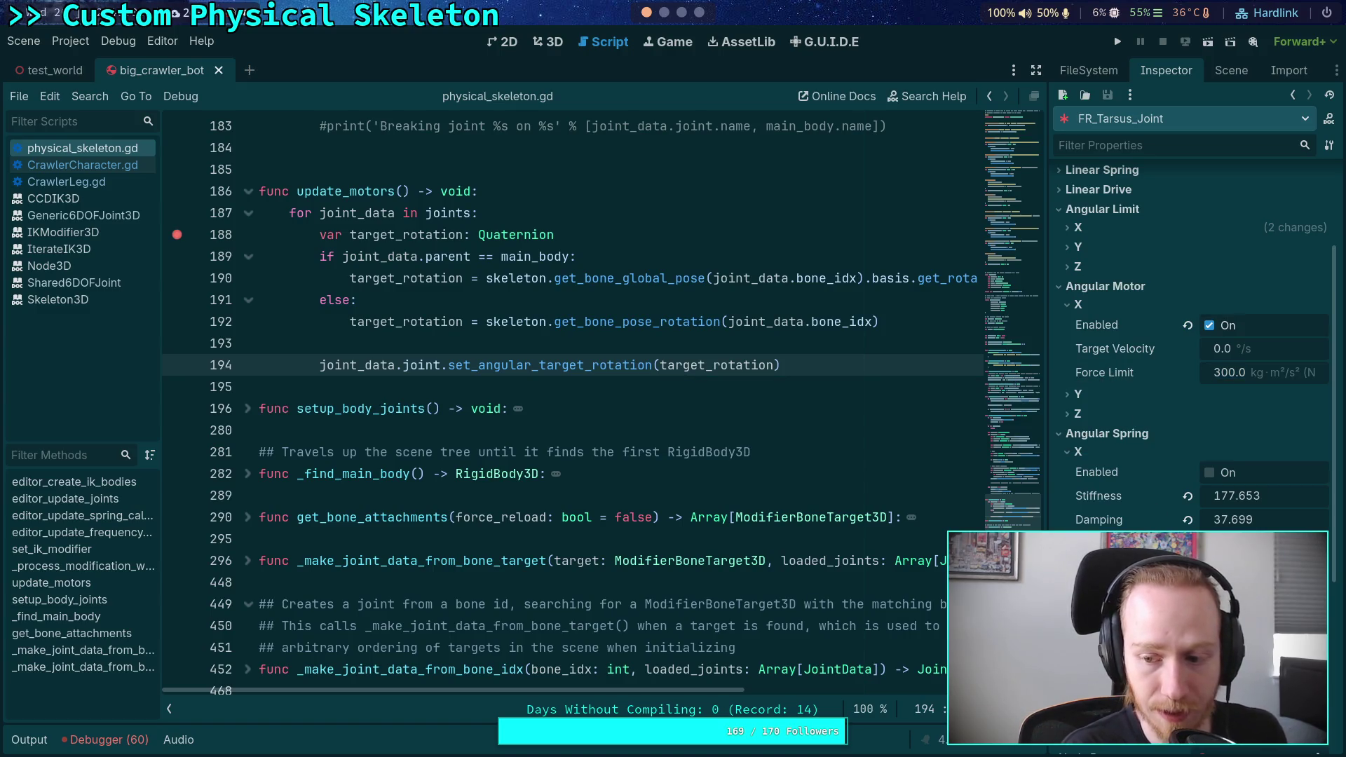
key(ctrl+n)
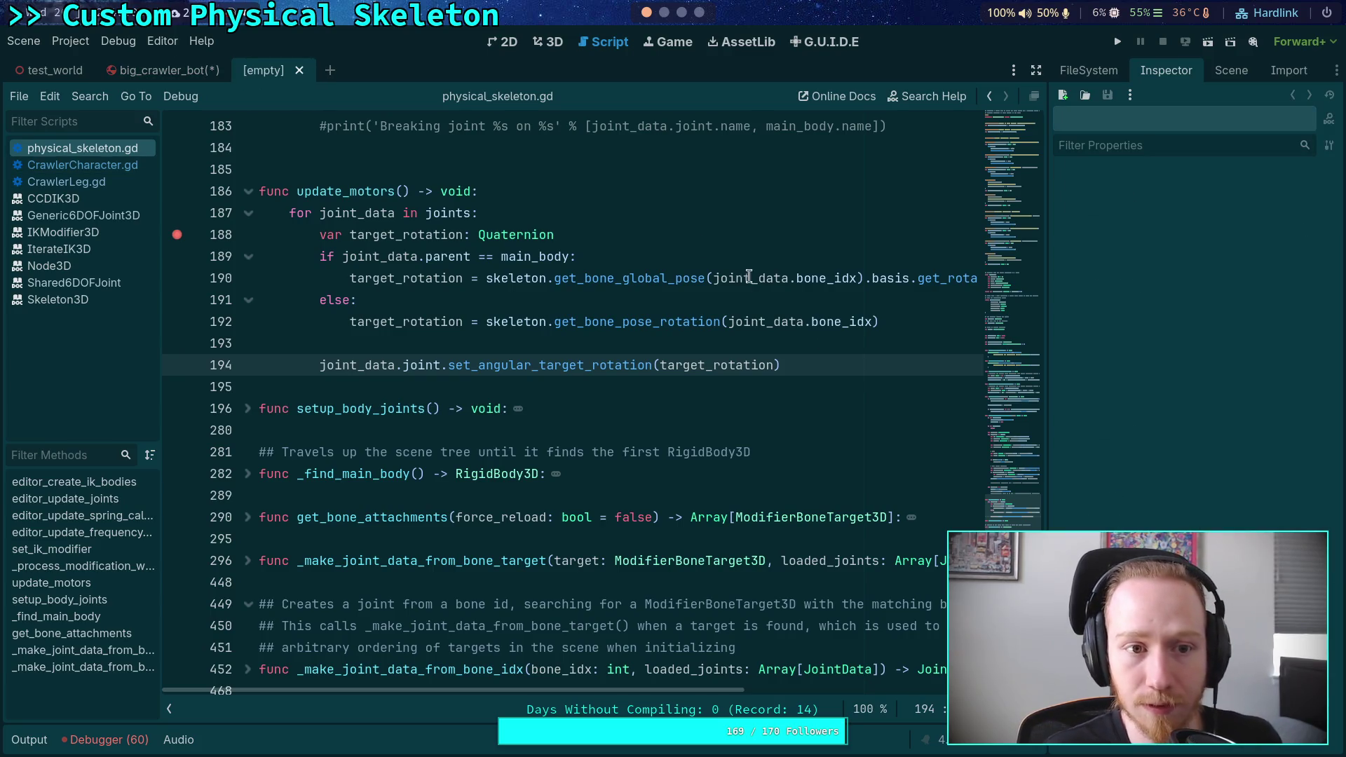
click(298, 71)
key(ctrl+s)
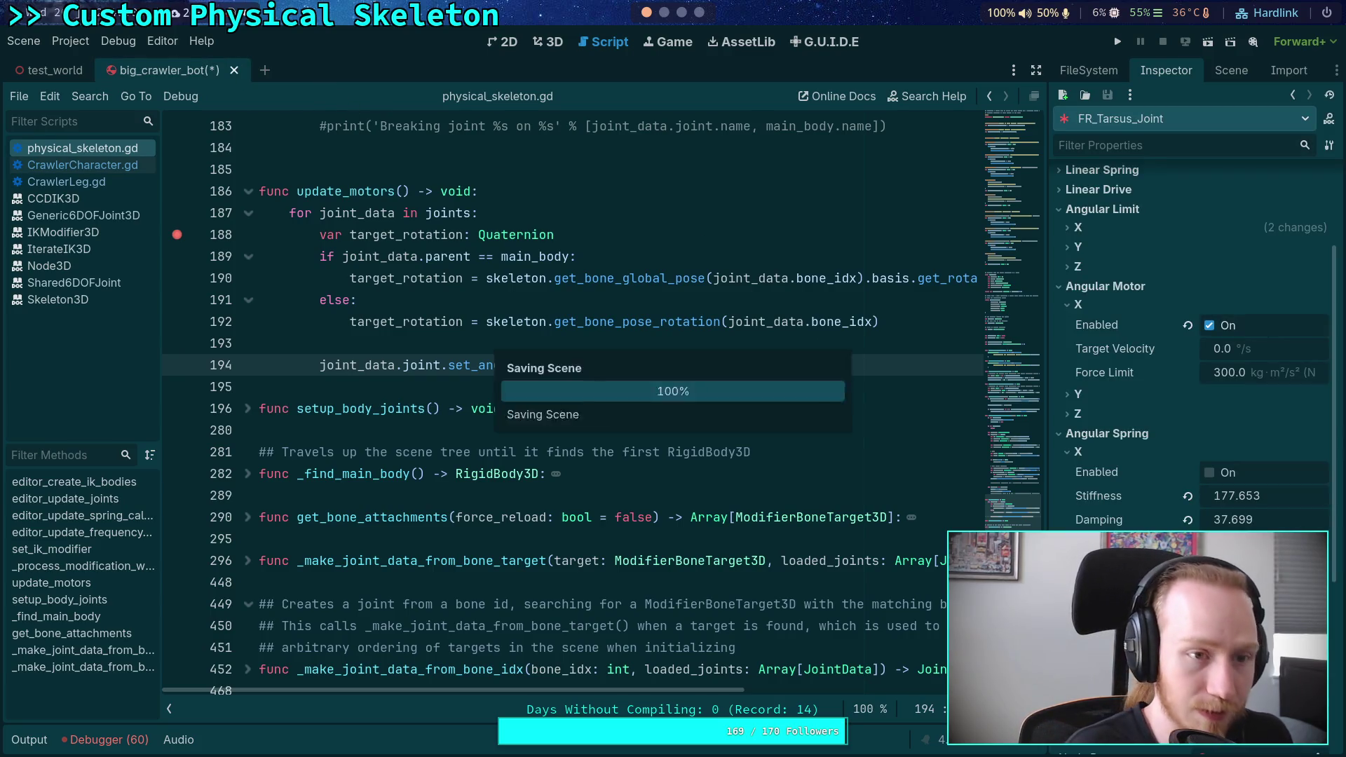
Run the game with the line 188 breakpoint removed so the crawler walks, then relaunch to retest
click(1121, 43)
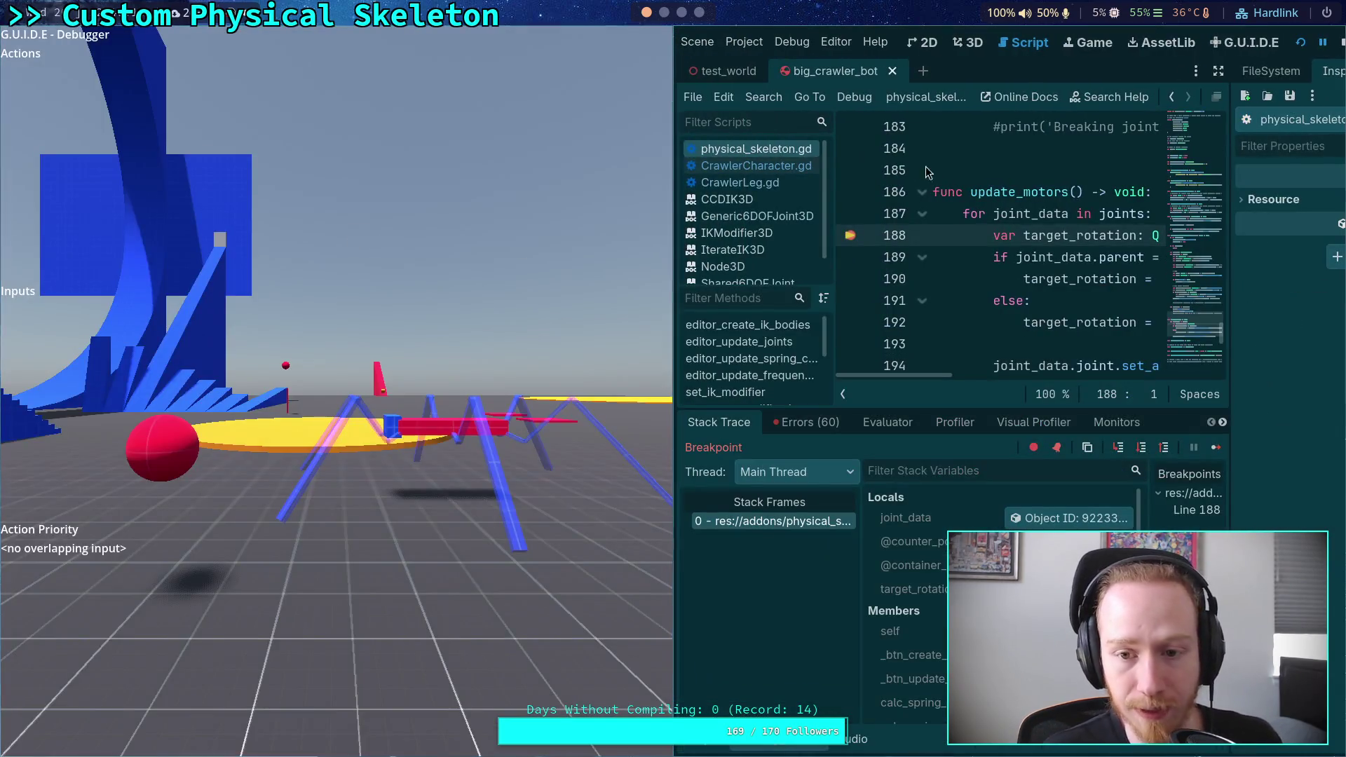
click(850, 235)
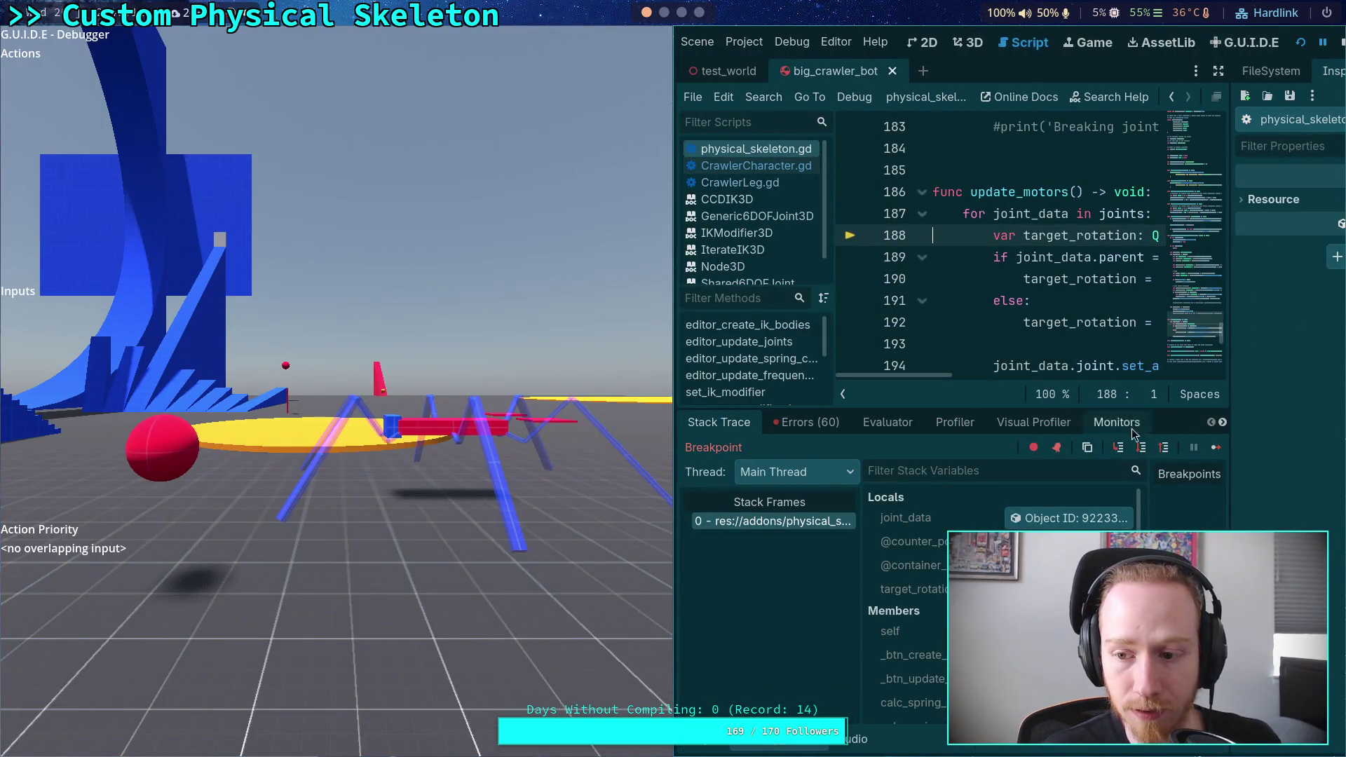
click(1215, 447)
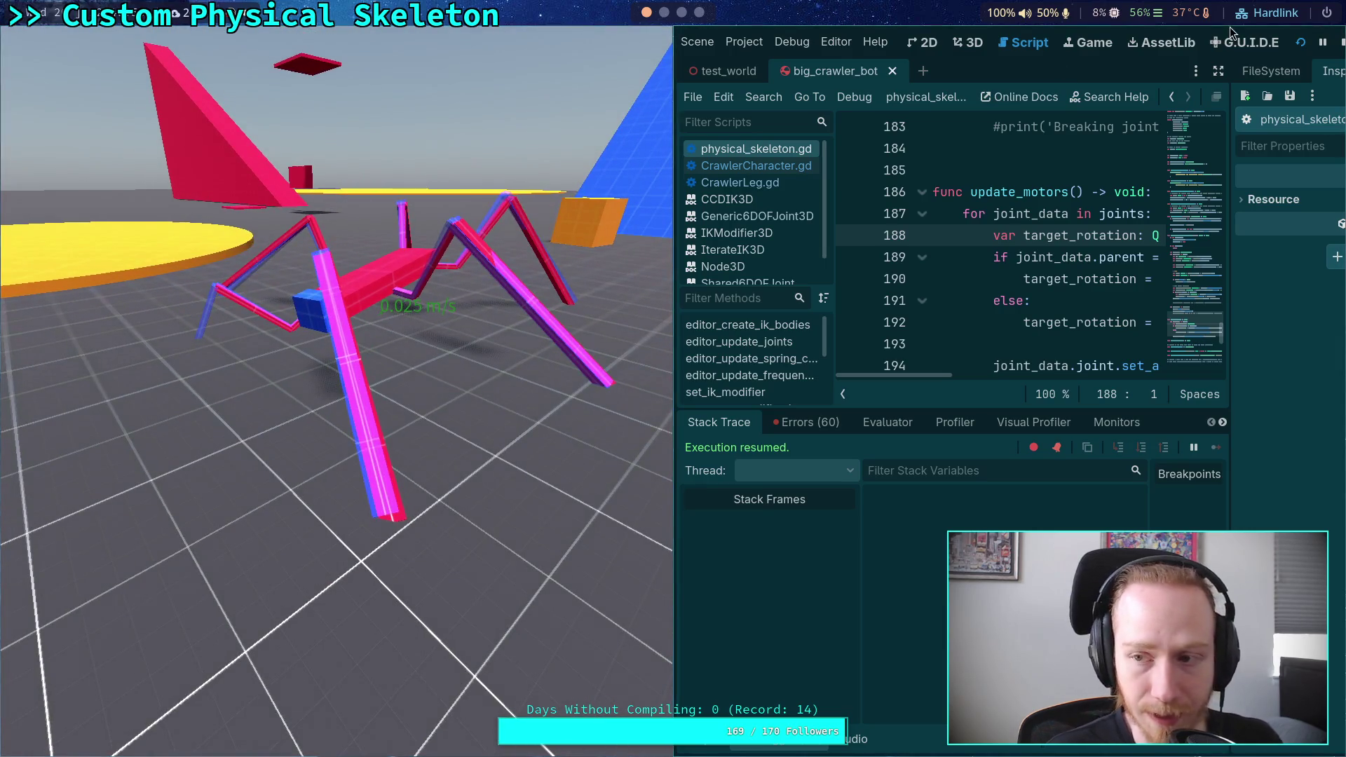
click(1341, 50)
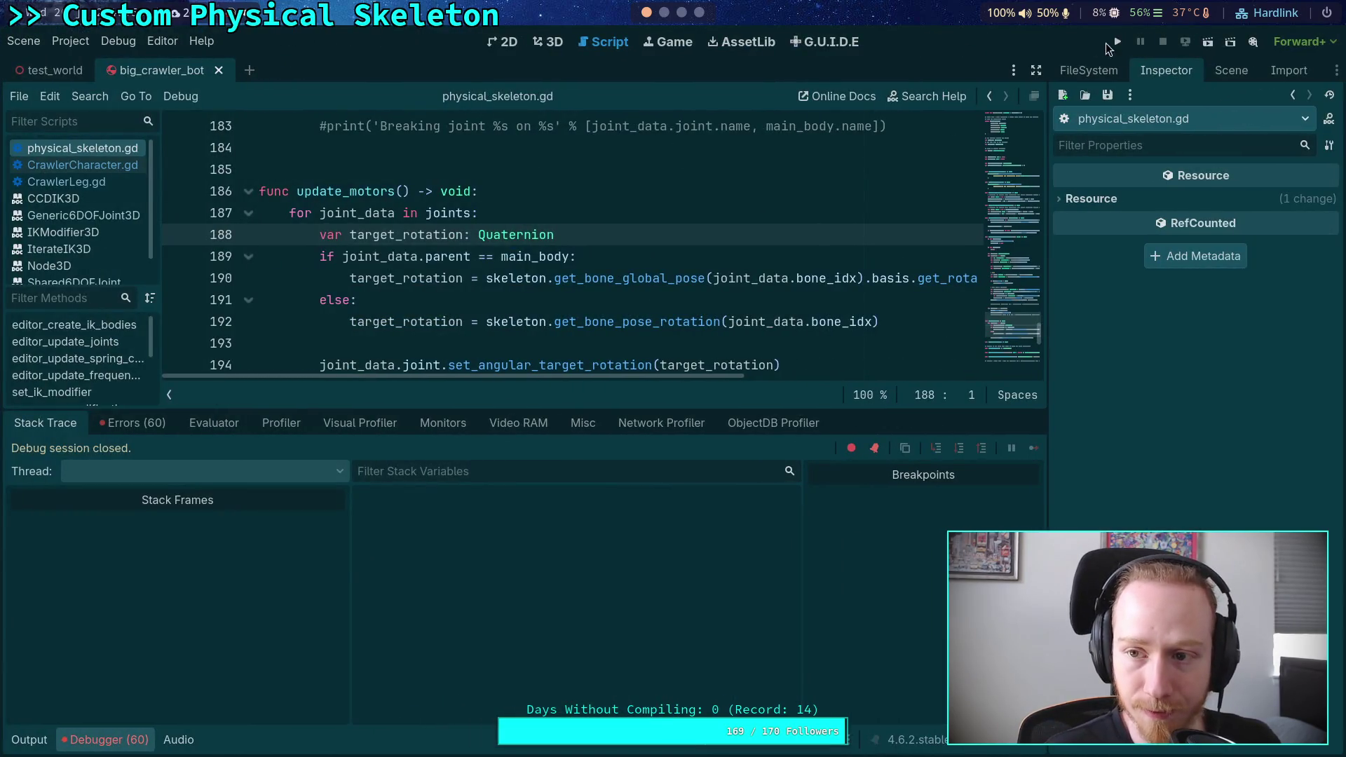
click(1115, 42)
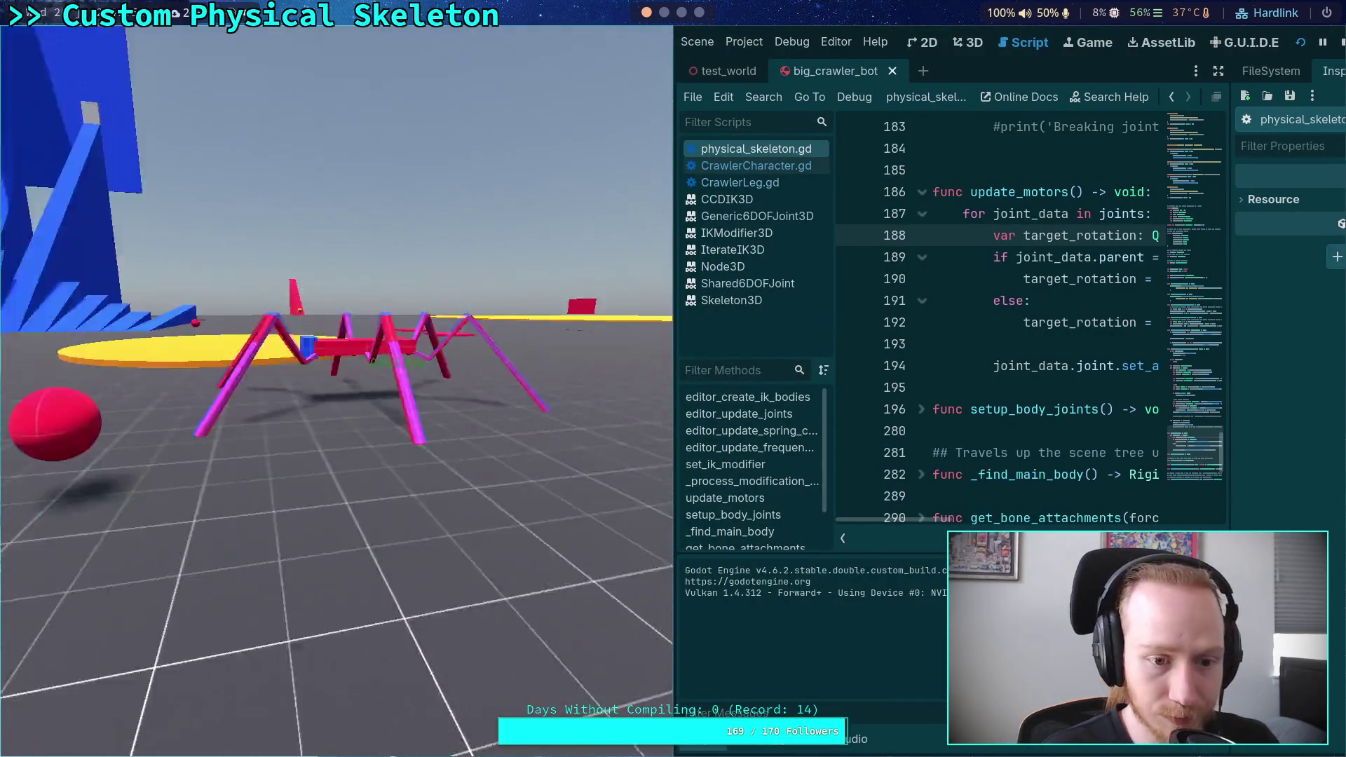
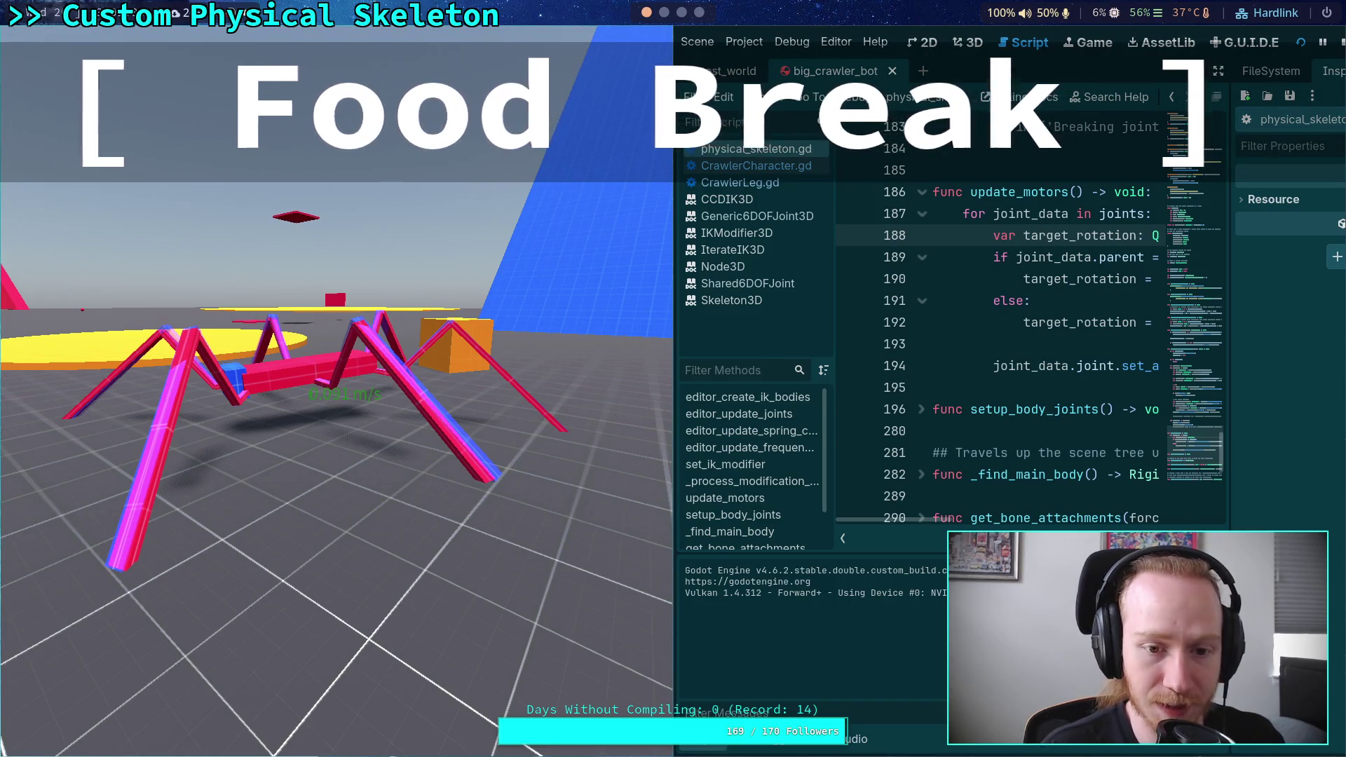
Rerun the crawler bot test scene, stop the game, and switch to the design notes workspace
click(1342, 43)
key(F5)
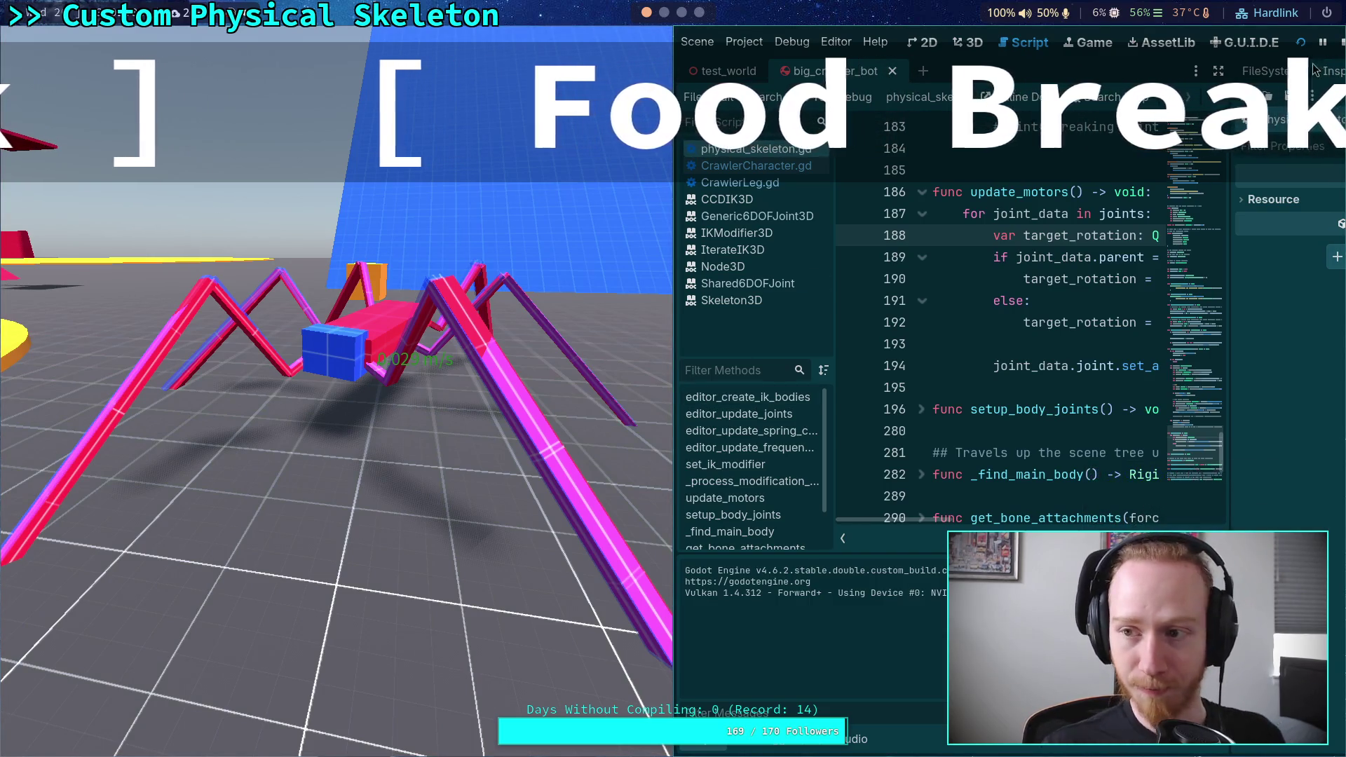
key(F8)
key(super+3)
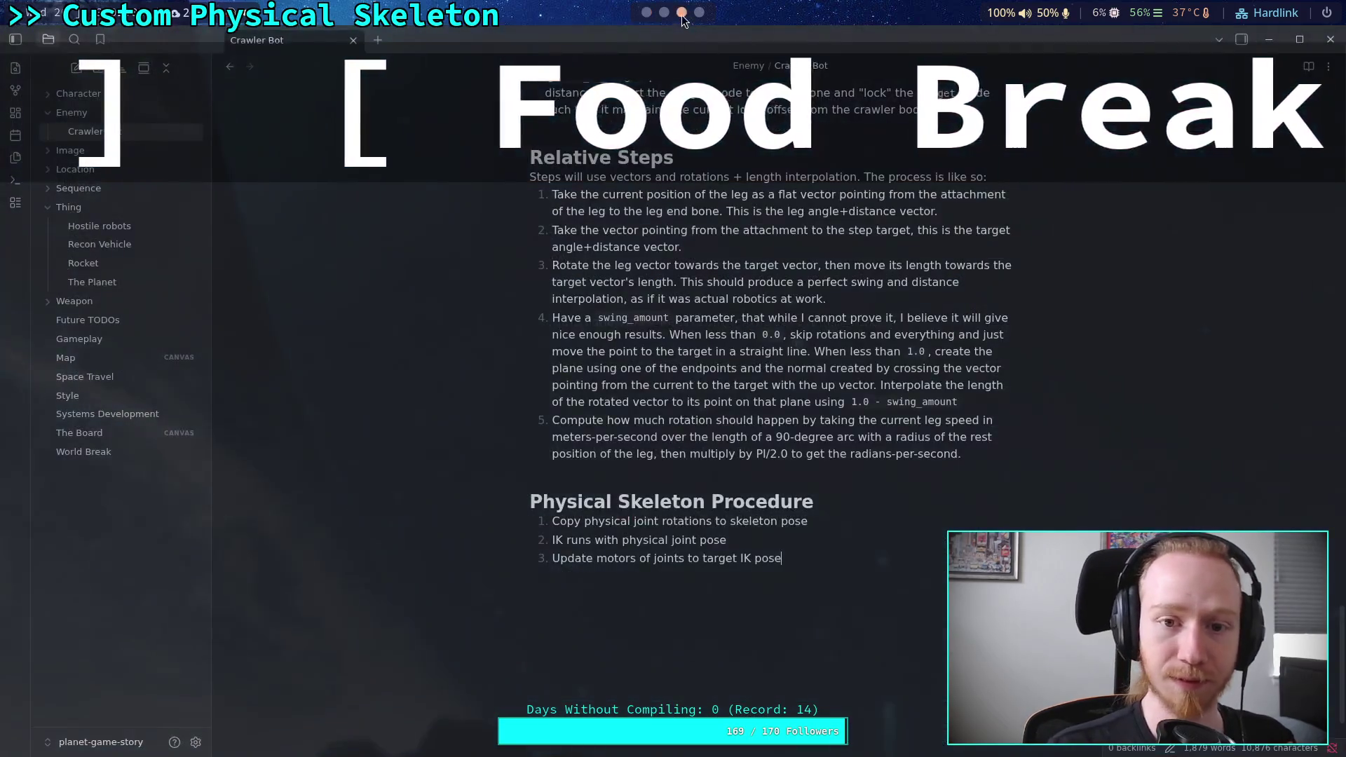
Move from the Crawler Bot notes to the browser workspace
key(super+4)
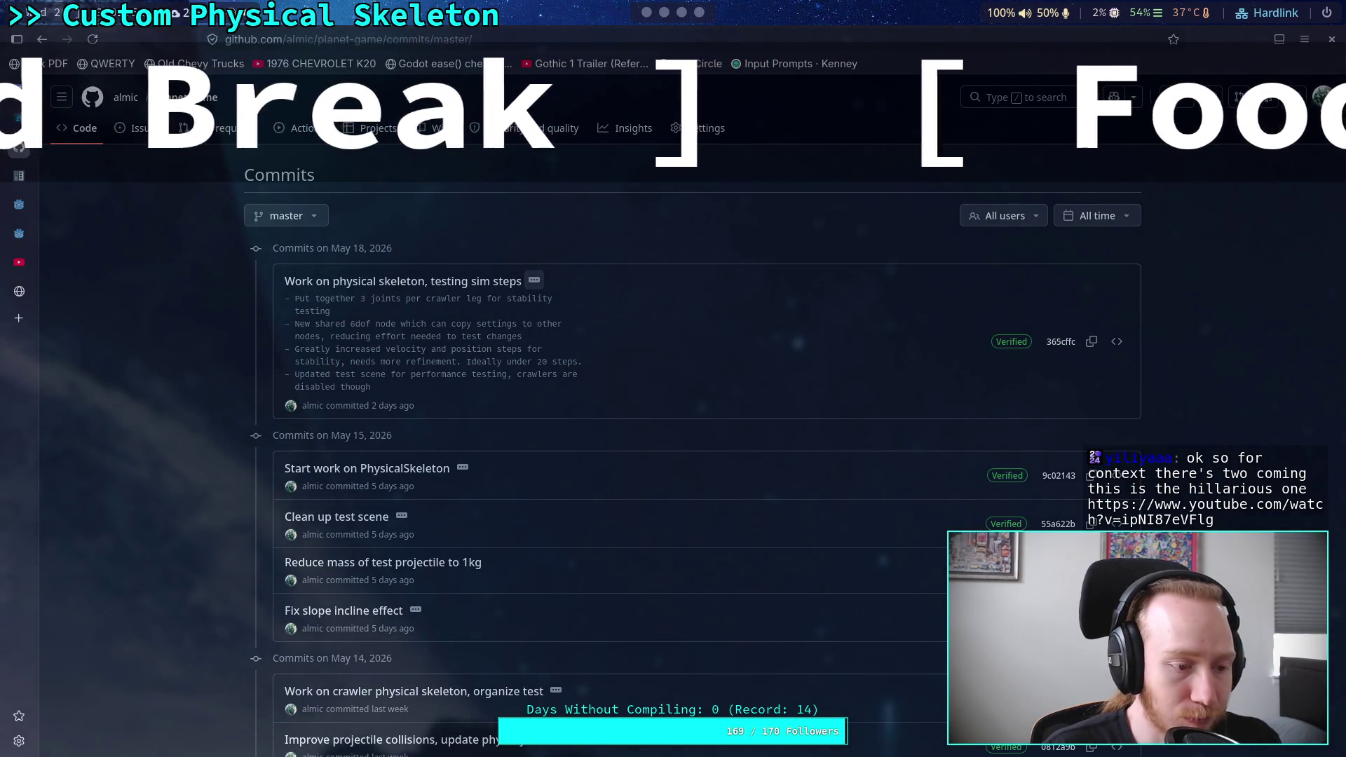
Load the 'Horizon Steel Frontiers' developer commentary trailer in YouTube from the chat link
click(19, 266)
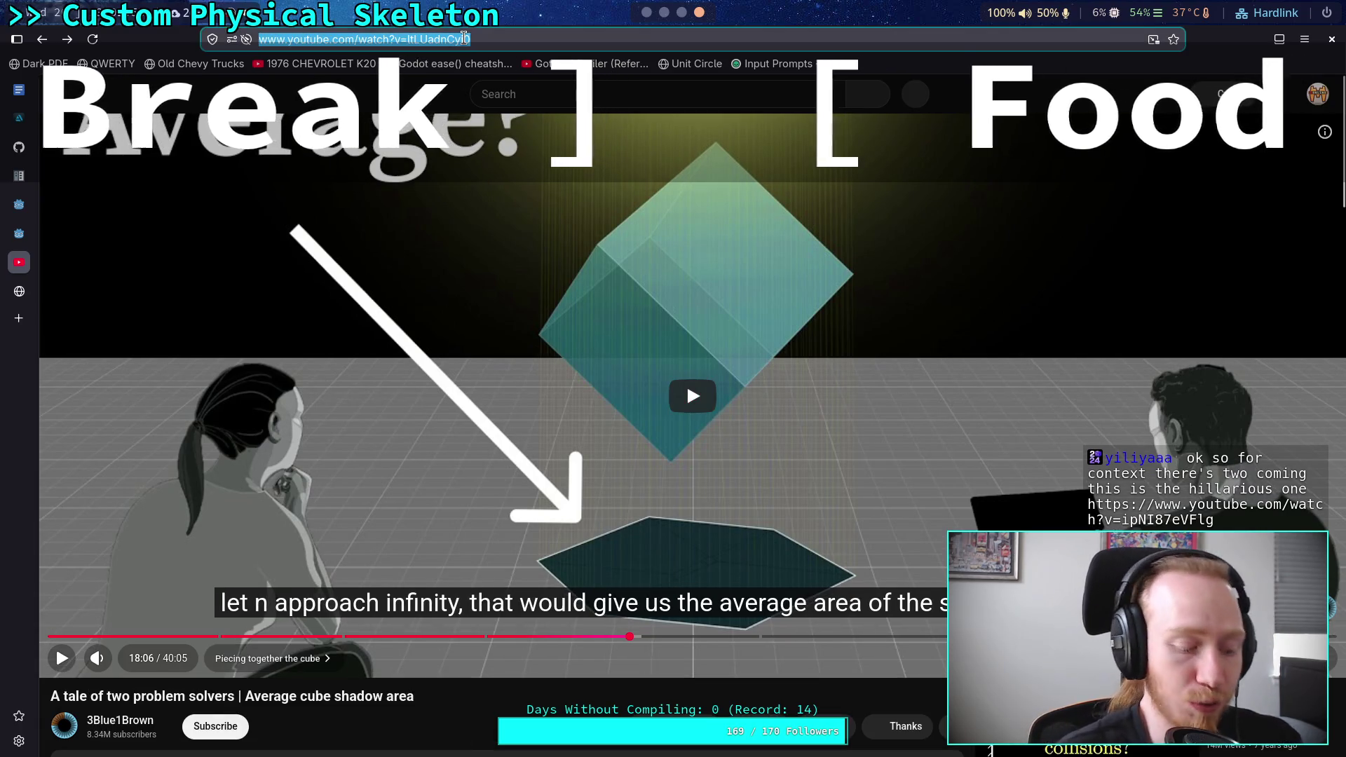
text(https://www.youtube.com/watch?v=ipNI87eVFlg)
key(Return)
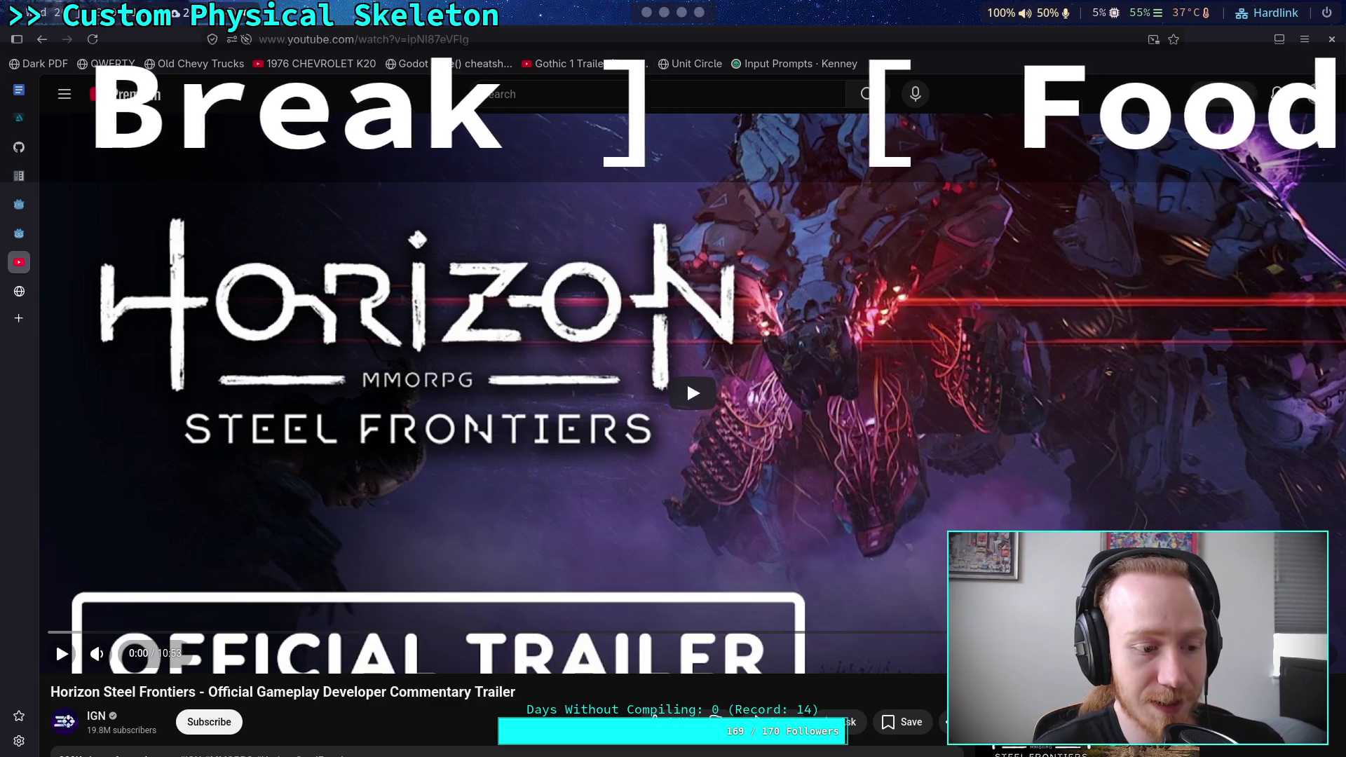
Replace the address with the Horizon Hunters Gathering announcement trailer link and load it
click(437, 31)
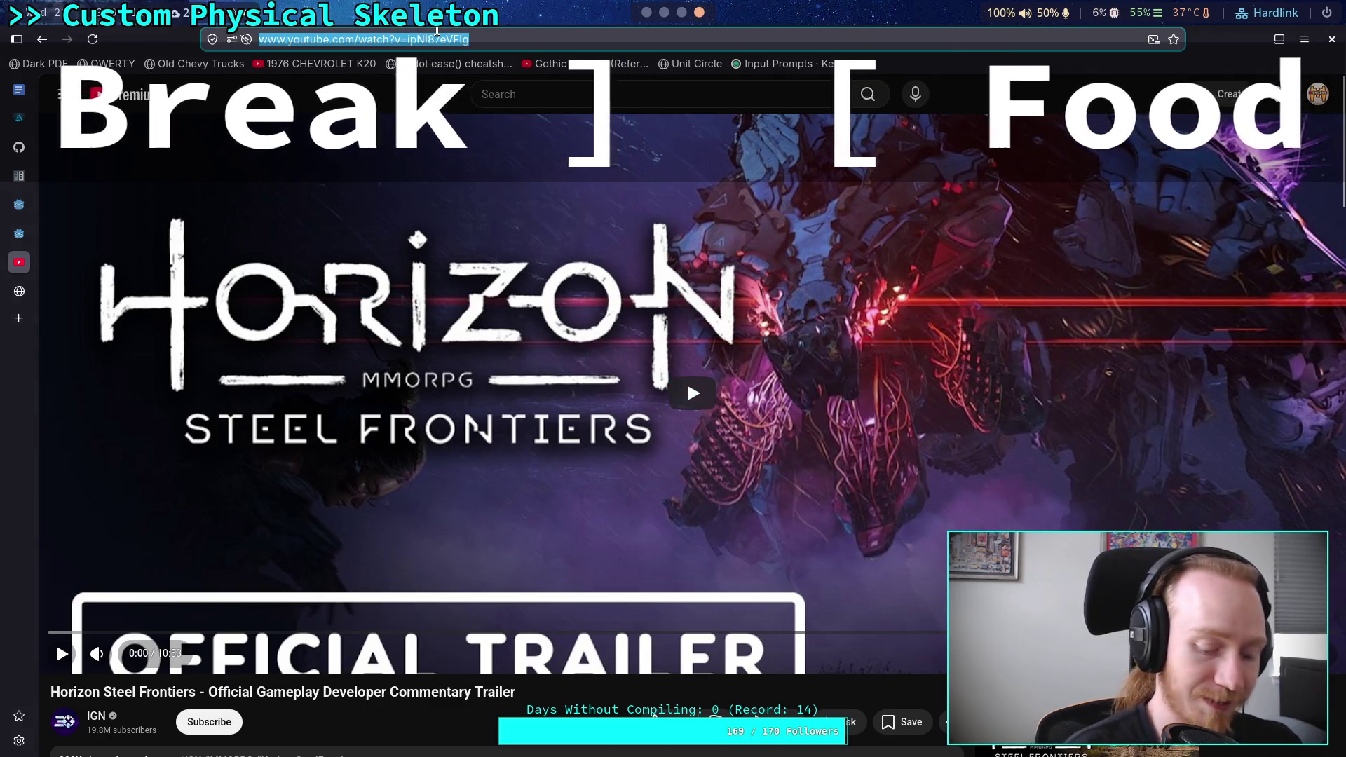
key(ctrl+v)
key(Return)
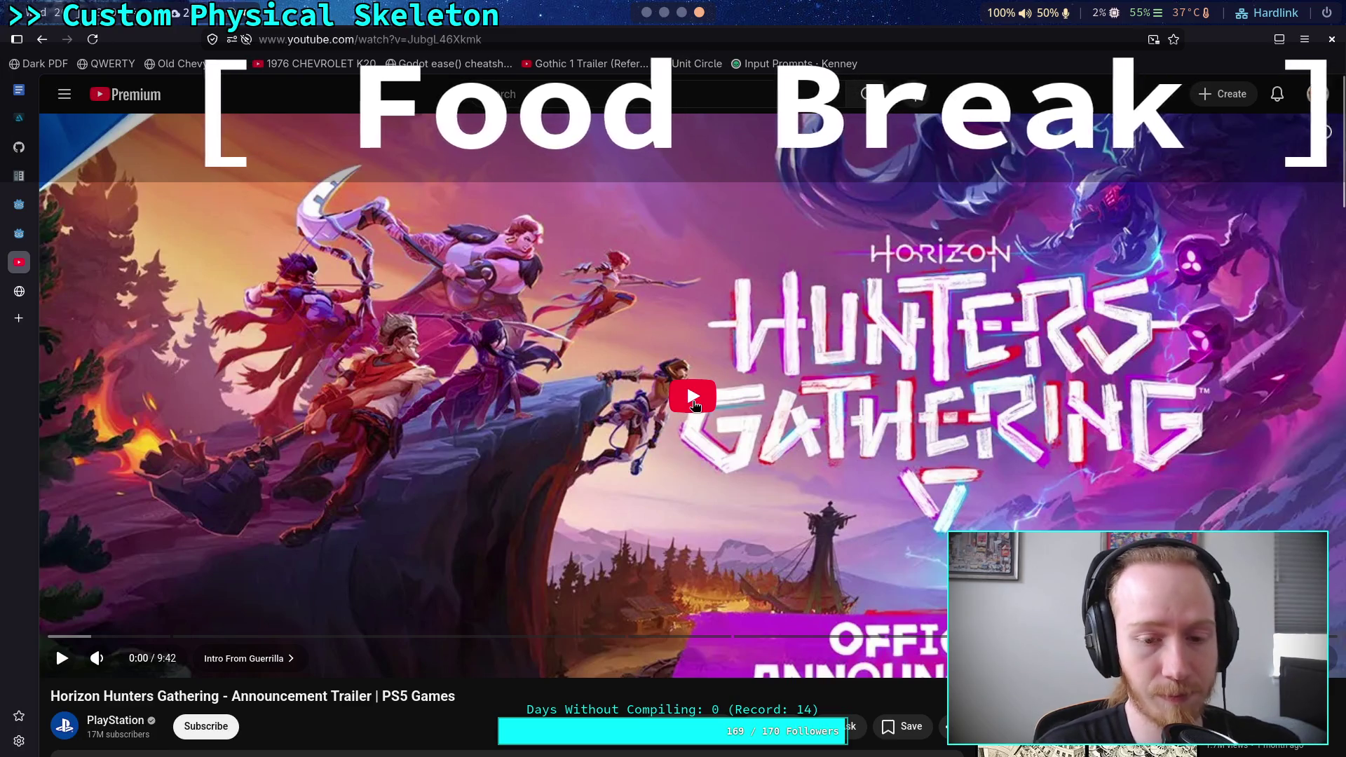
Play the 9:42 Horizon Hunters Gathering trailer with captions showing
click(703, 401)
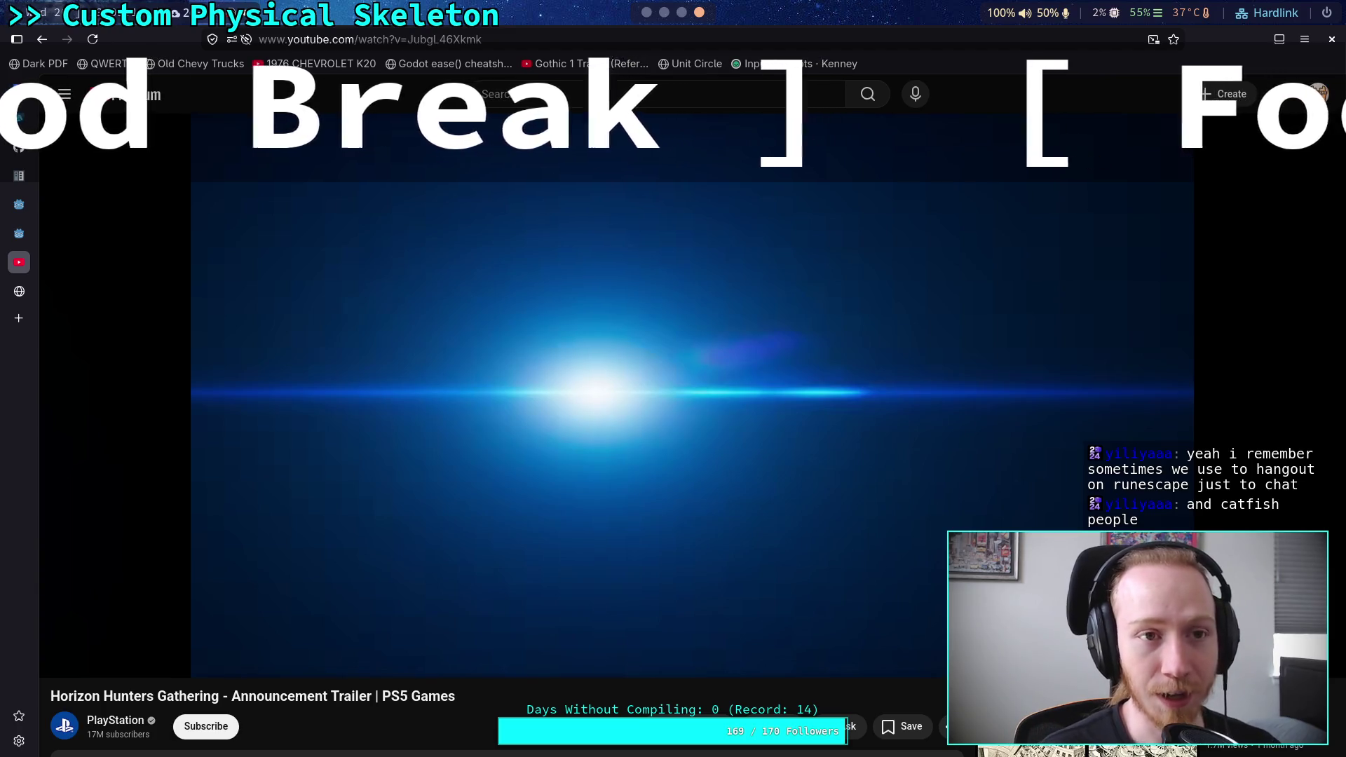
mouse_move(549, 502)
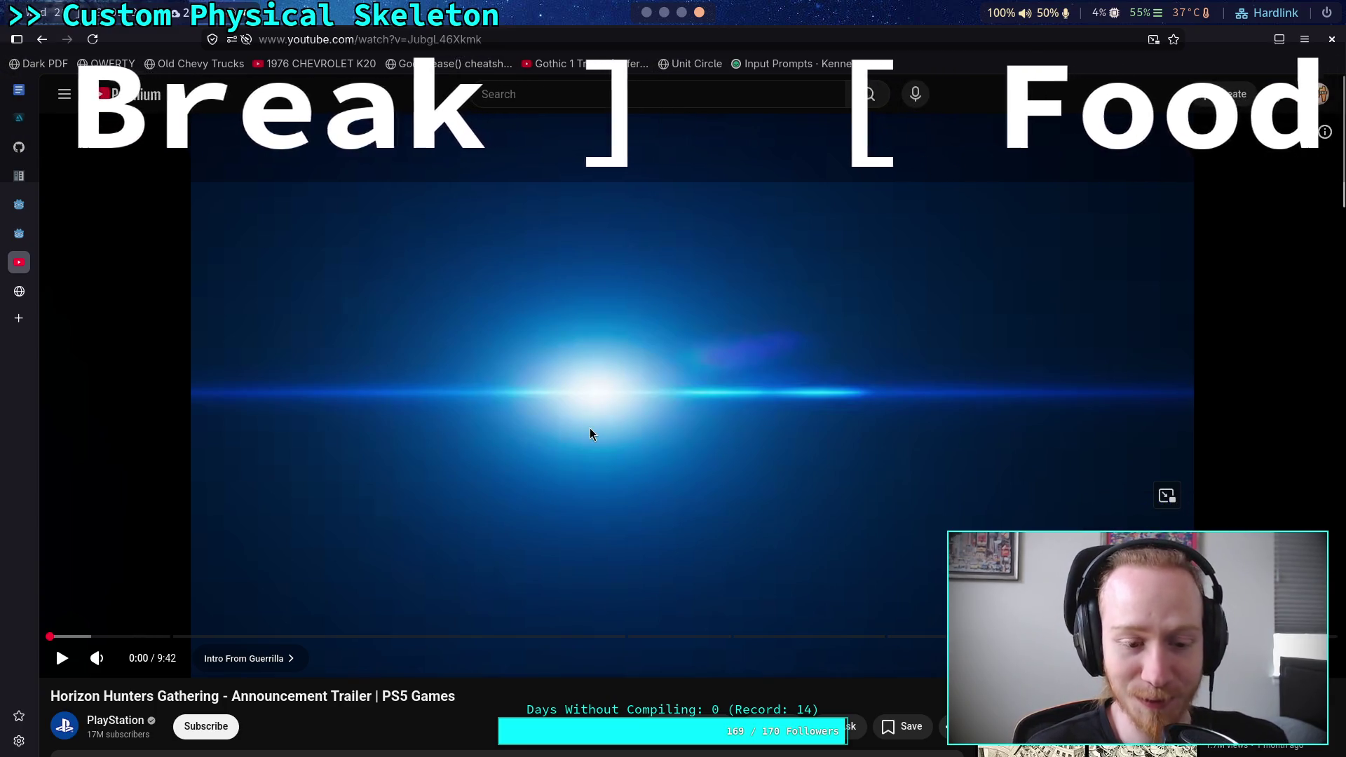
click(602, 449)
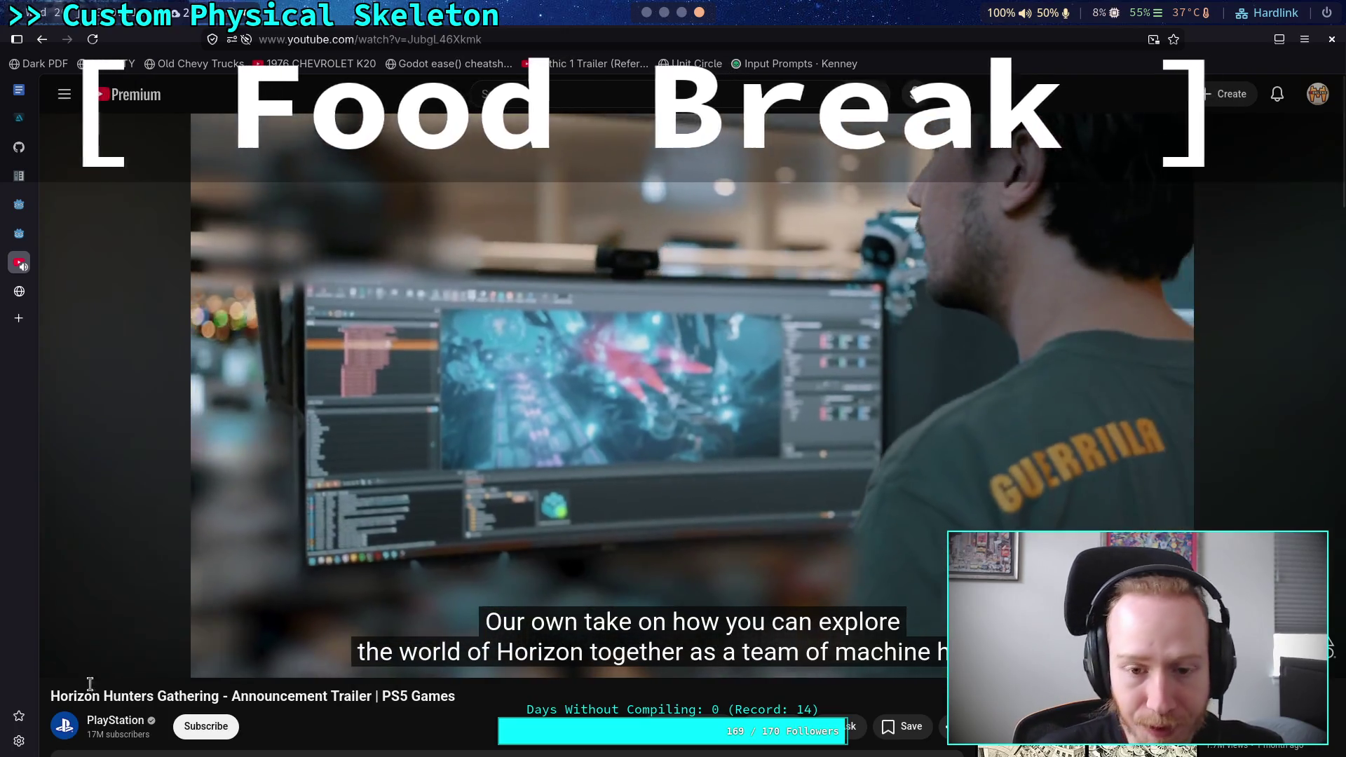
Pause the trailer, play a bit more, and pause again at 0:49
key(space)
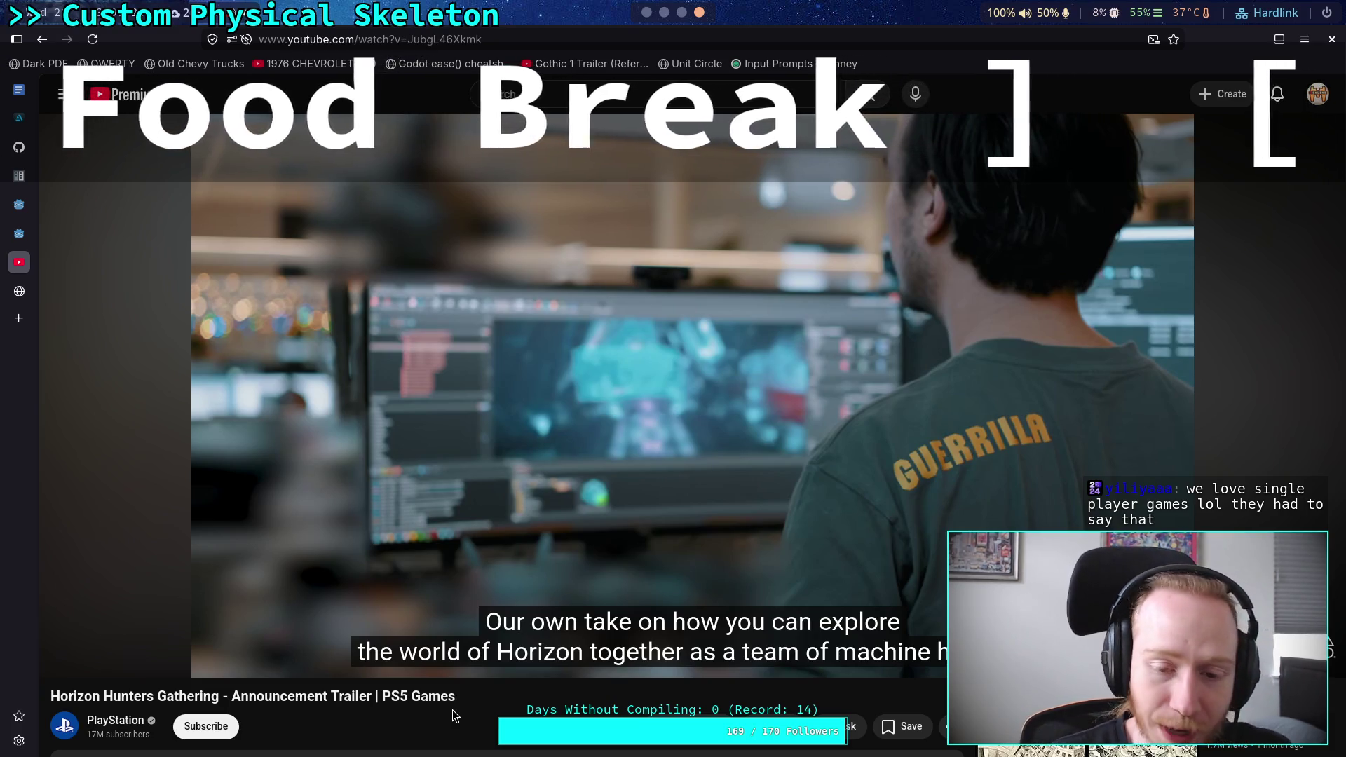
mouse_move(435, 614)
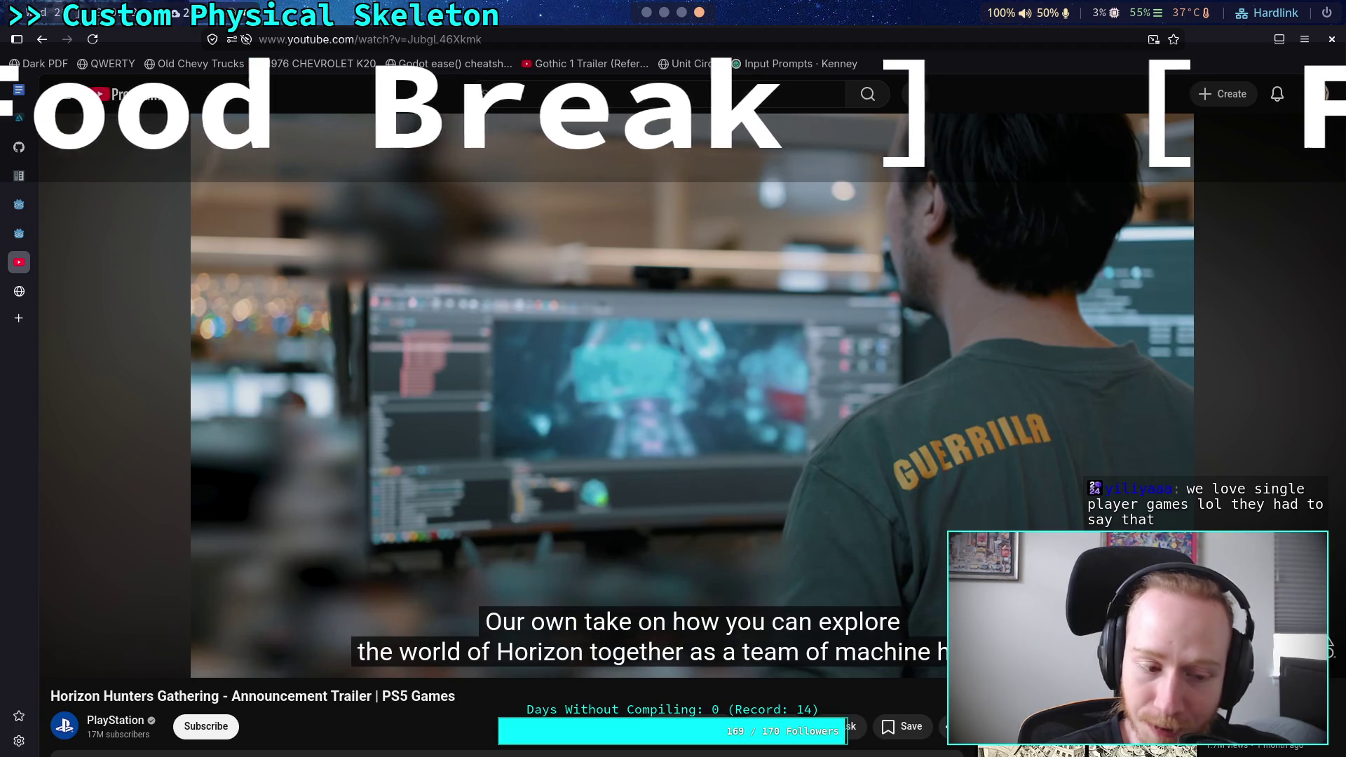
mouse_move(437, 491)
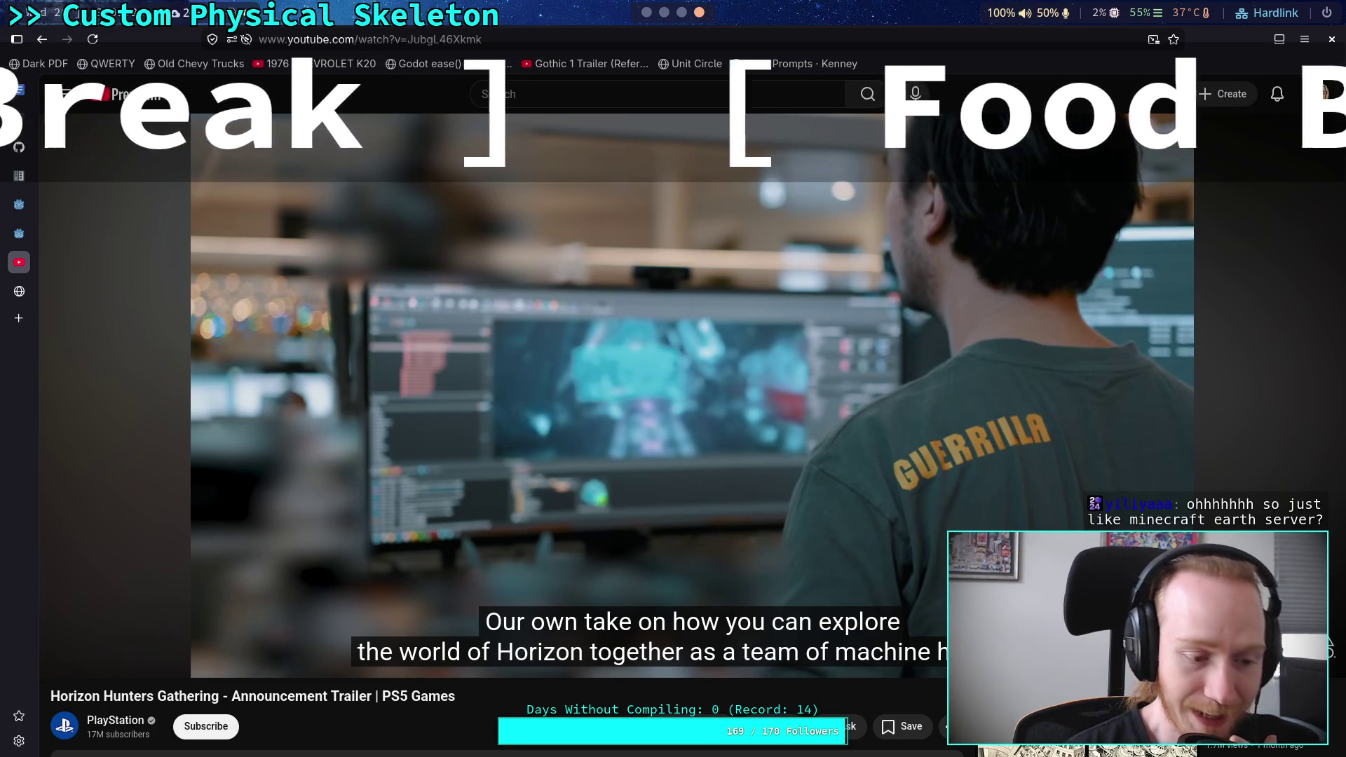
click(481, 440)
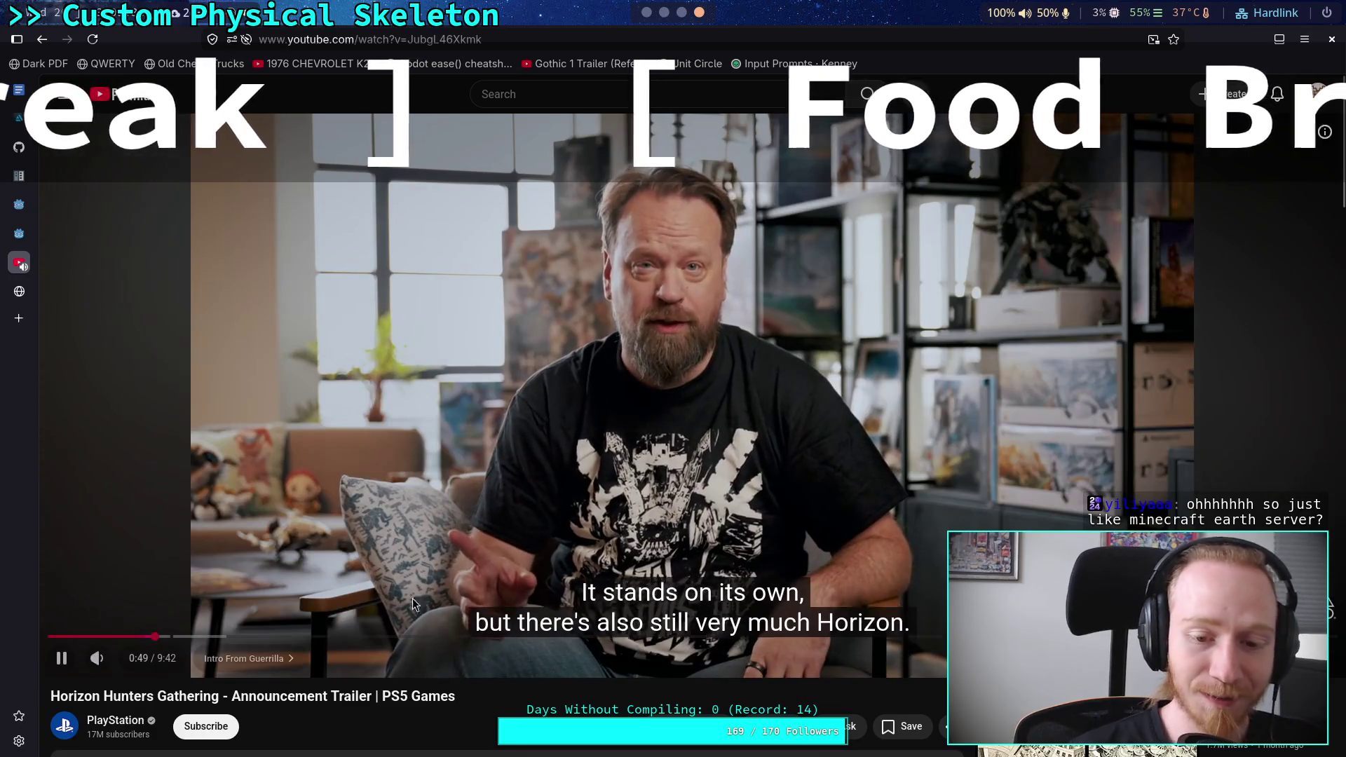
click(415, 563)
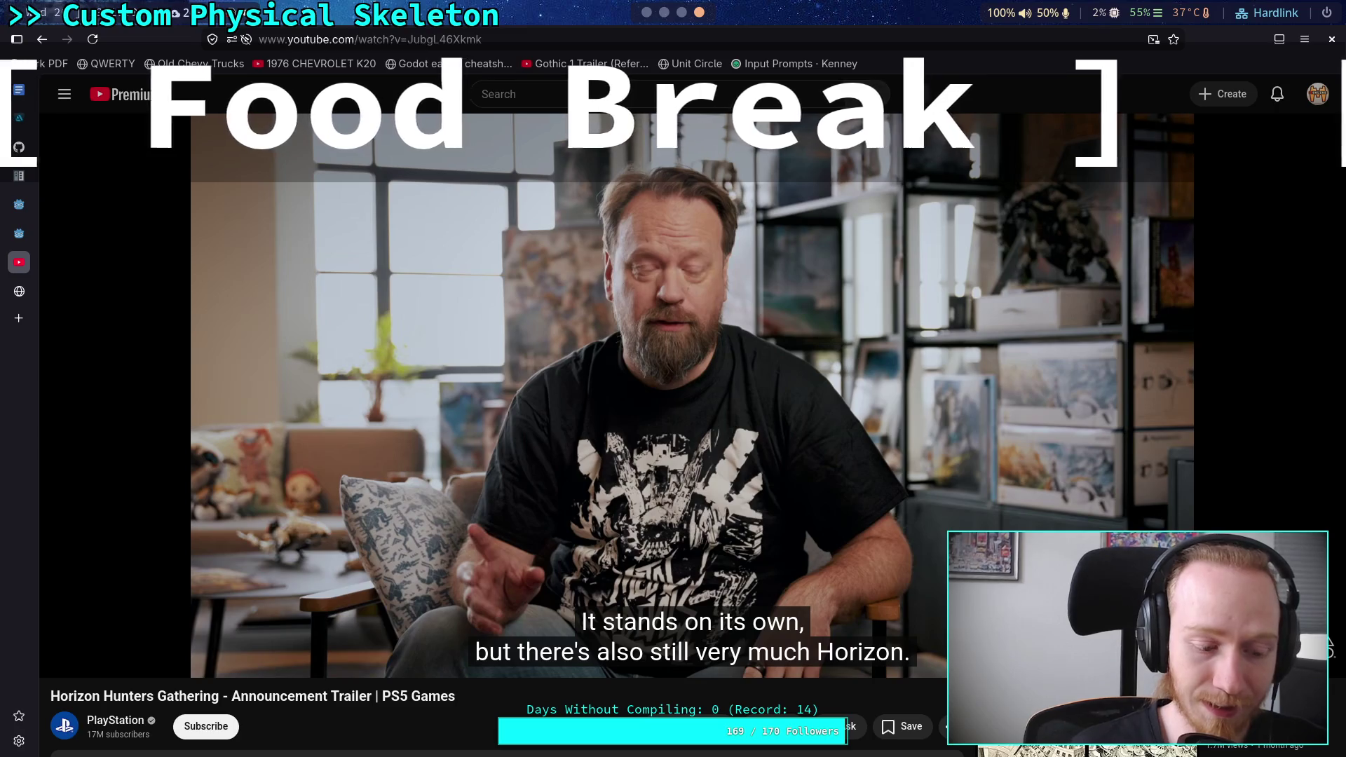
mouse_move(552, 489)
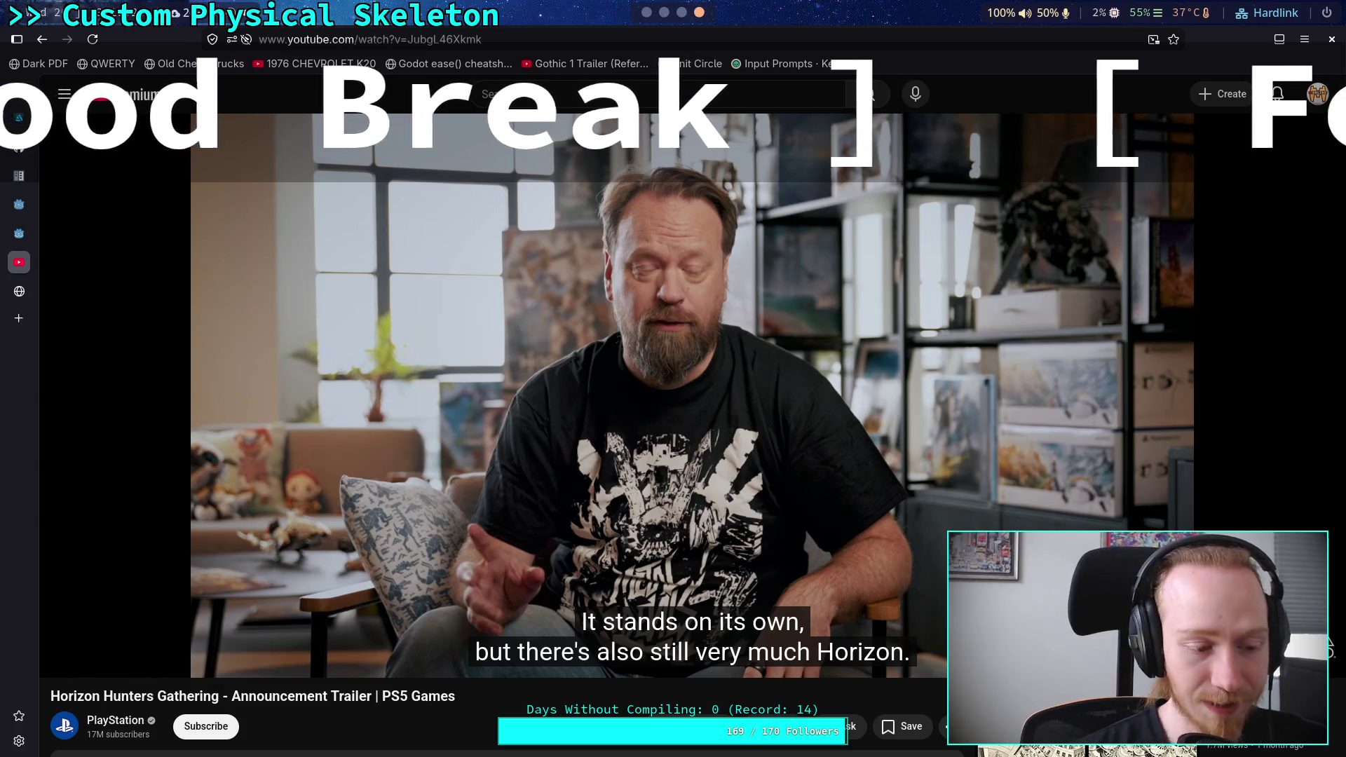
Resume the trailer and pause at 3:51 on the hunter-versus-machine co-op artwork
click(526, 481)
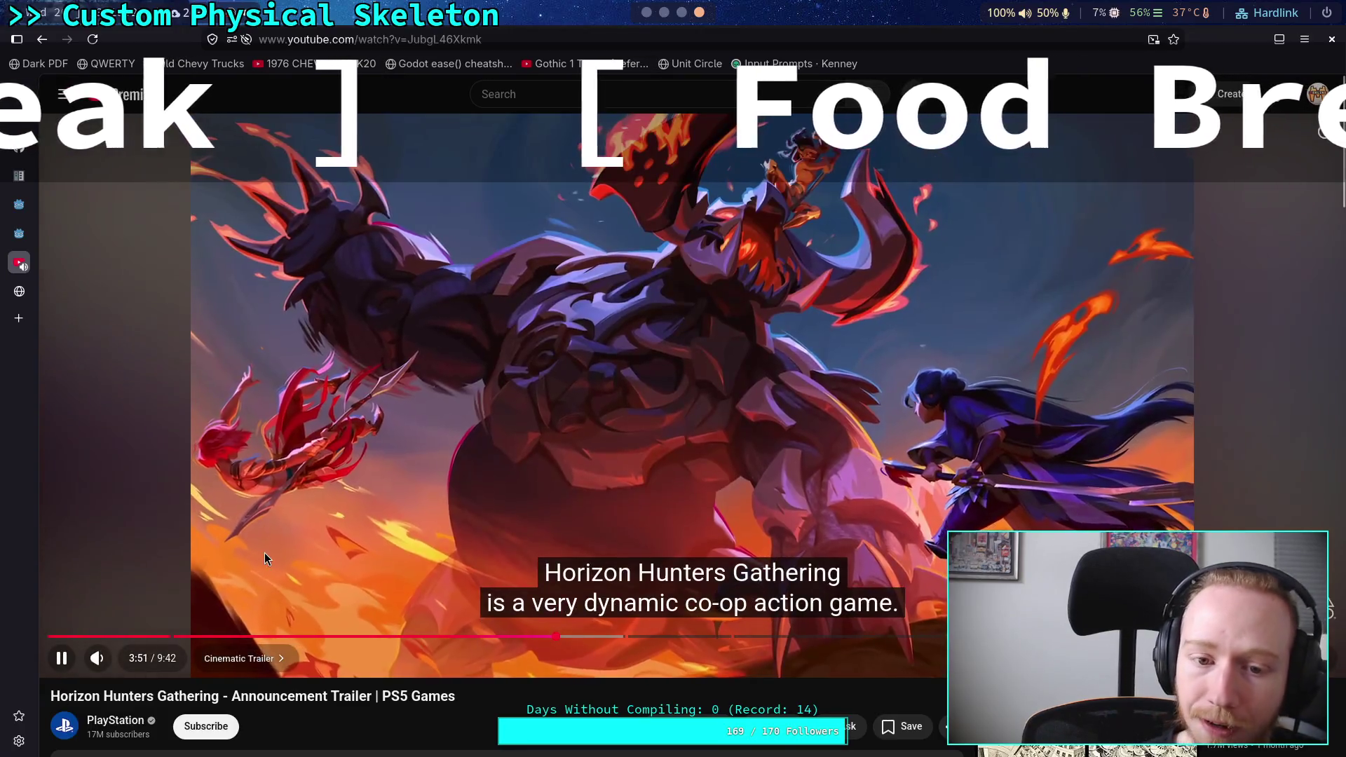
click(297, 549)
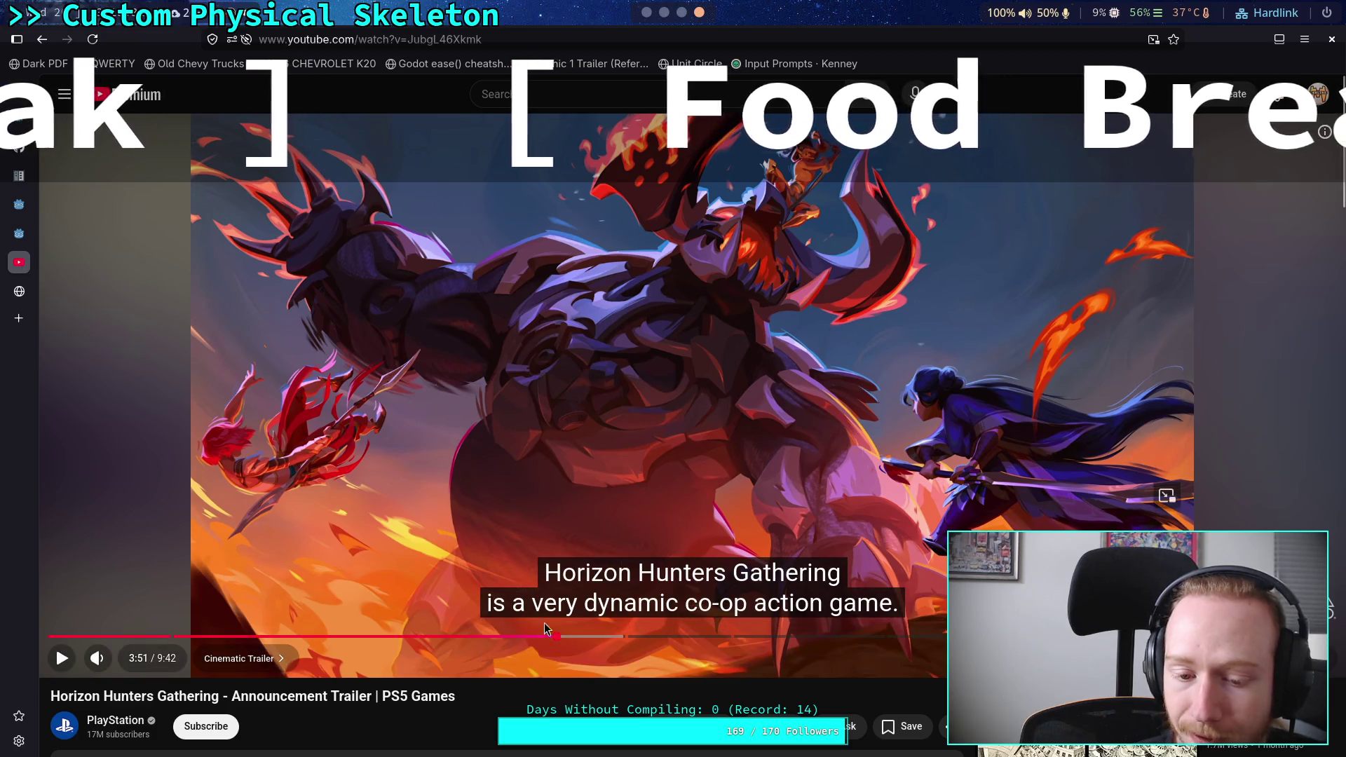
Seek the trailer to about 1:43 and pause on the 'All across the land' globe scene
drag(543, 636, 277, 636)
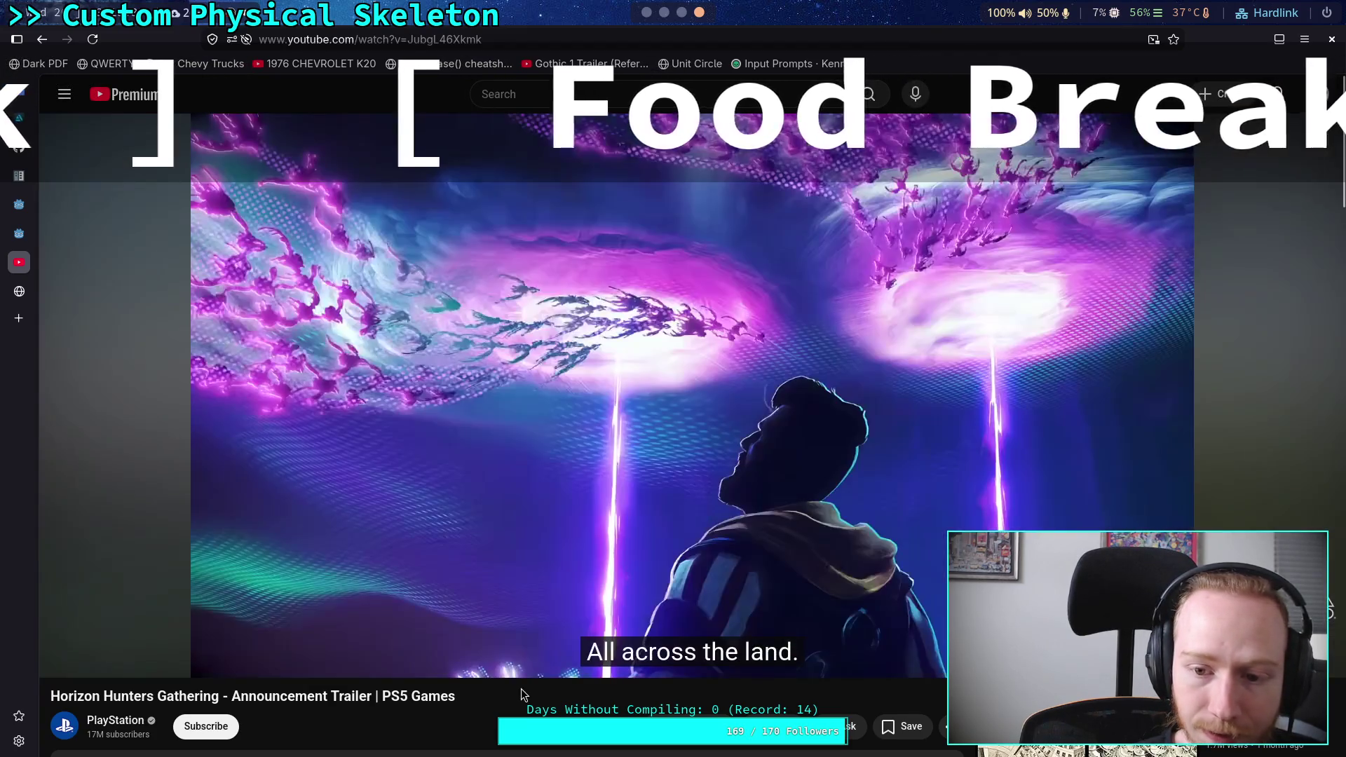
click(343, 559)
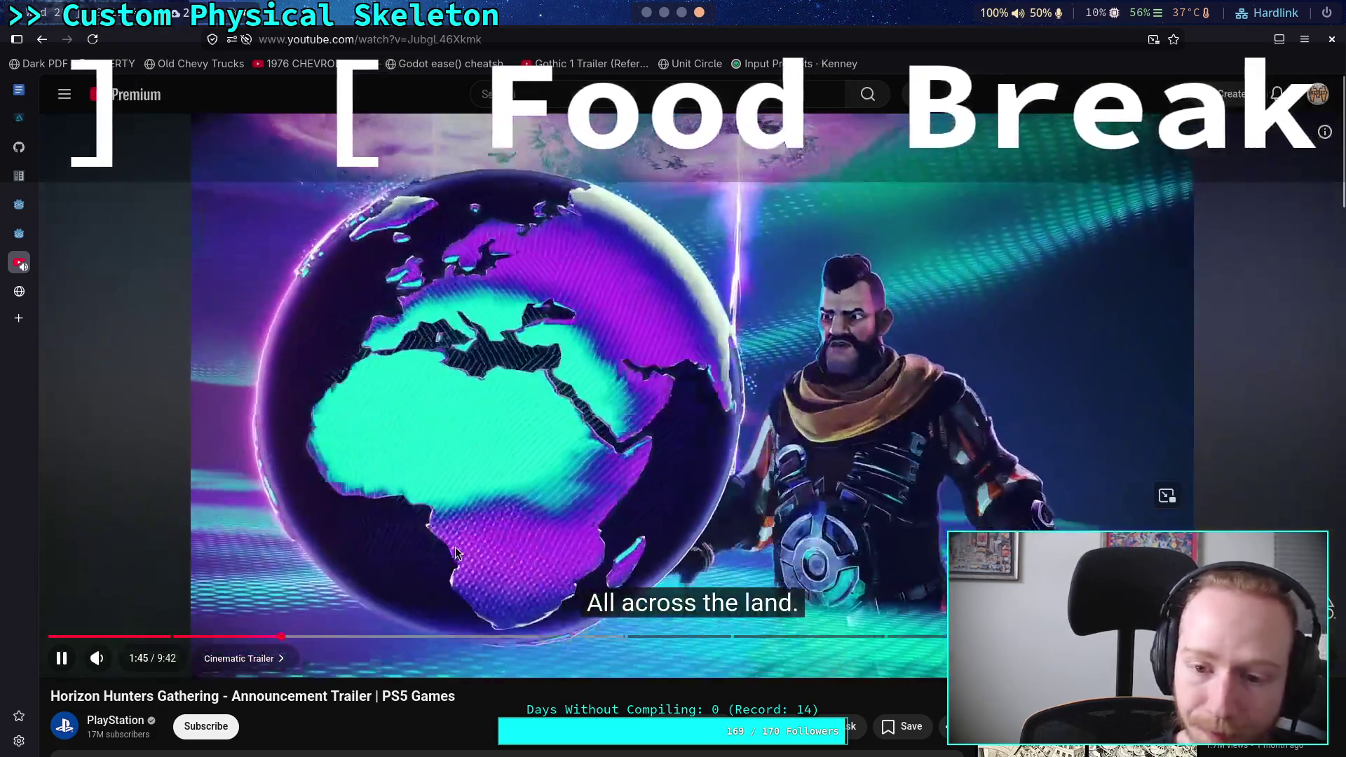
click(456, 547)
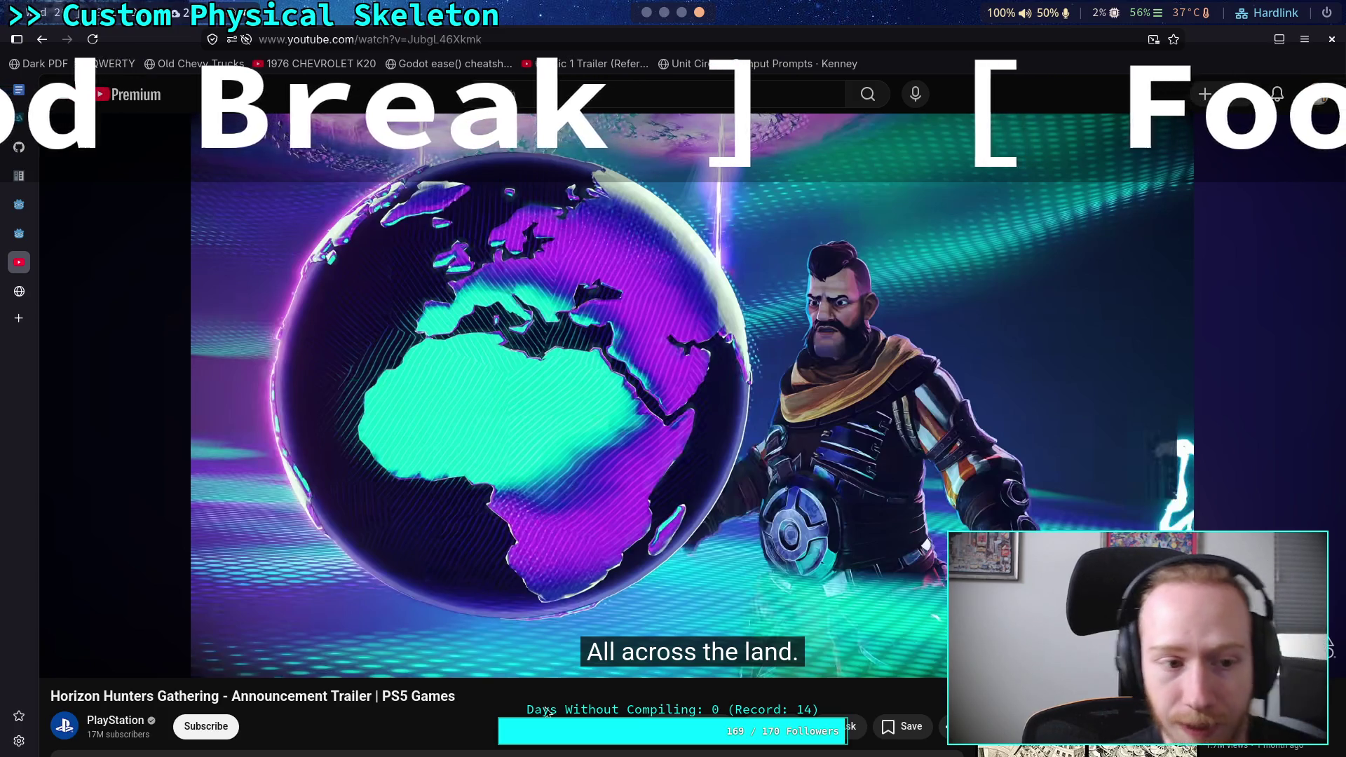
Open a new empty tab from the browser sidebar
click(17, 318)
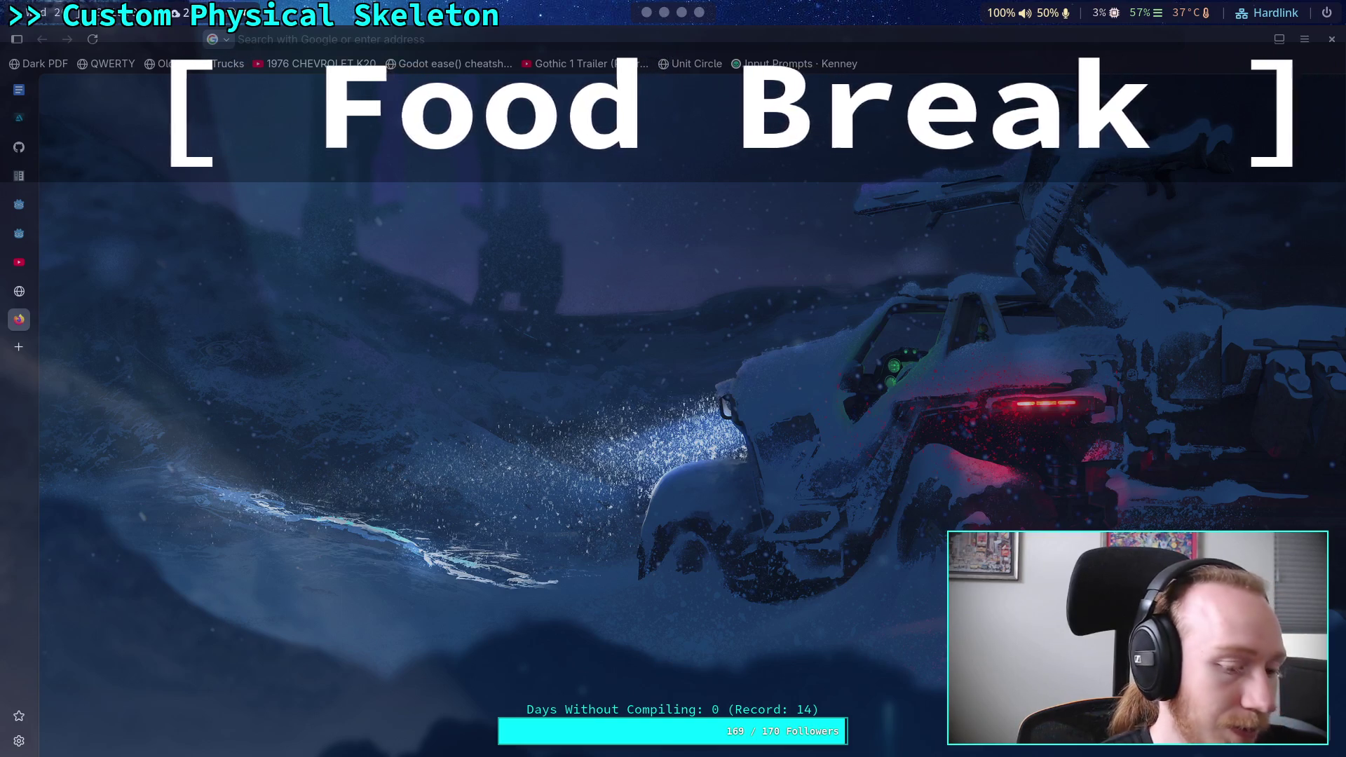
Search 'hi fi rush game' images and preview the Windows Central Hi-Fi Rush result
text(hi fi rus)
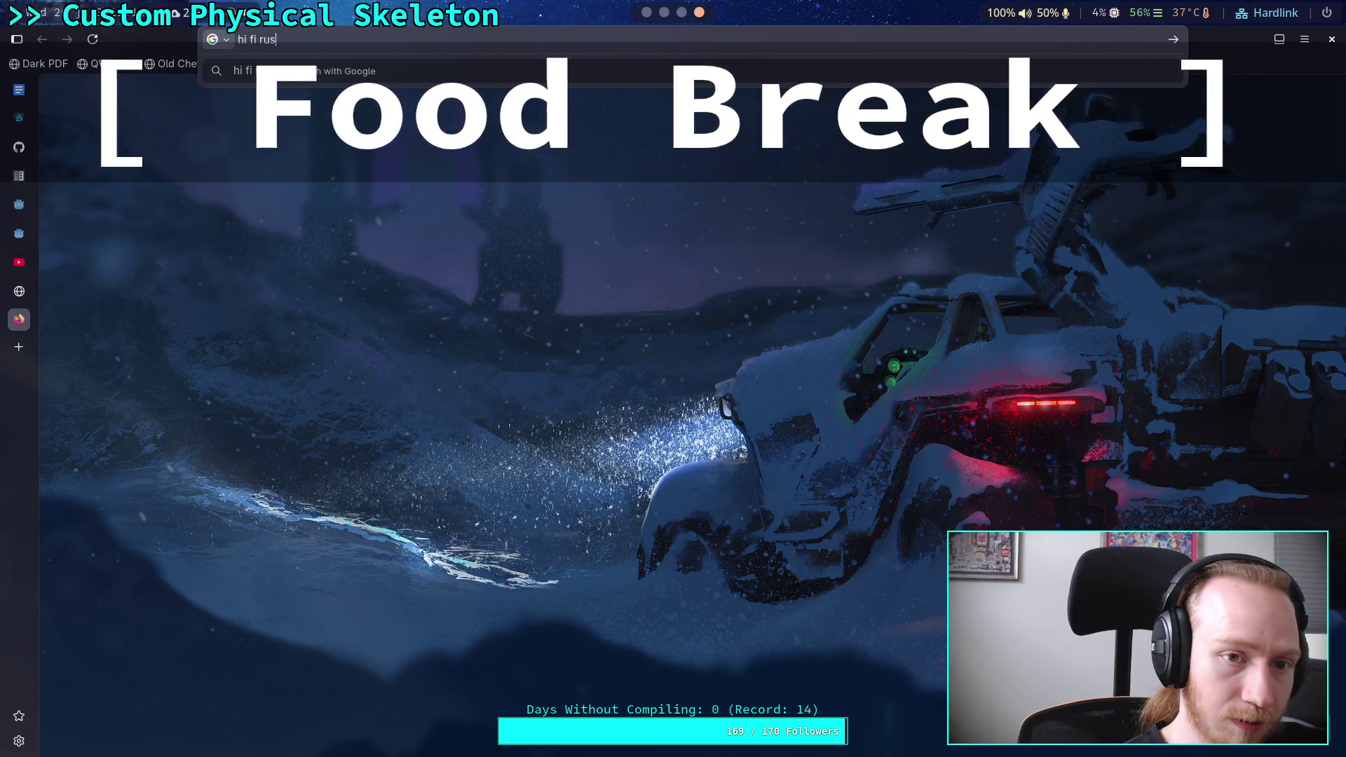
text(h game)
key(Return)
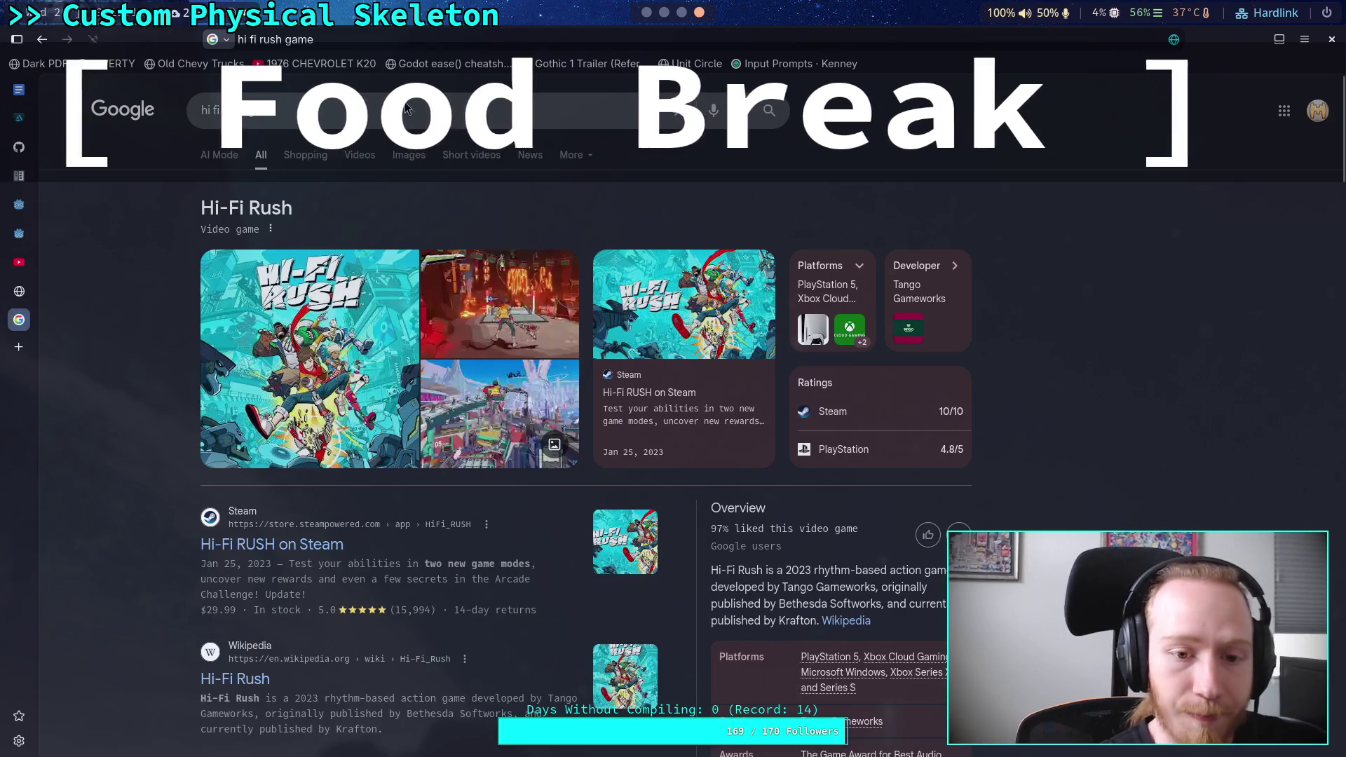
click(421, 158)
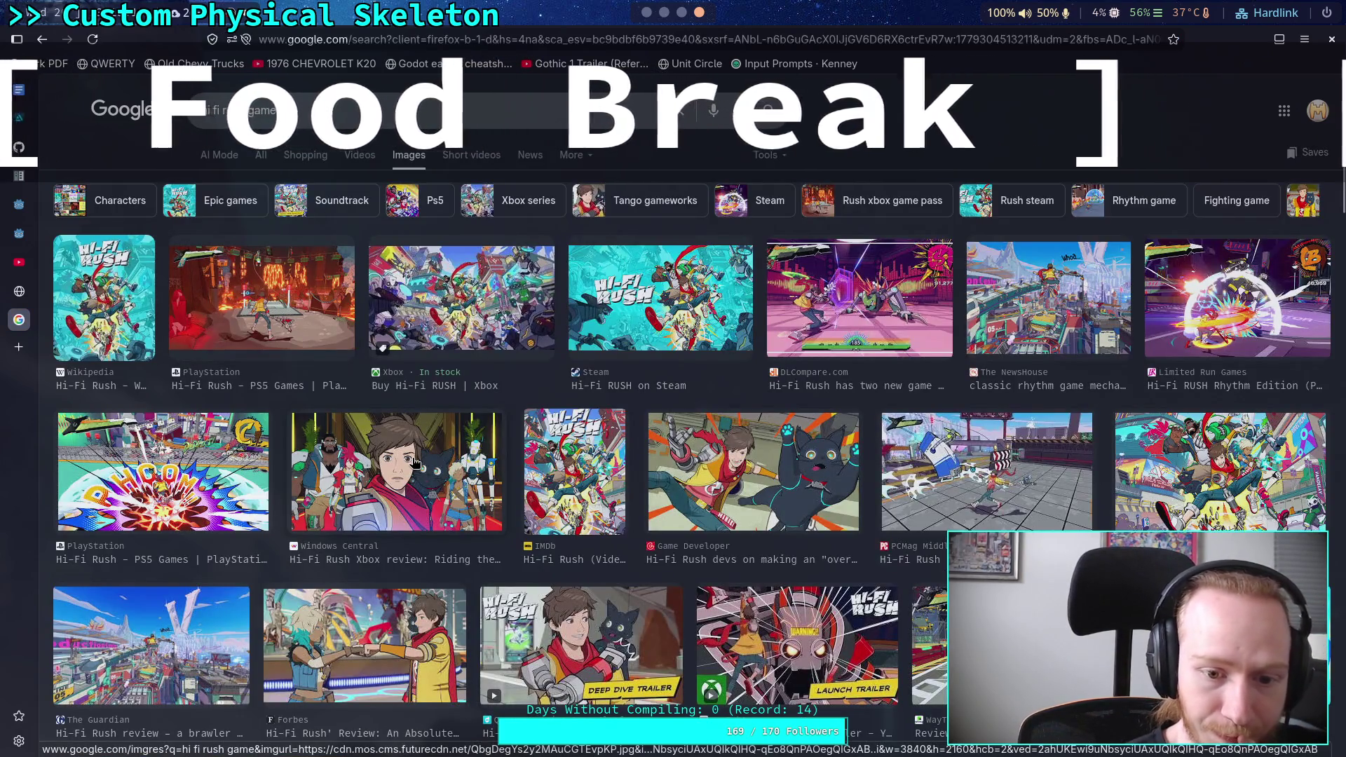
click(414, 493)
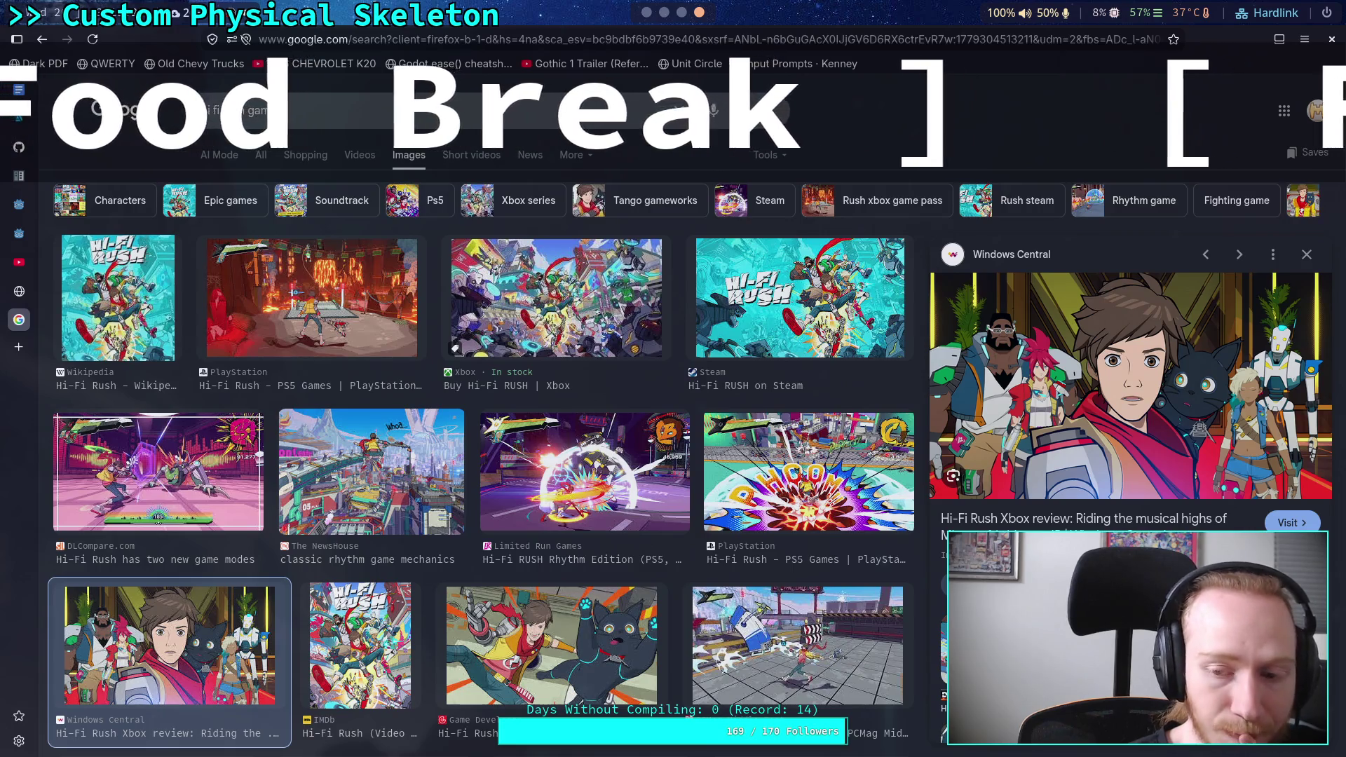
Return to the Horizon Hunters Gathering trailer, paused at 1:45
click(656, 16)
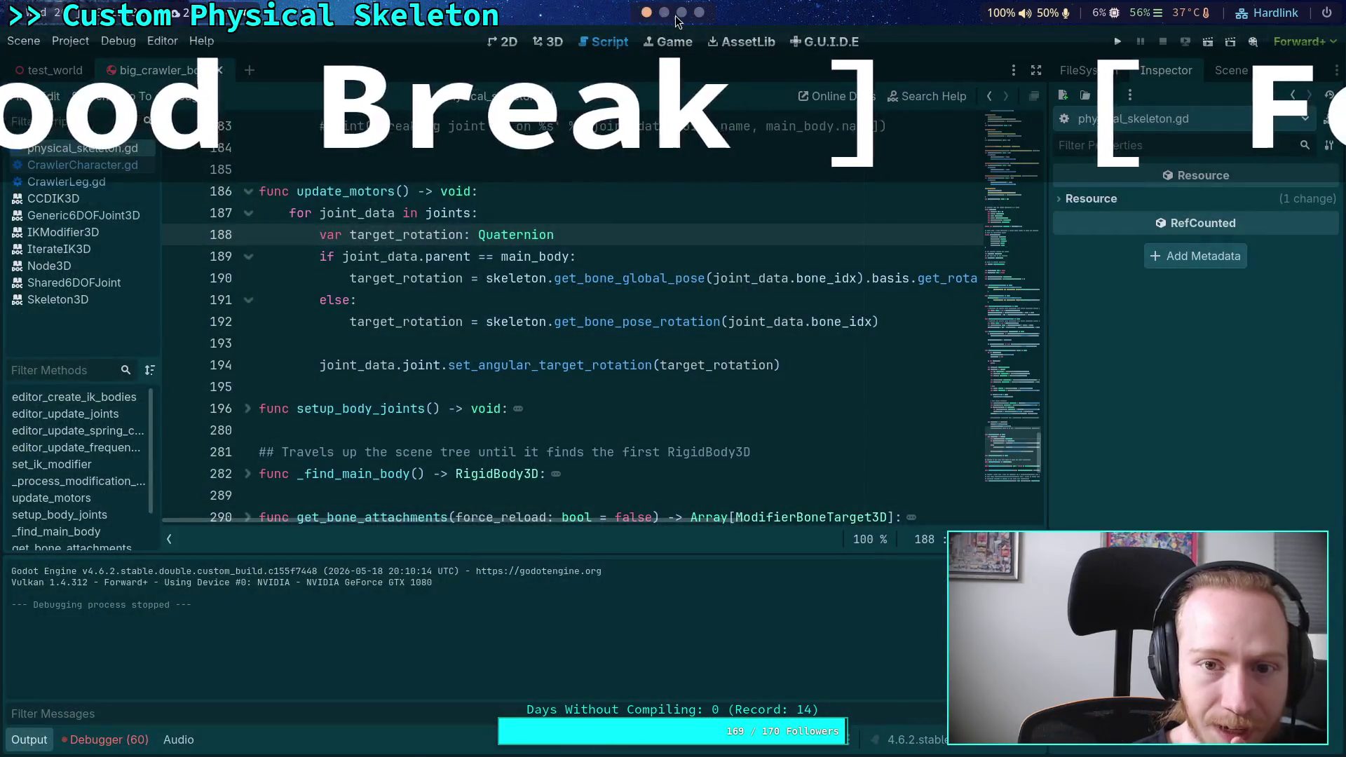
scroll(656, 15, down, 2)
click(29, 265)
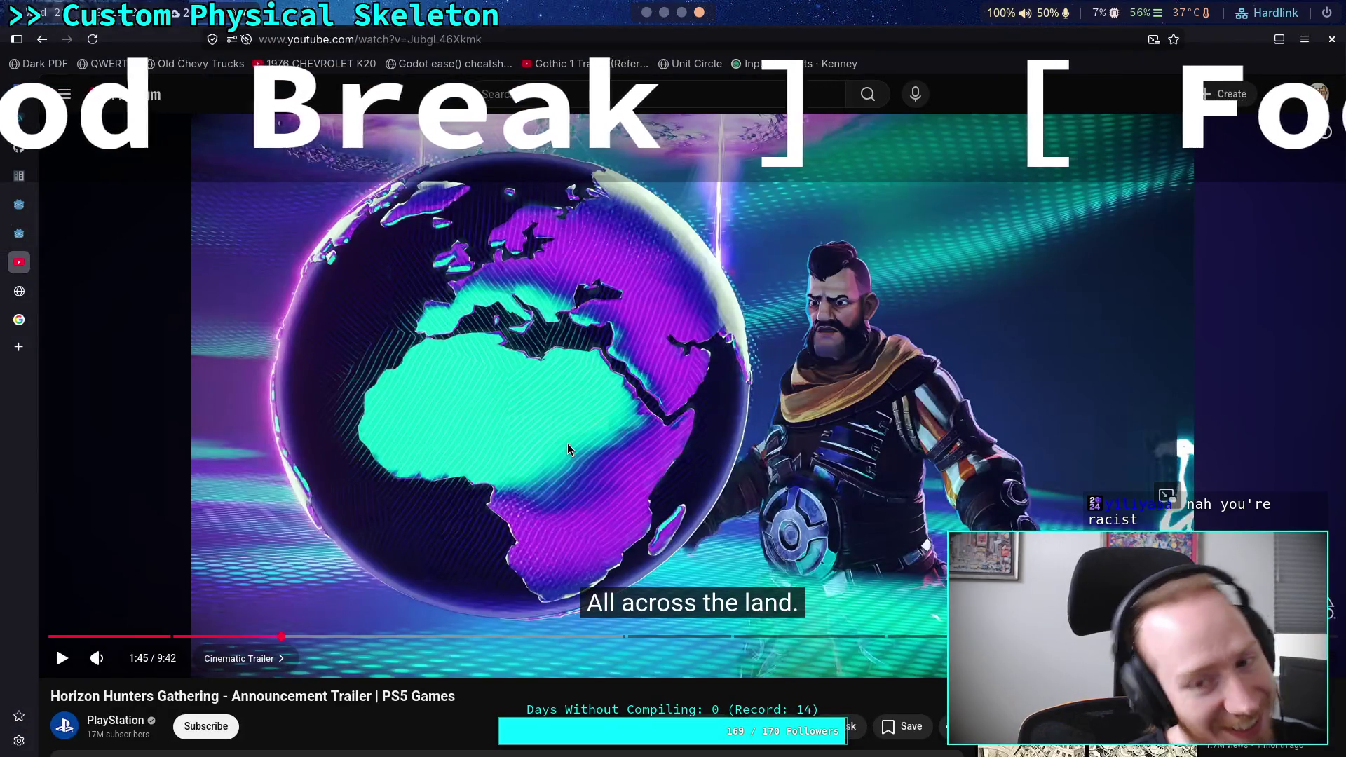
click(20, 319)
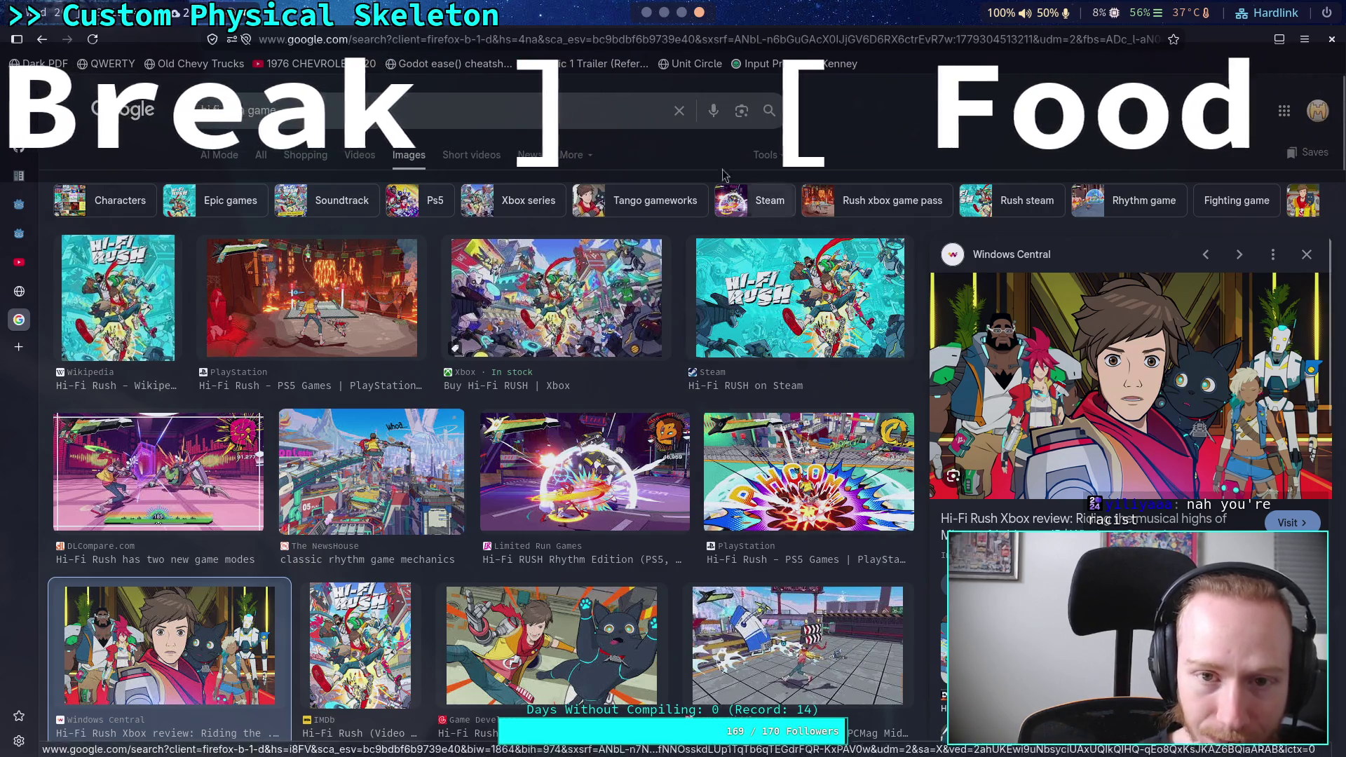
click(648, 13)
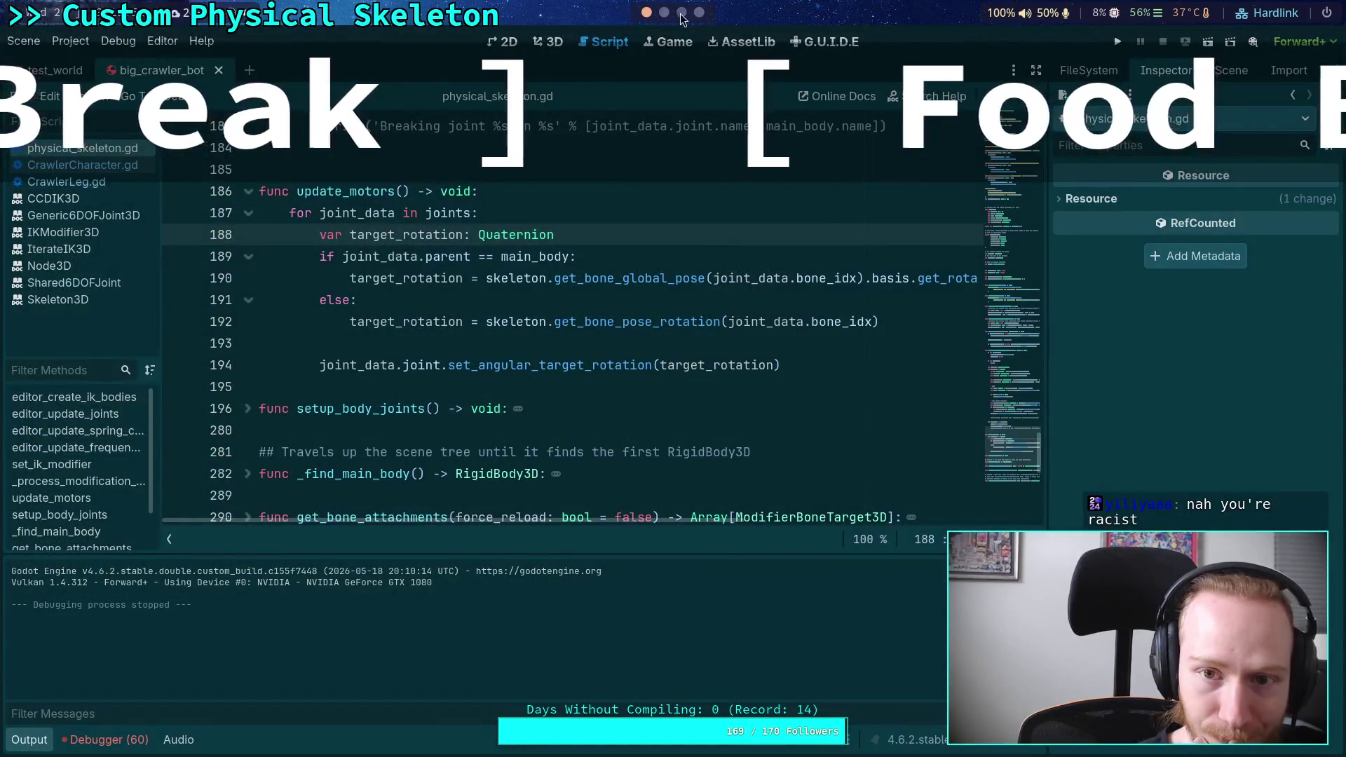
click(699, 12)
key(ctrl+Tab)
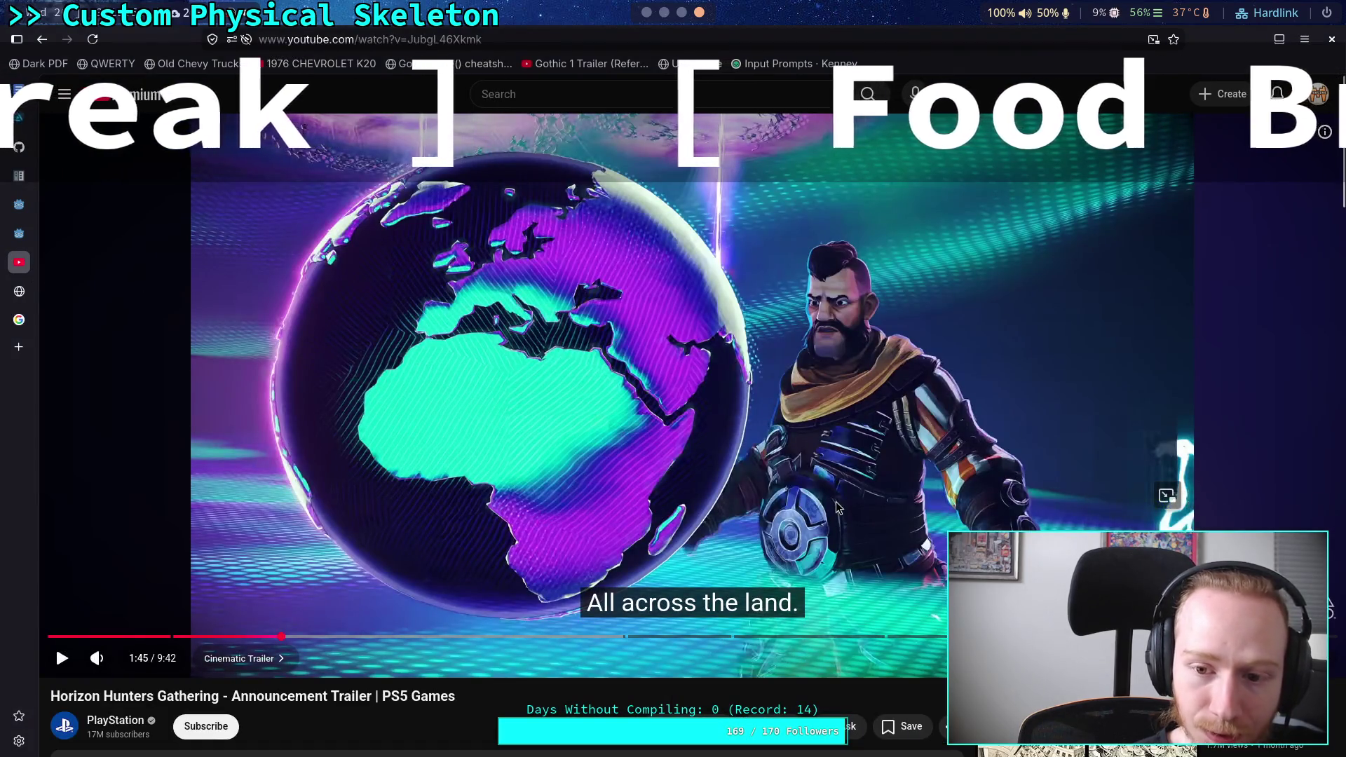
Seek the trailer to 1:53 and then to 1:48, playing briefly and pausing at 1:51
click(302, 639)
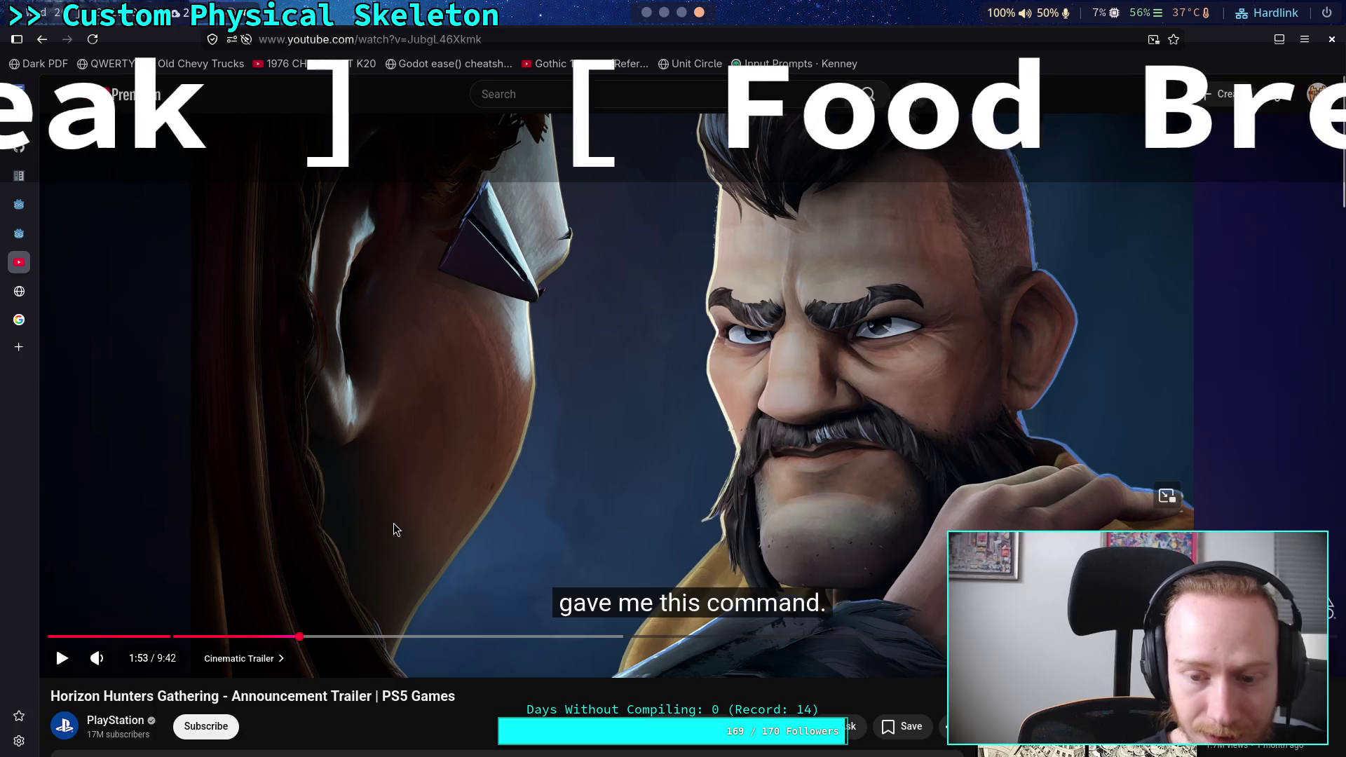
click(348, 583)
click(292, 366)
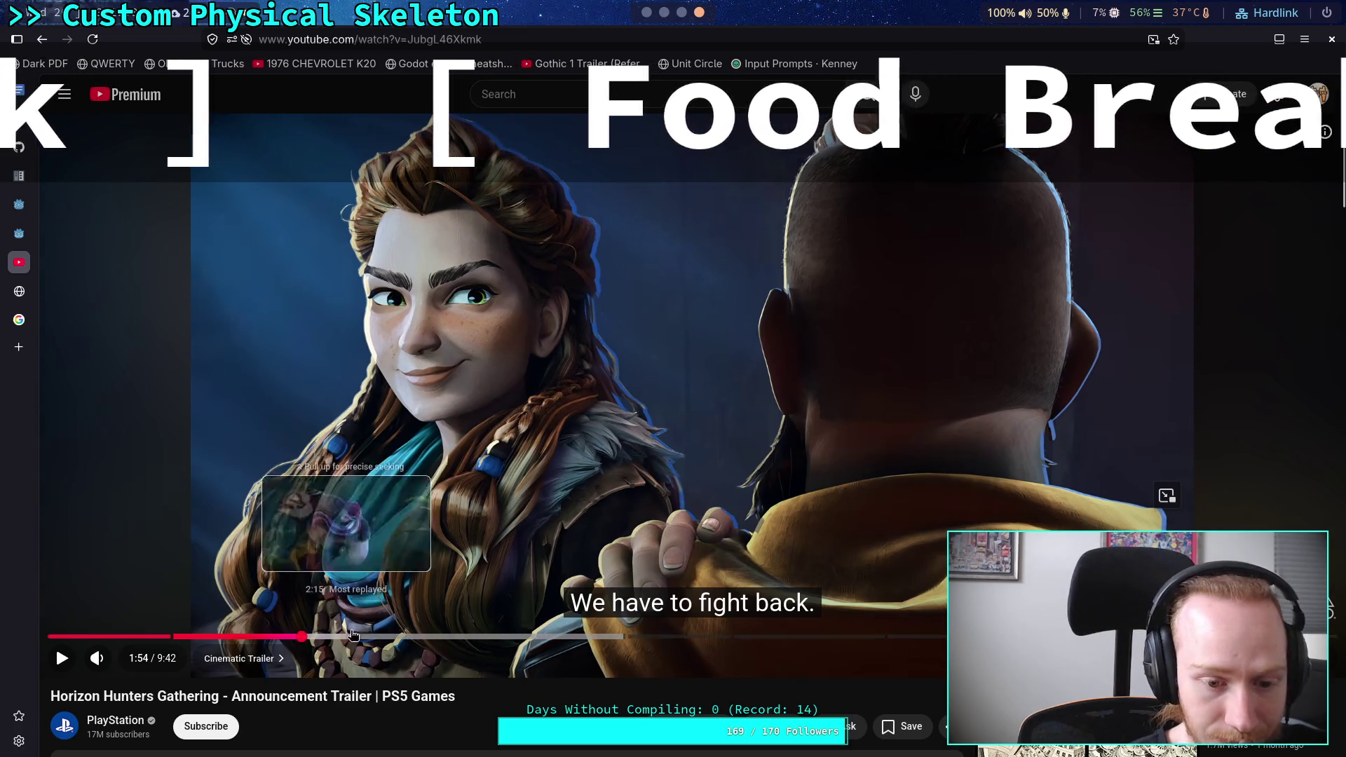
click(290, 637)
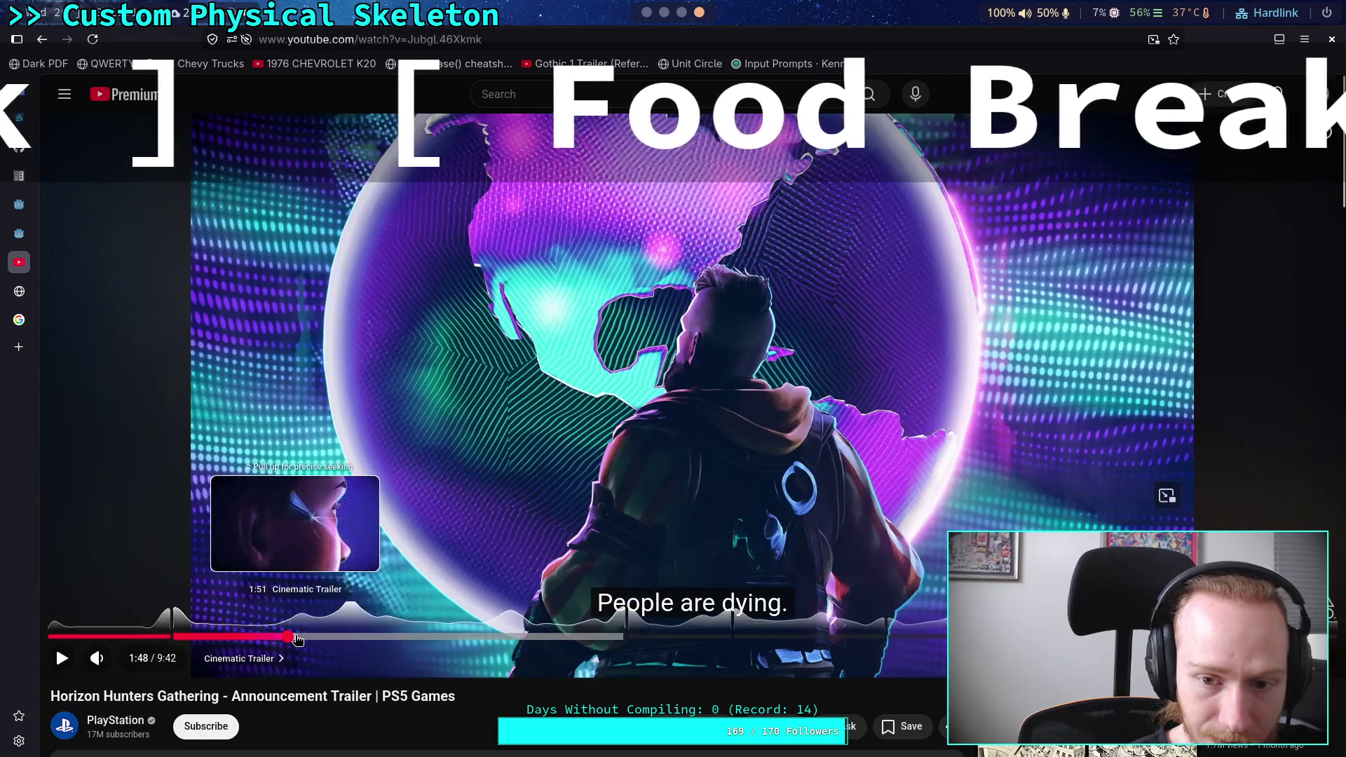
click(346, 523)
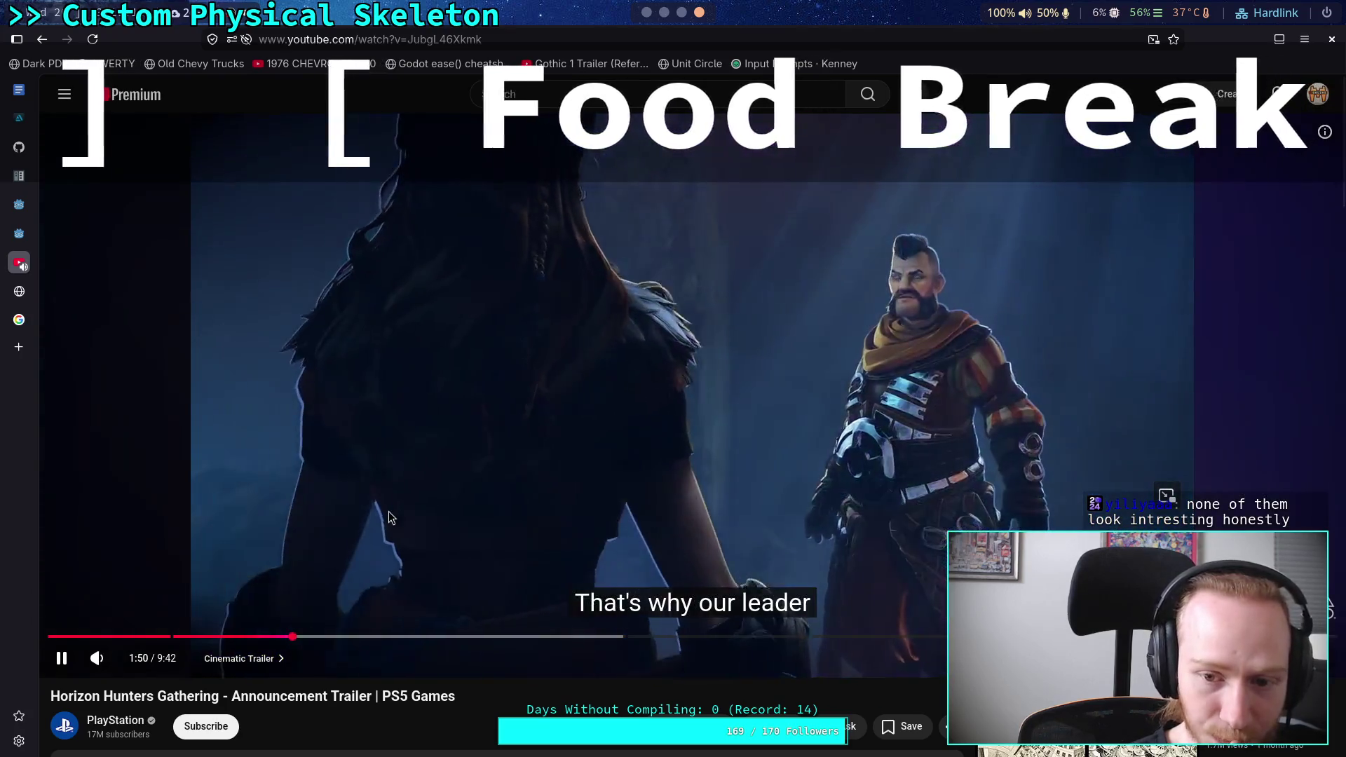
click(603, 527)
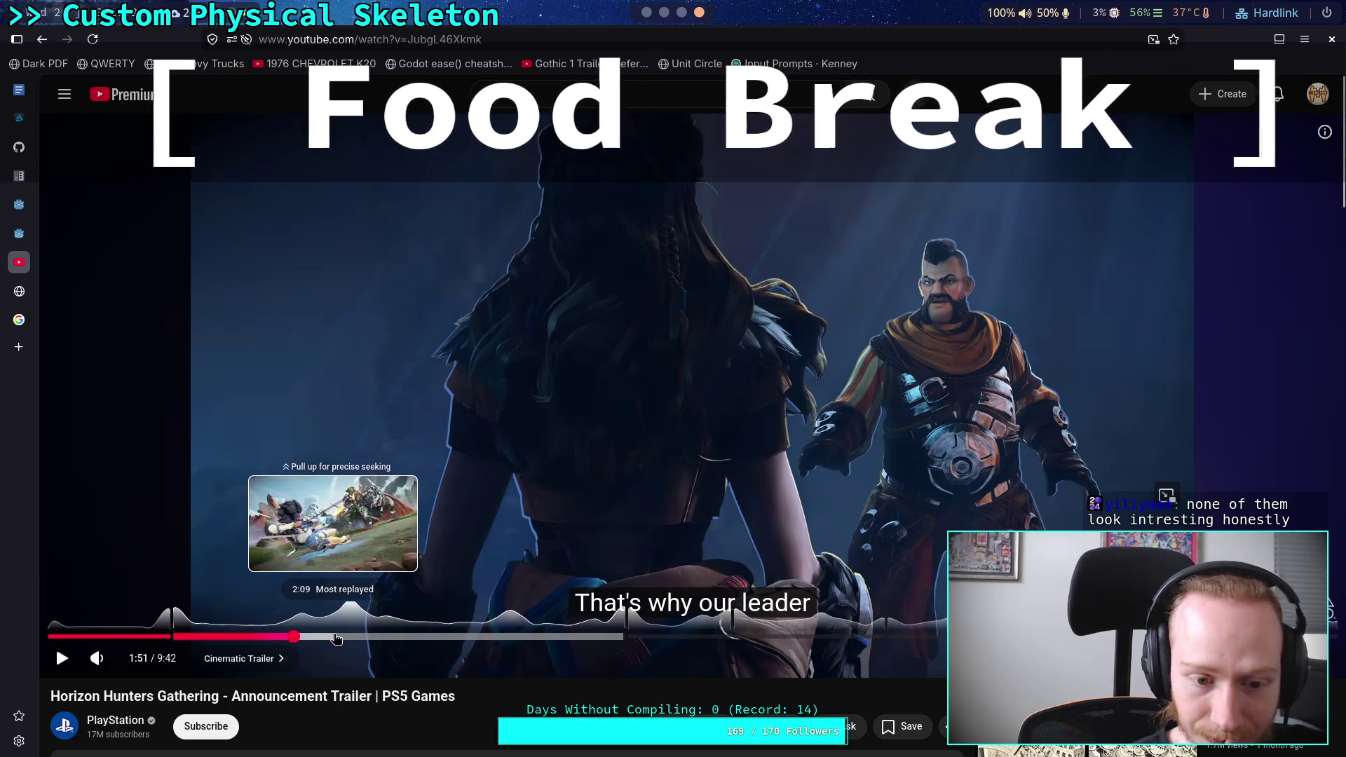
Scrub the trailer from 2:10 back to 2:03, then play it and pause at 2:04
click(336, 637)
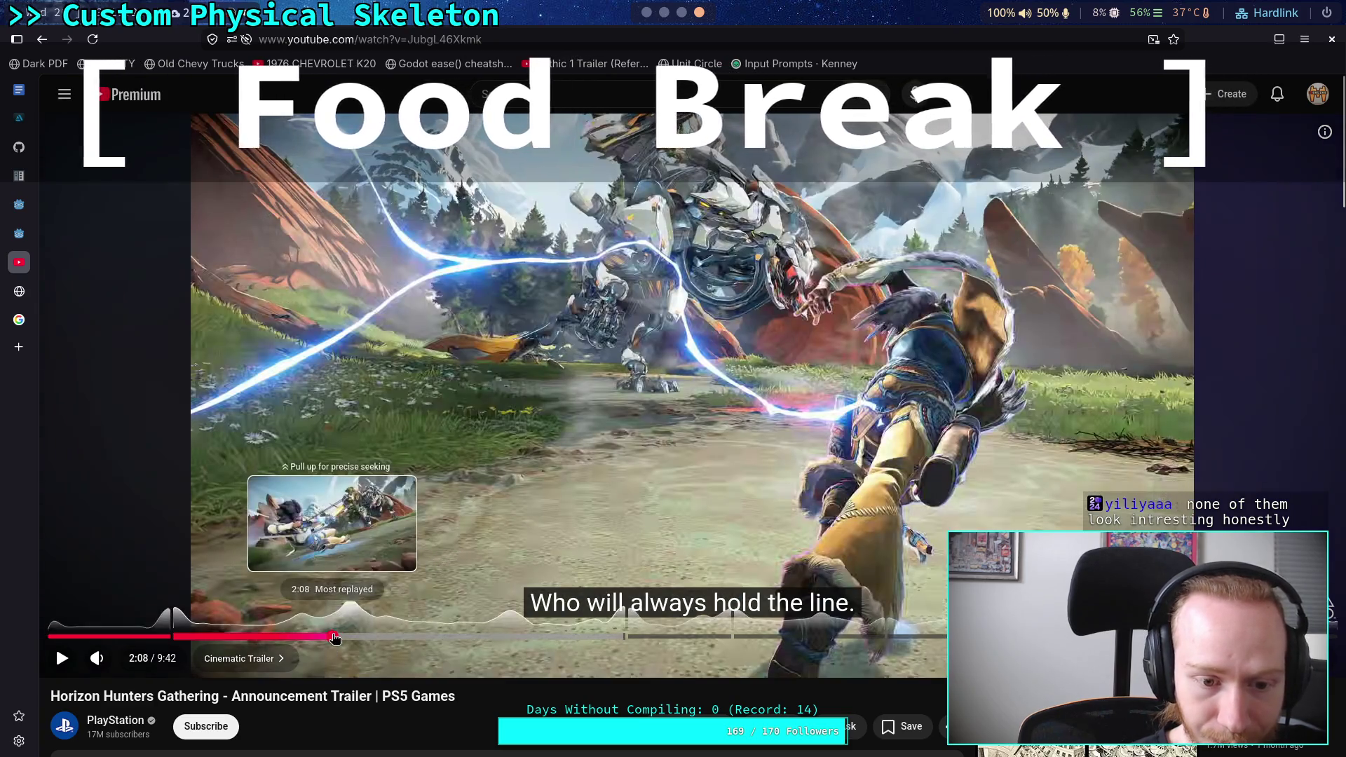
click(331, 636)
drag(328, 637, 323, 574)
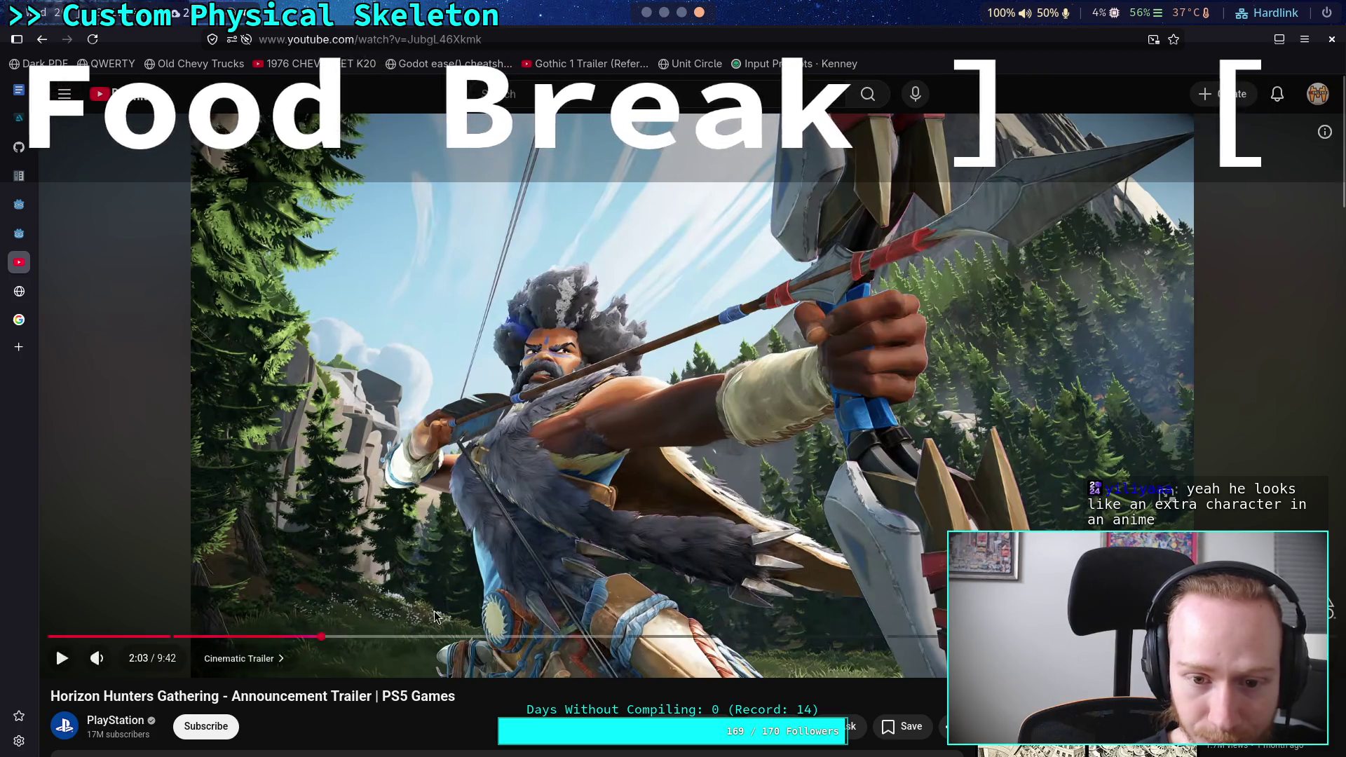
click(342, 549)
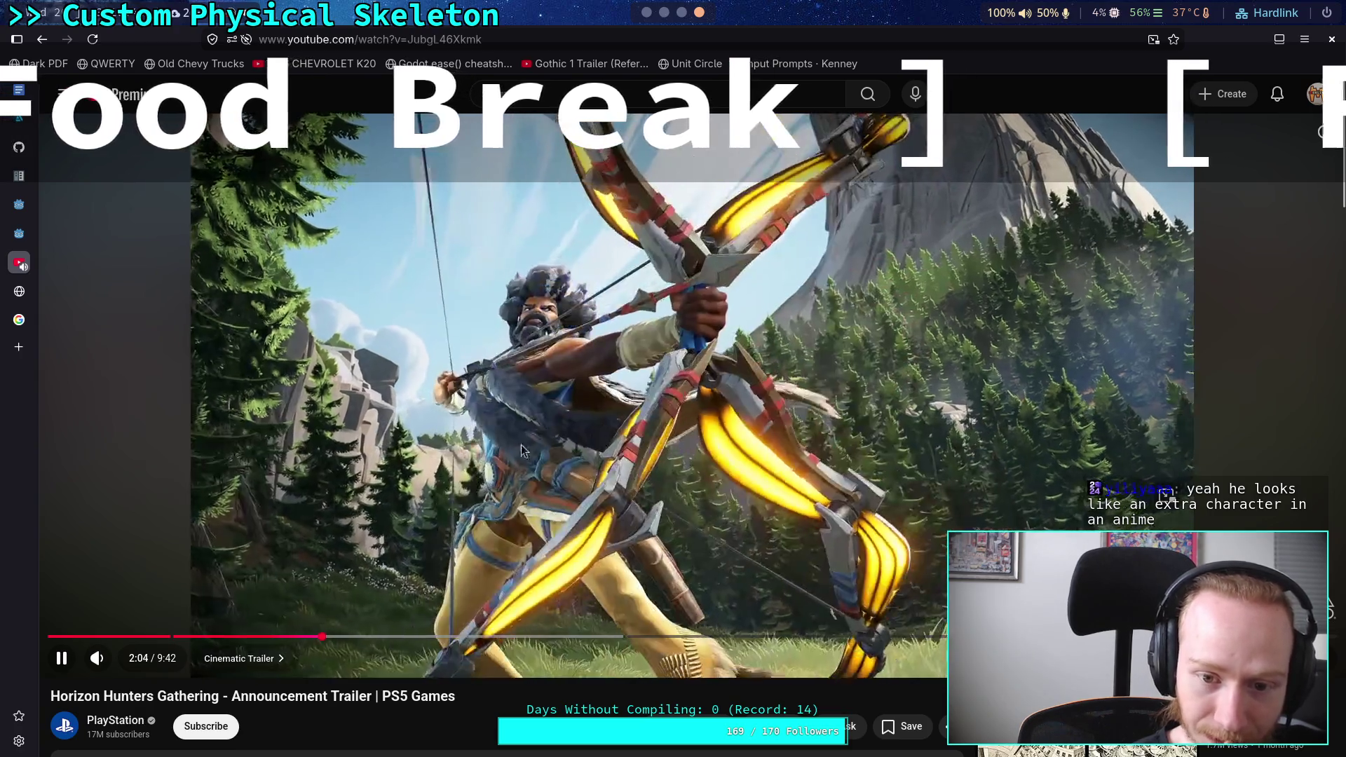
click(332, 283)
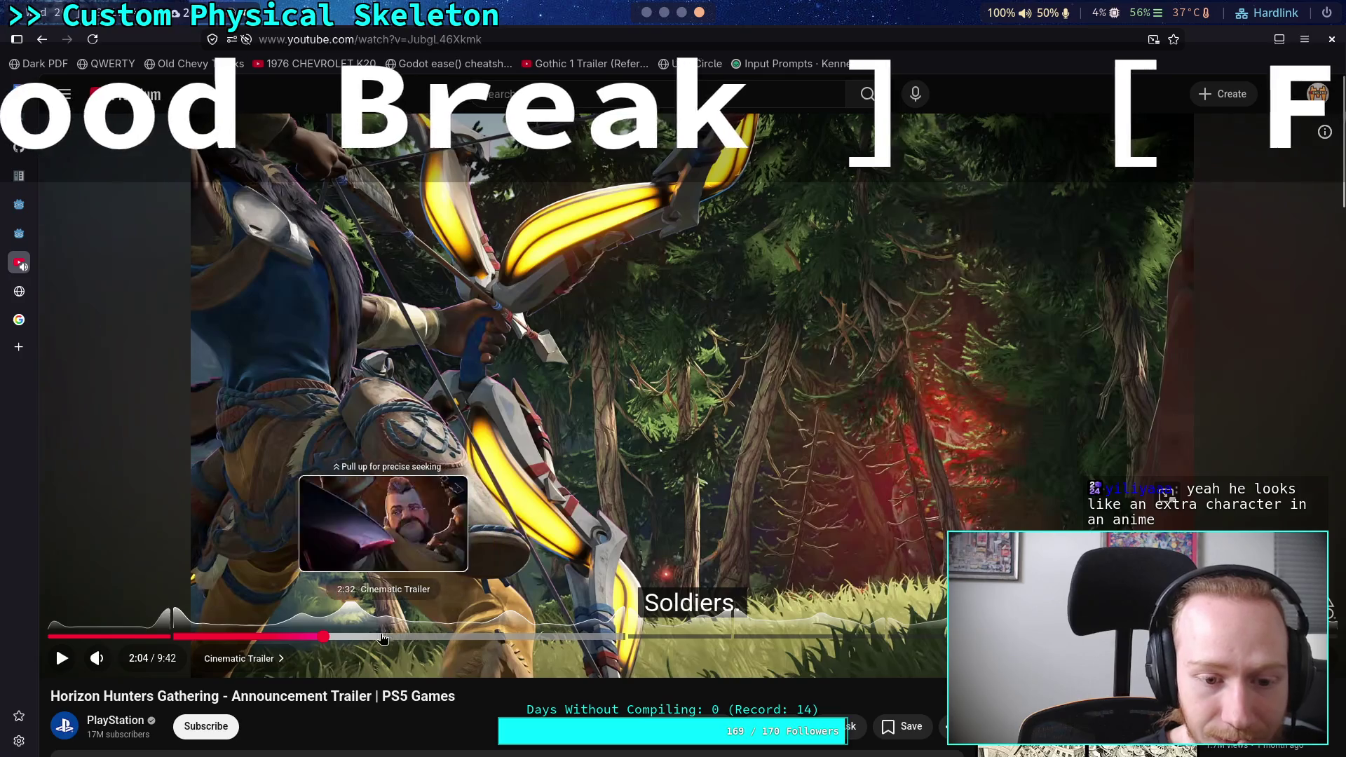
Replay the trailer from 2:11, pause it at 2:15, and return to the Hi-Fi Rush image results
click(347, 637)
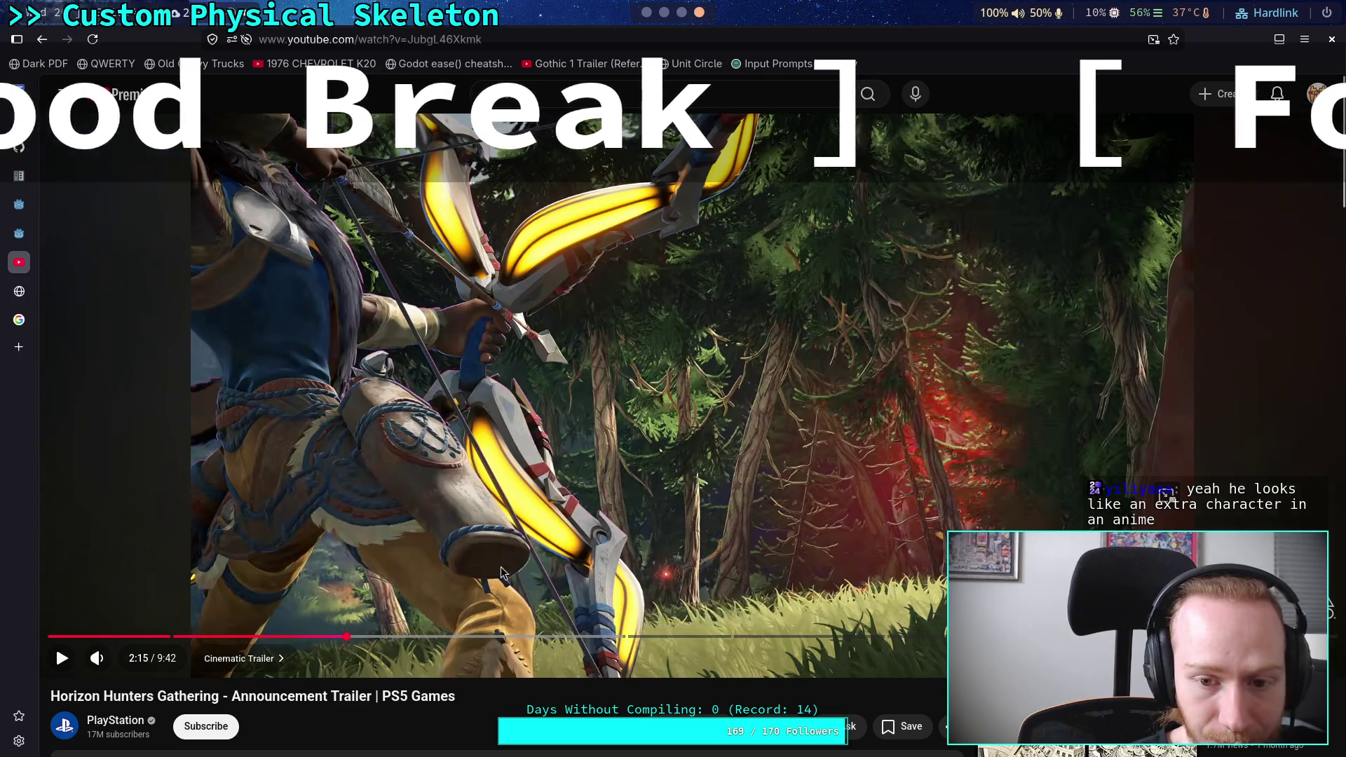
drag(371, 636, 340, 635)
click(490, 541)
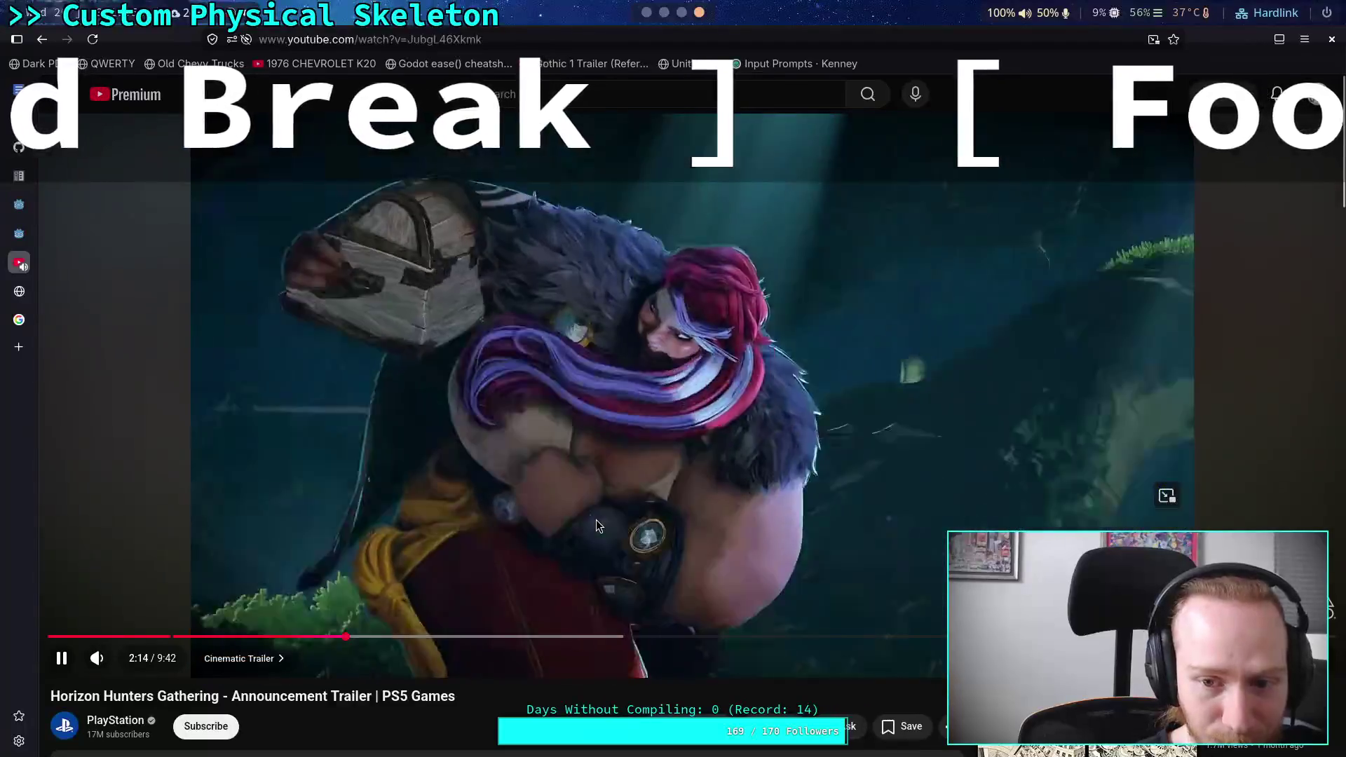
click(596, 519)
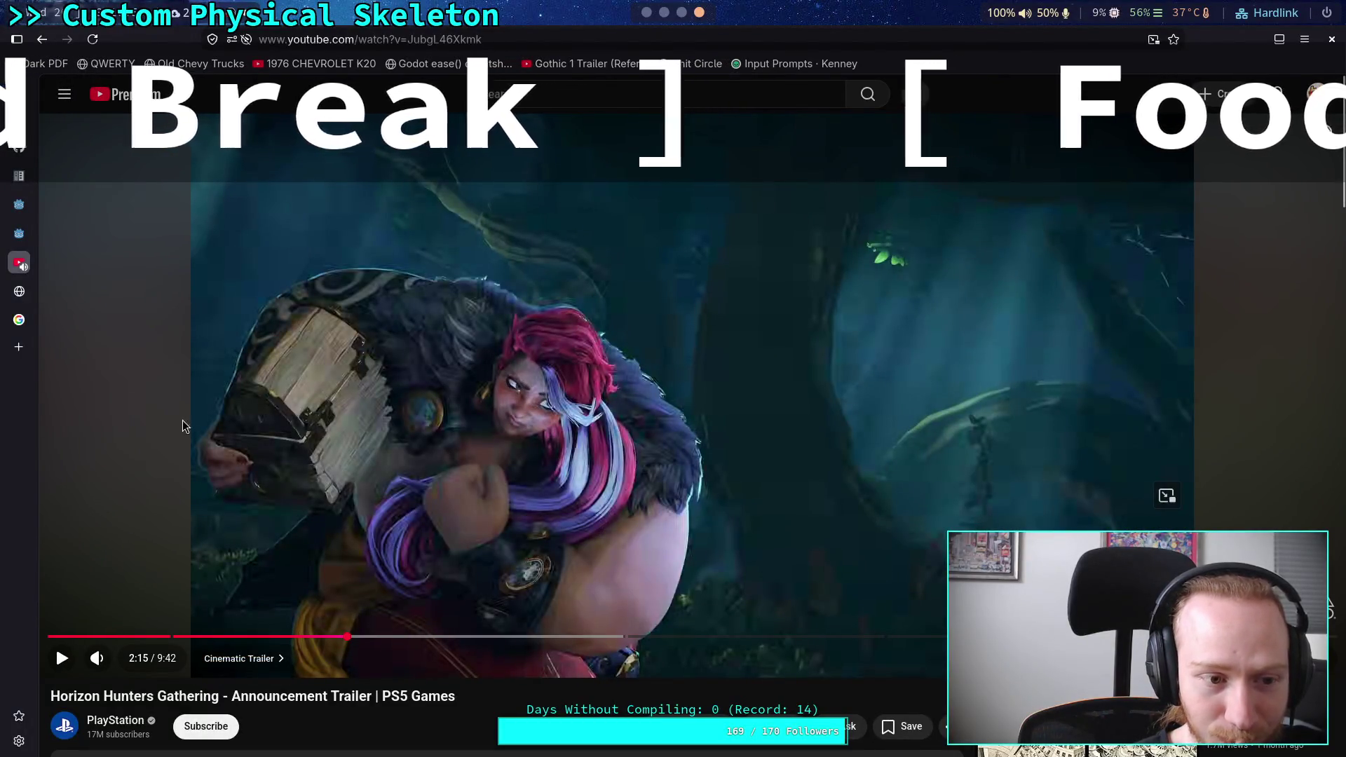
click(19, 320)
Run an image search for 'zarya overwatch', then go back to the Horizon Hunters trailer
key(slash)
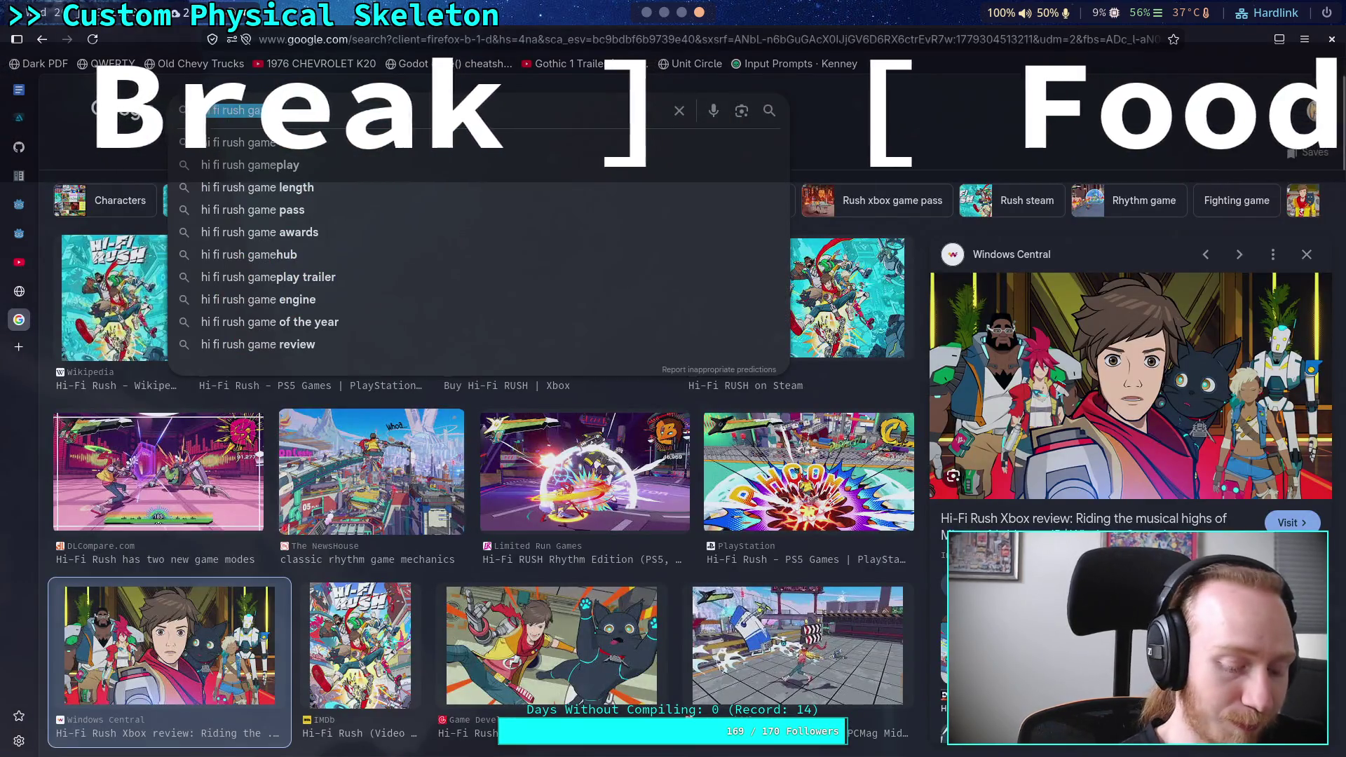
text(zarya overwatch)
key(Return)
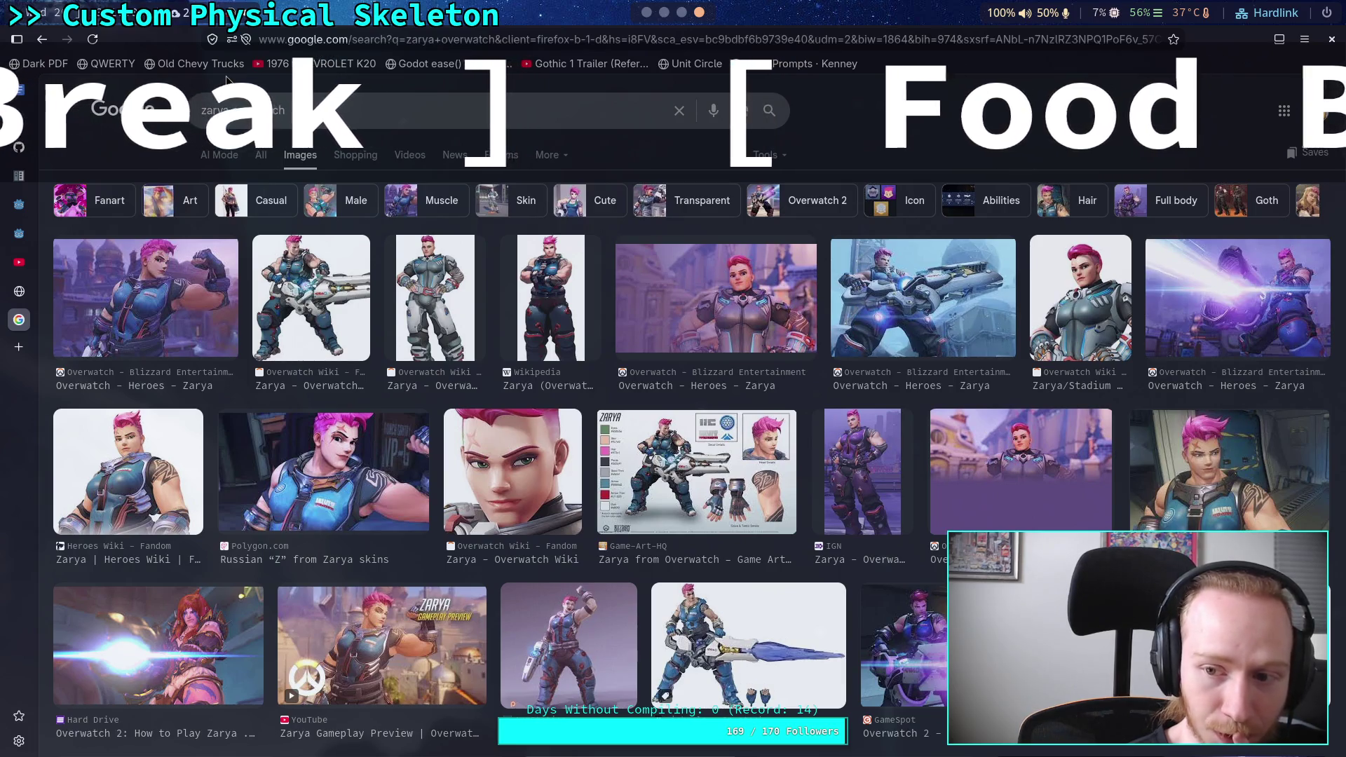
mouse_move(23, 293)
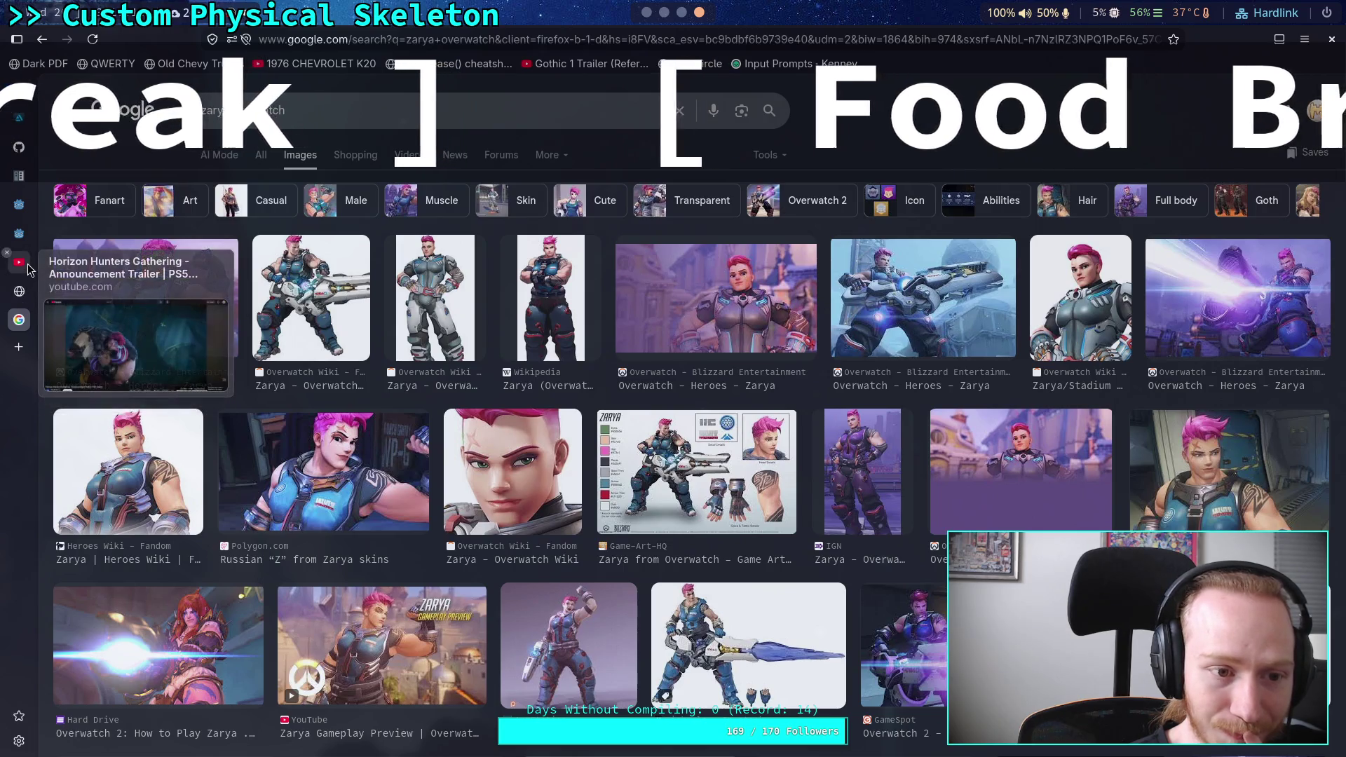
click(21, 265)
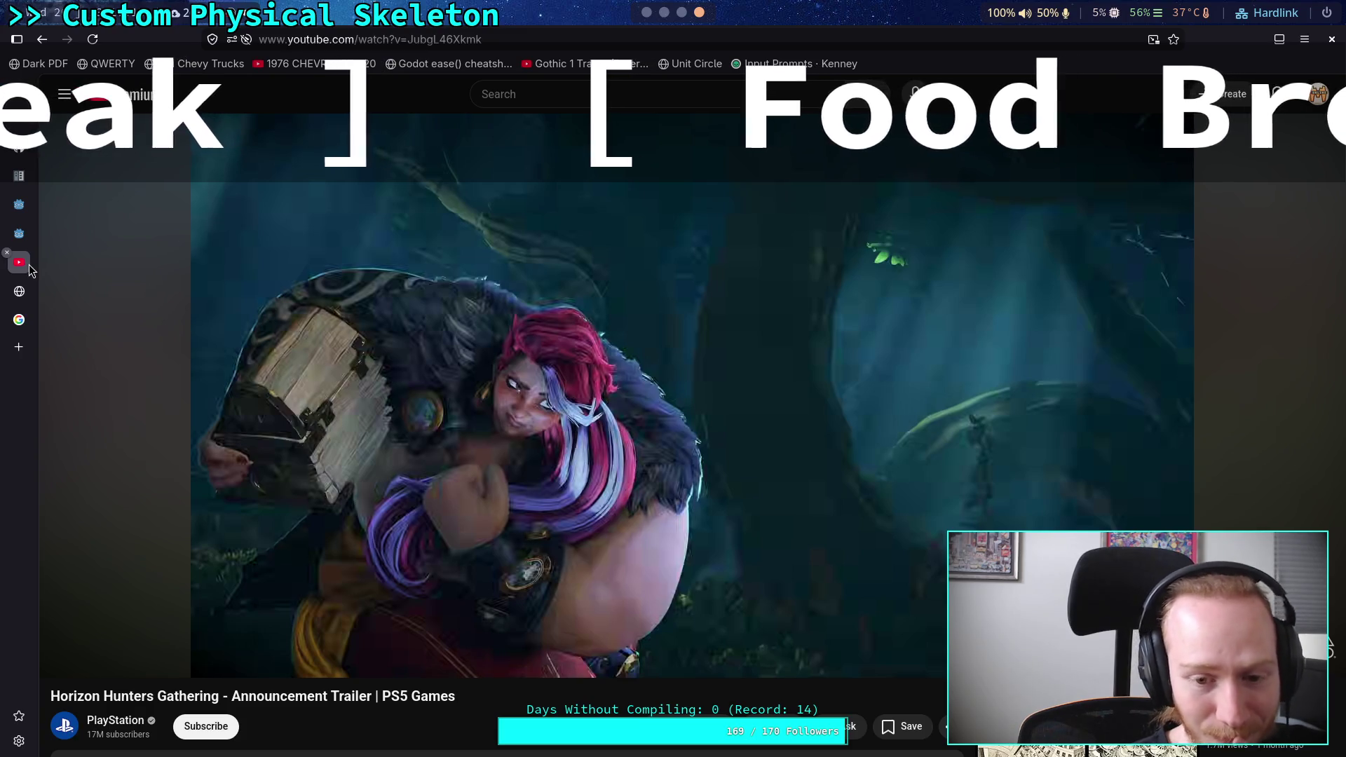
Seek the trailer to 2:36 and then 2:41, play it briefly, and pause at 2:42
mouse_move(30, 326)
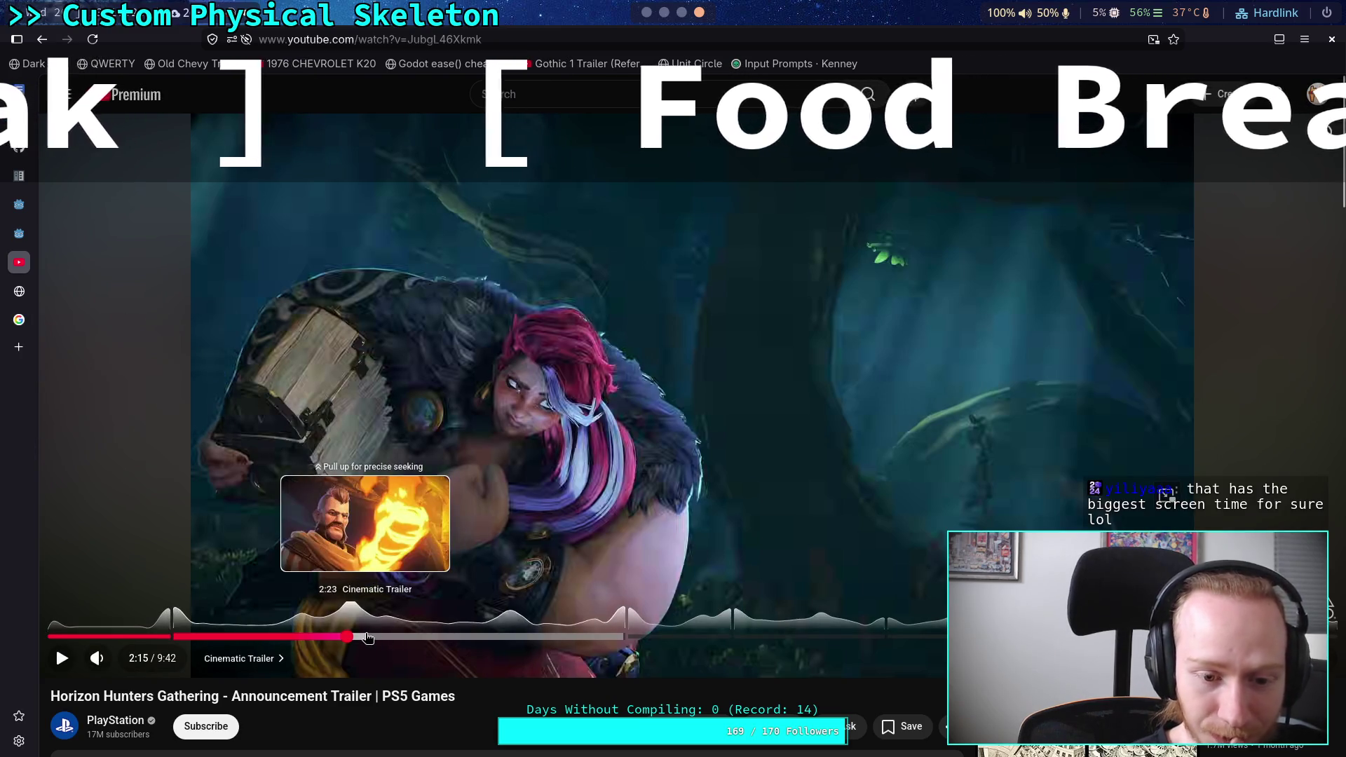
click(392, 636)
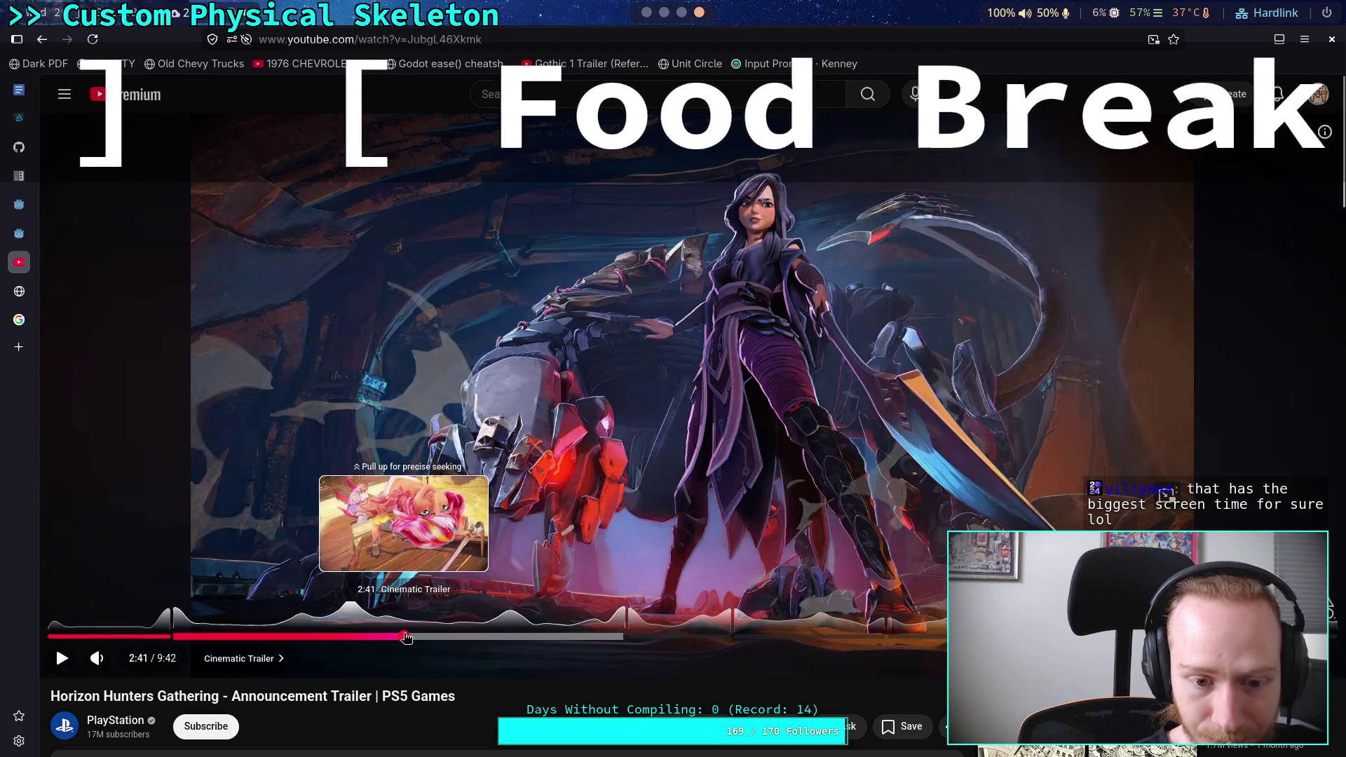
click(404, 635)
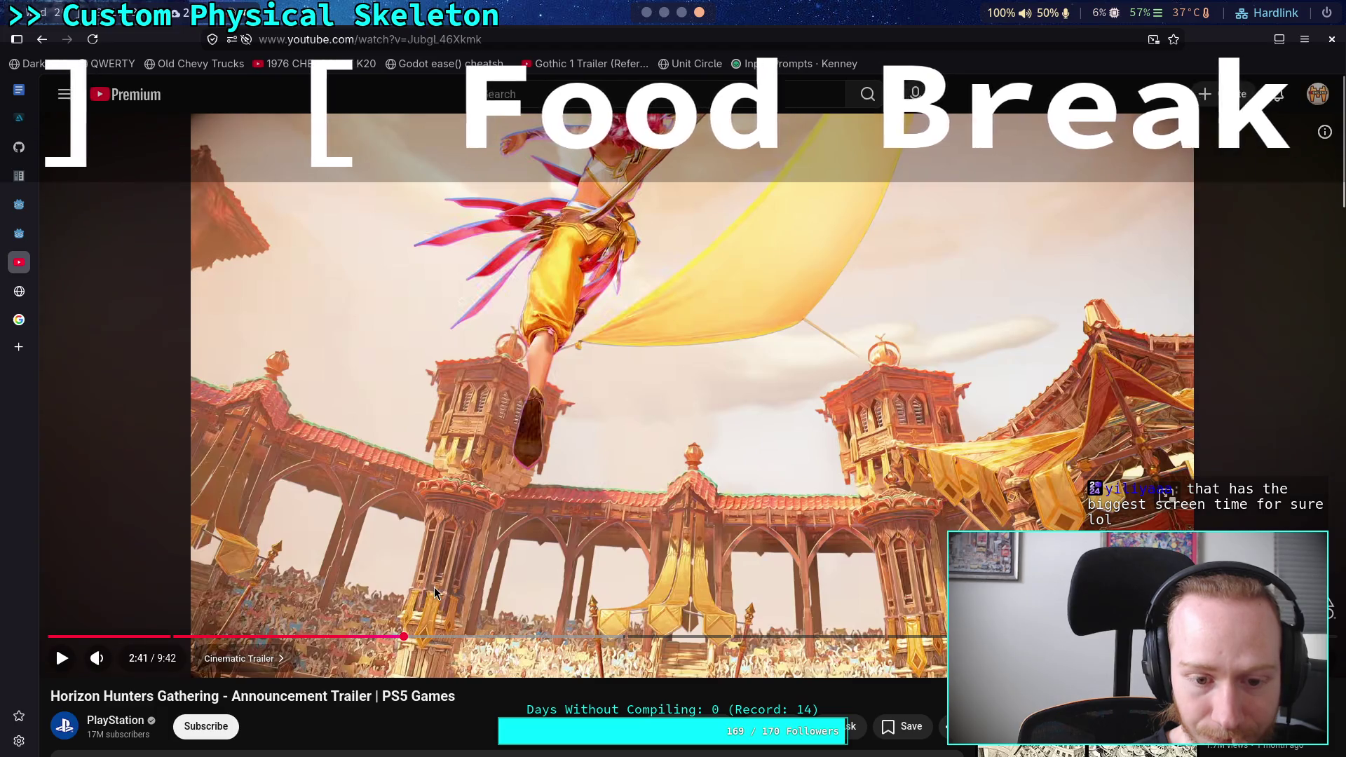
click(434, 593)
click(434, 589)
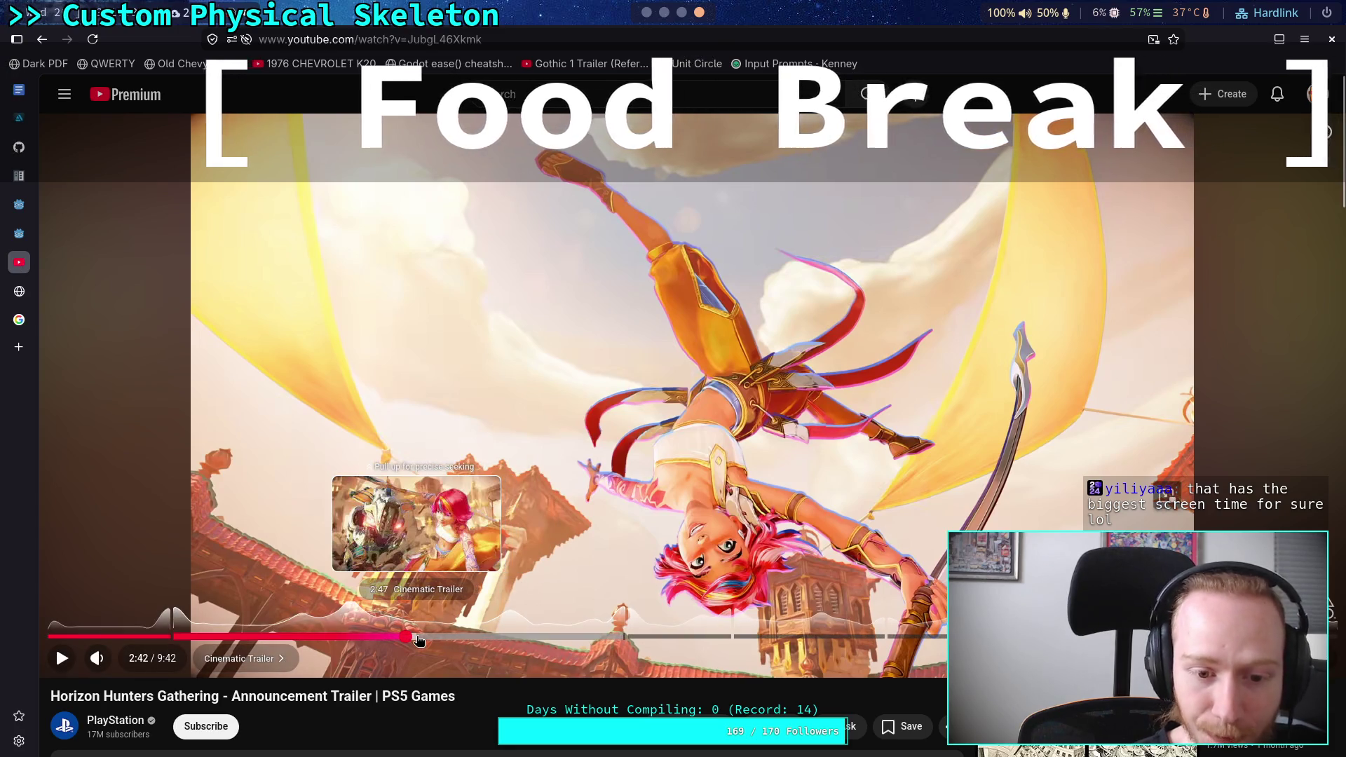
Move the trailer forward from 2:46 to about 3:05 and pause on the two-character shot
click(415, 637)
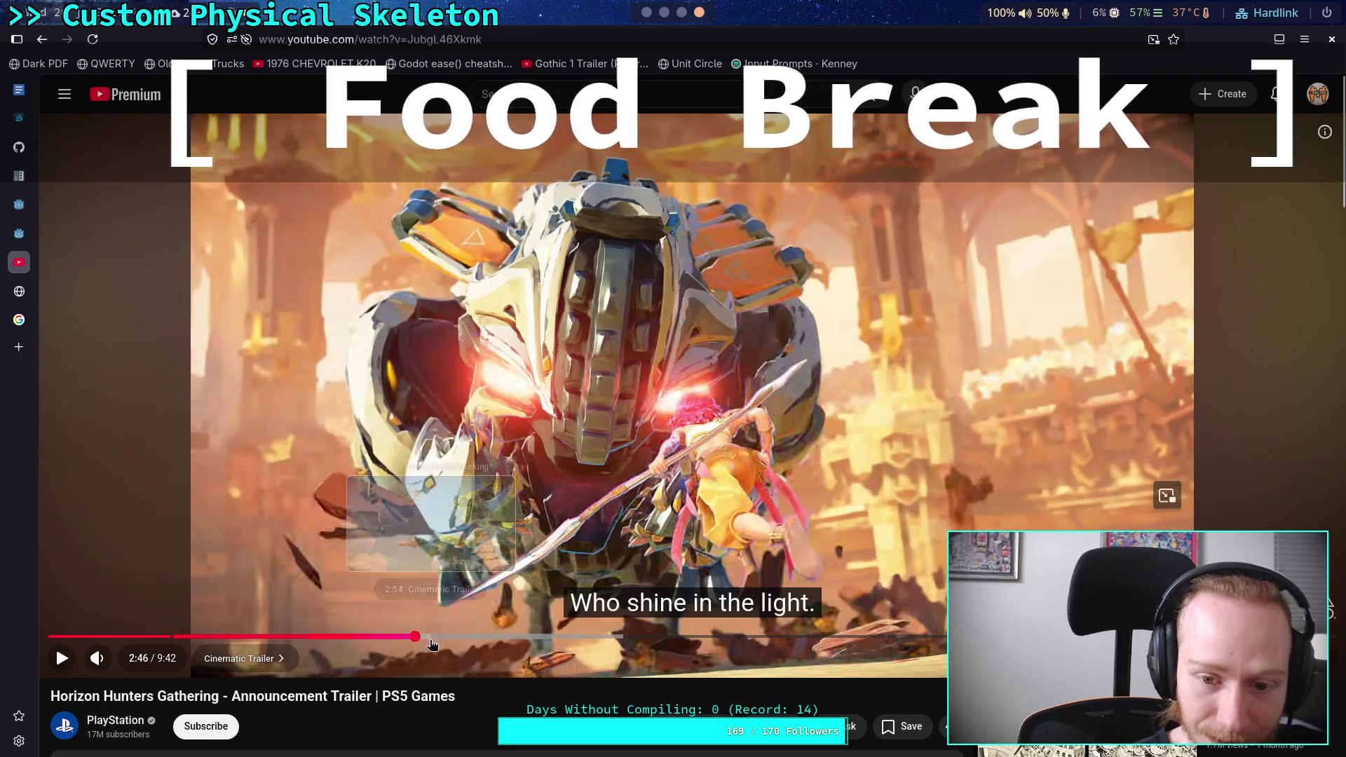
mouse_move(455, 636)
mouse_down()
mouse_move(490, 595)
mouse_move(422, 590)
mouse_up()
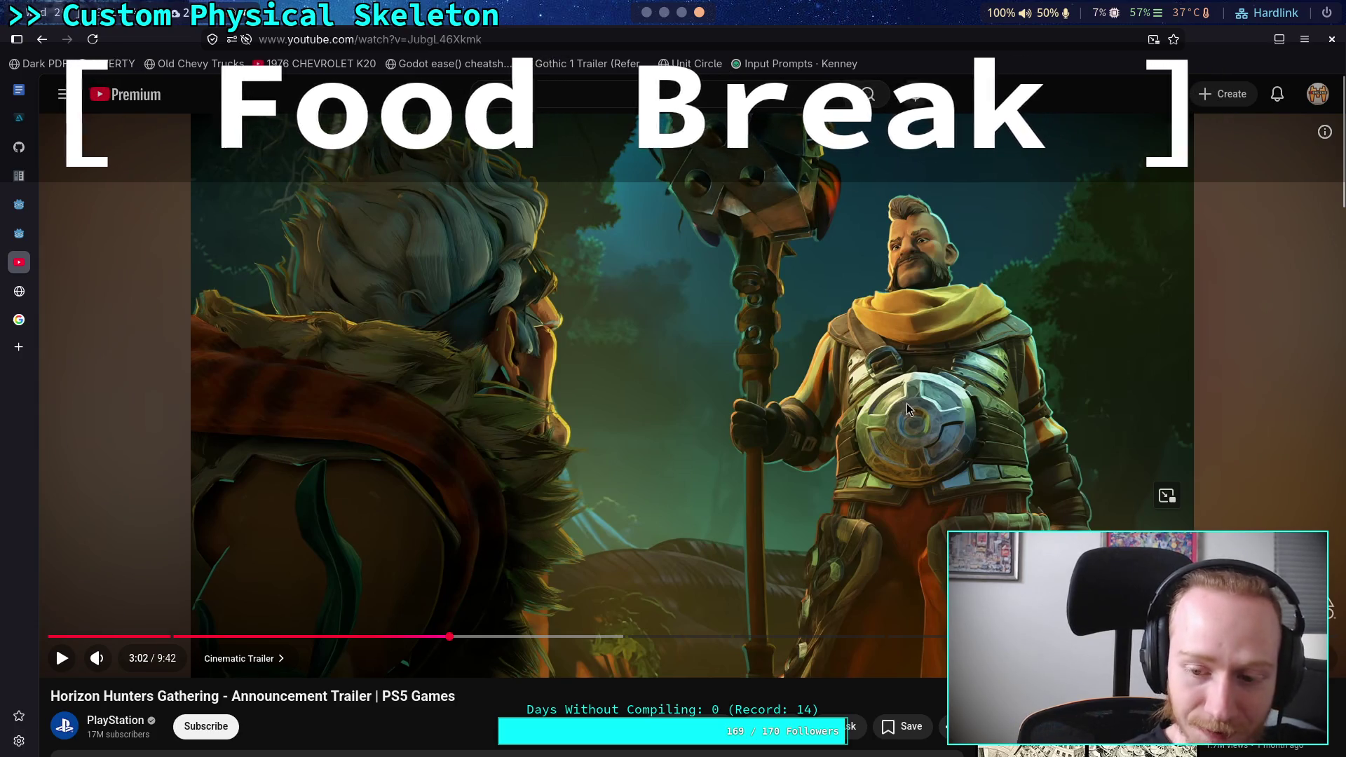
click(755, 489)
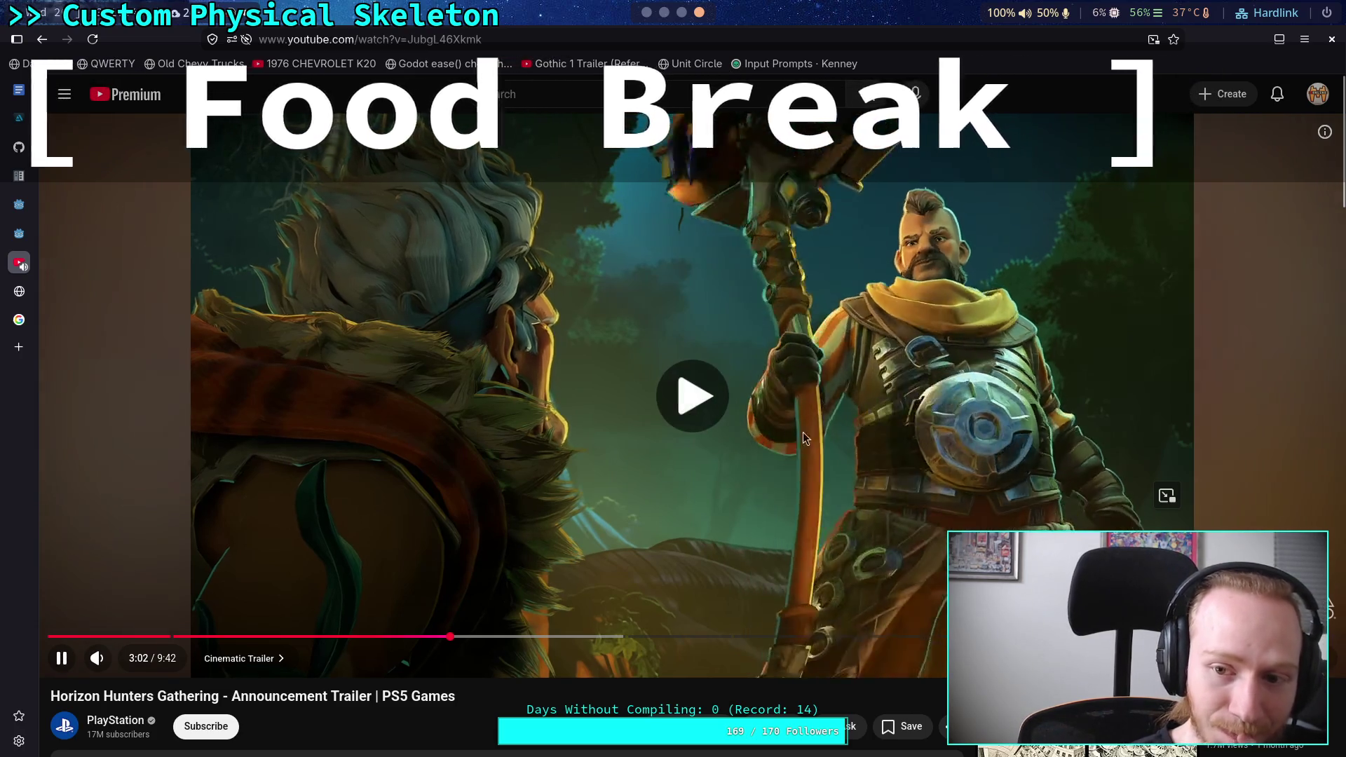
click(944, 206)
click(717, 479)
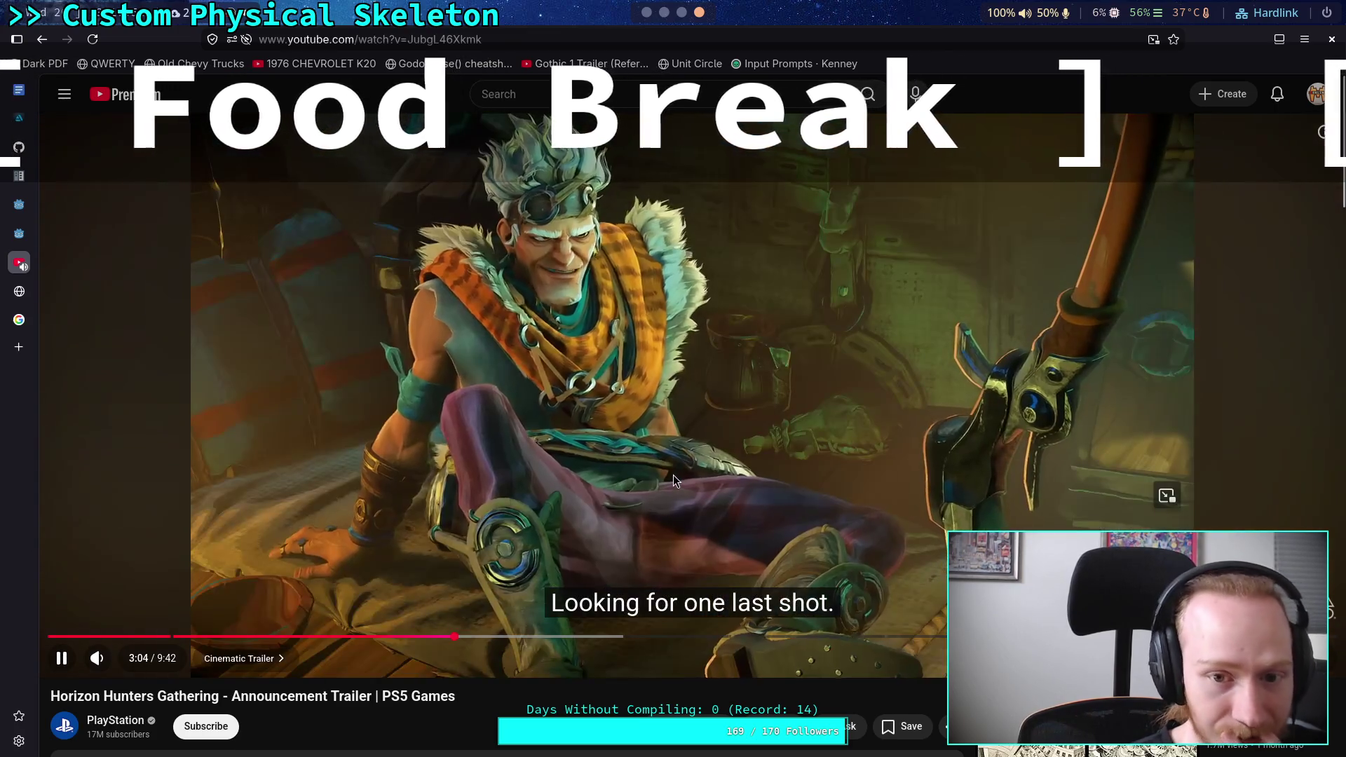
Play the trailer around 3:04, replay it from 2:59, and skip ahead to the snowy combat scene
click(671, 475)
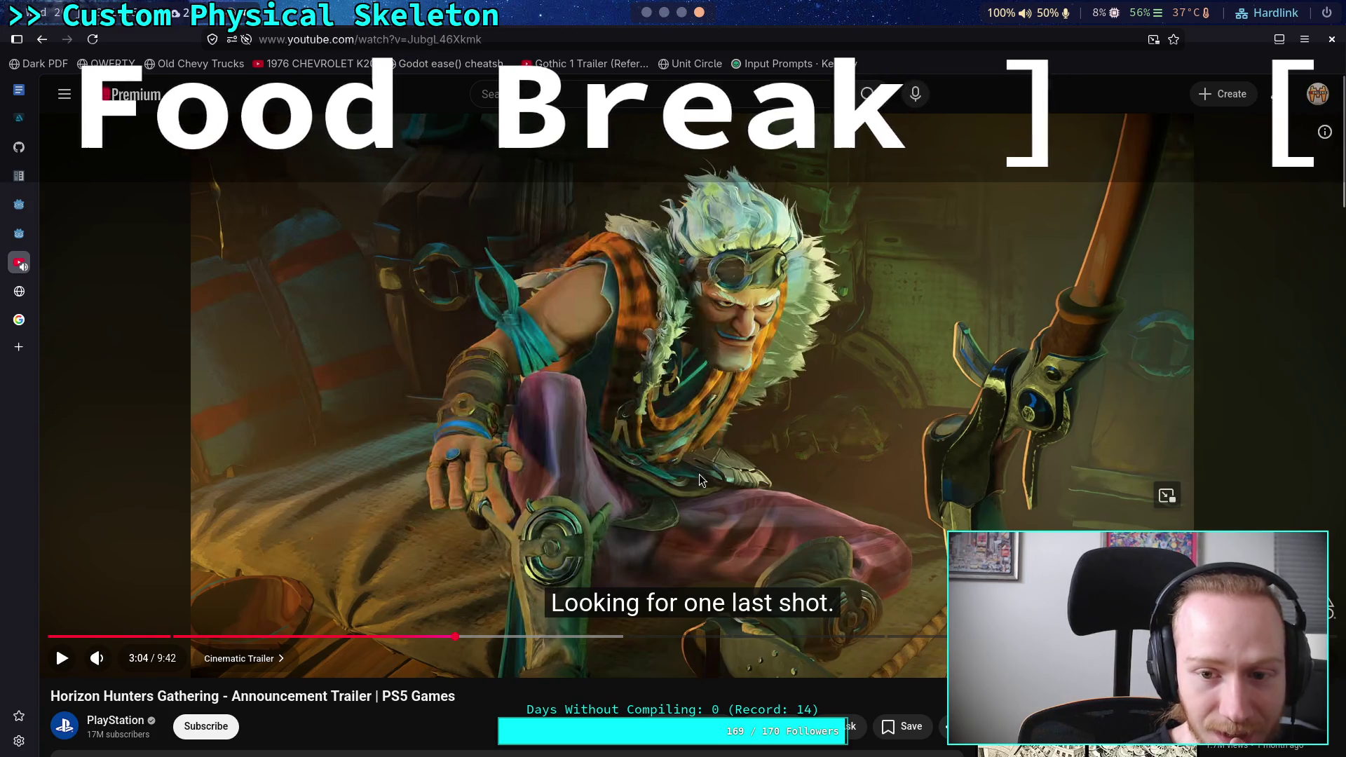
click(685, 434)
click(667, 437)
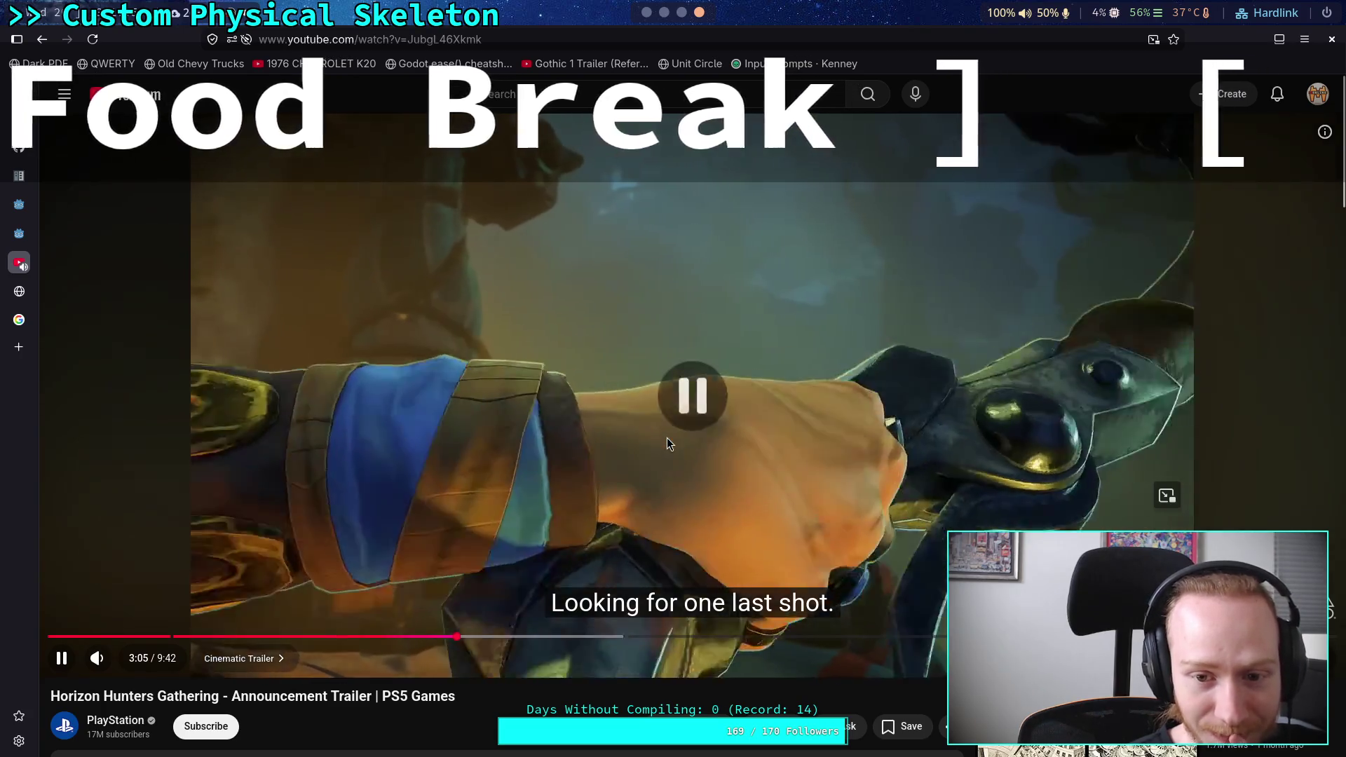
click(444, 636)
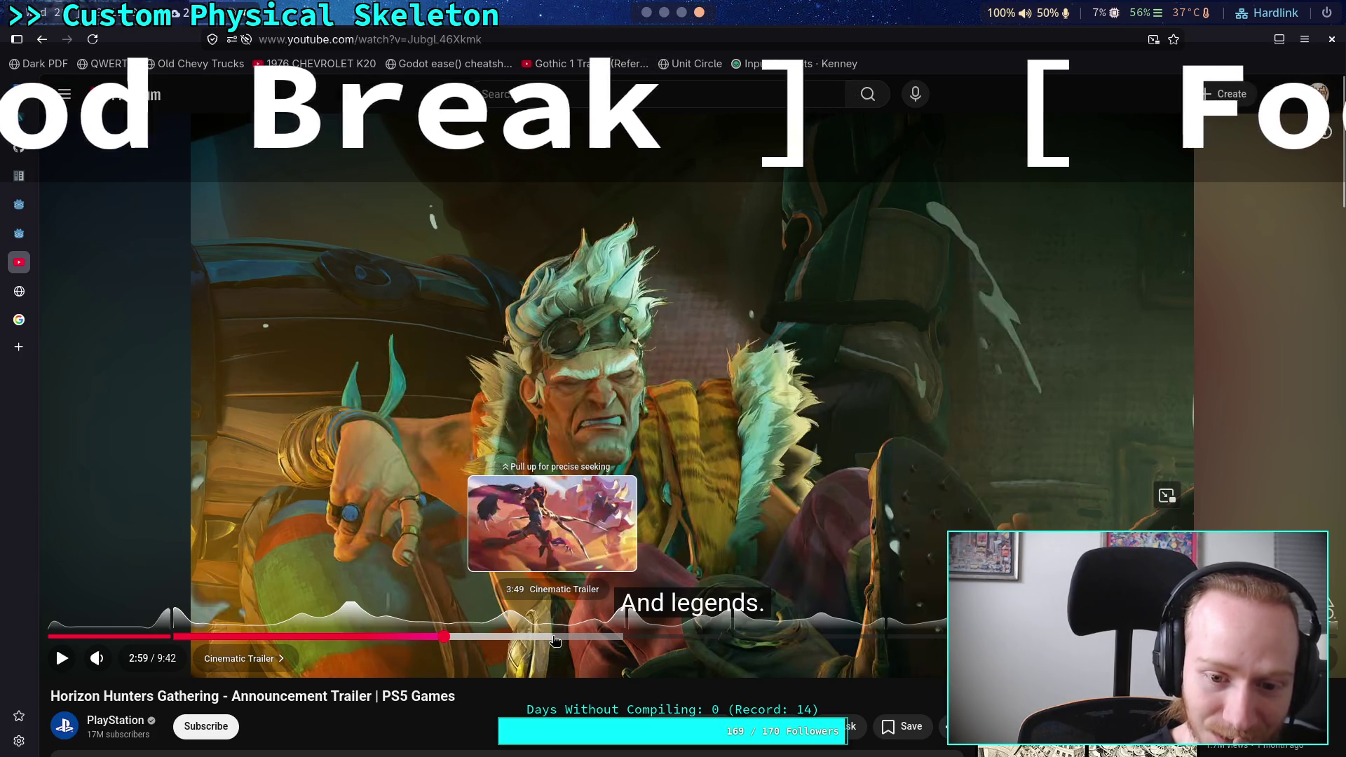
click(486, 405)
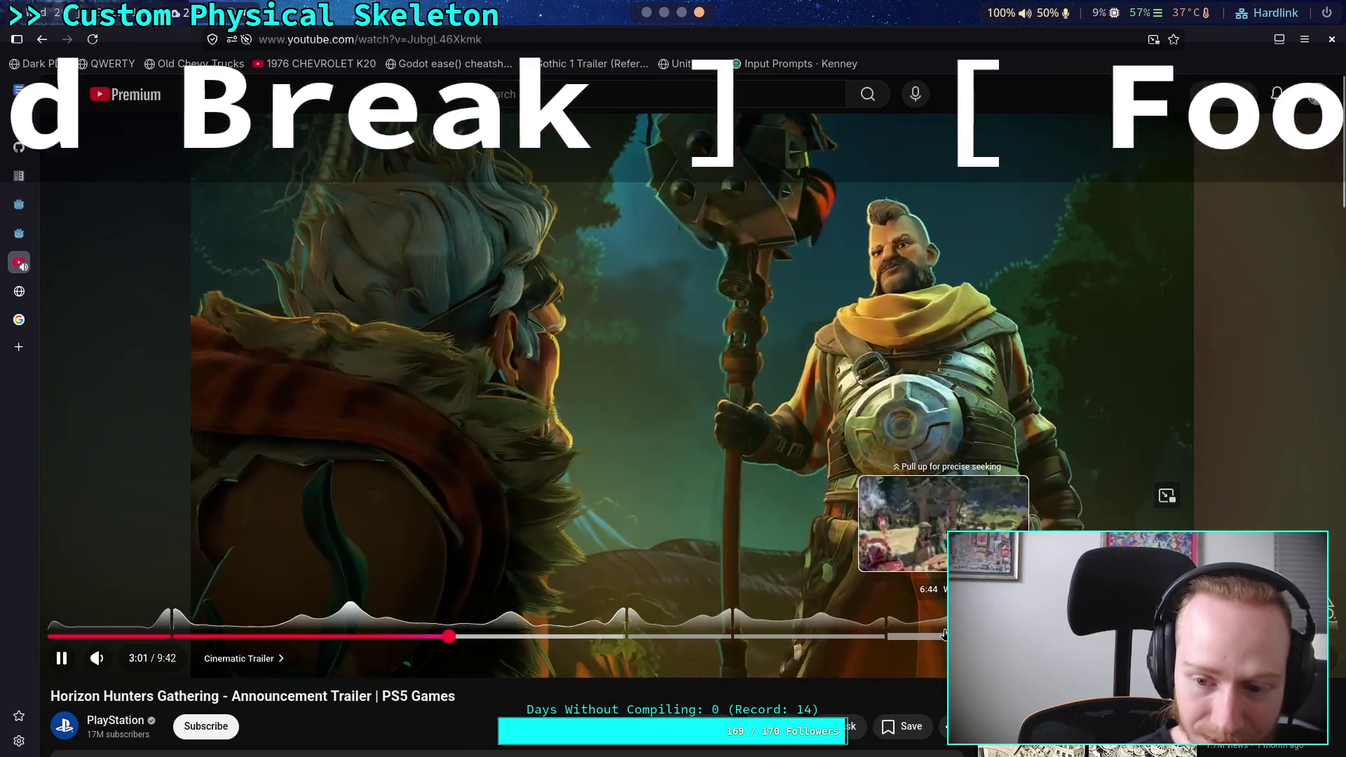
click(745, 636)
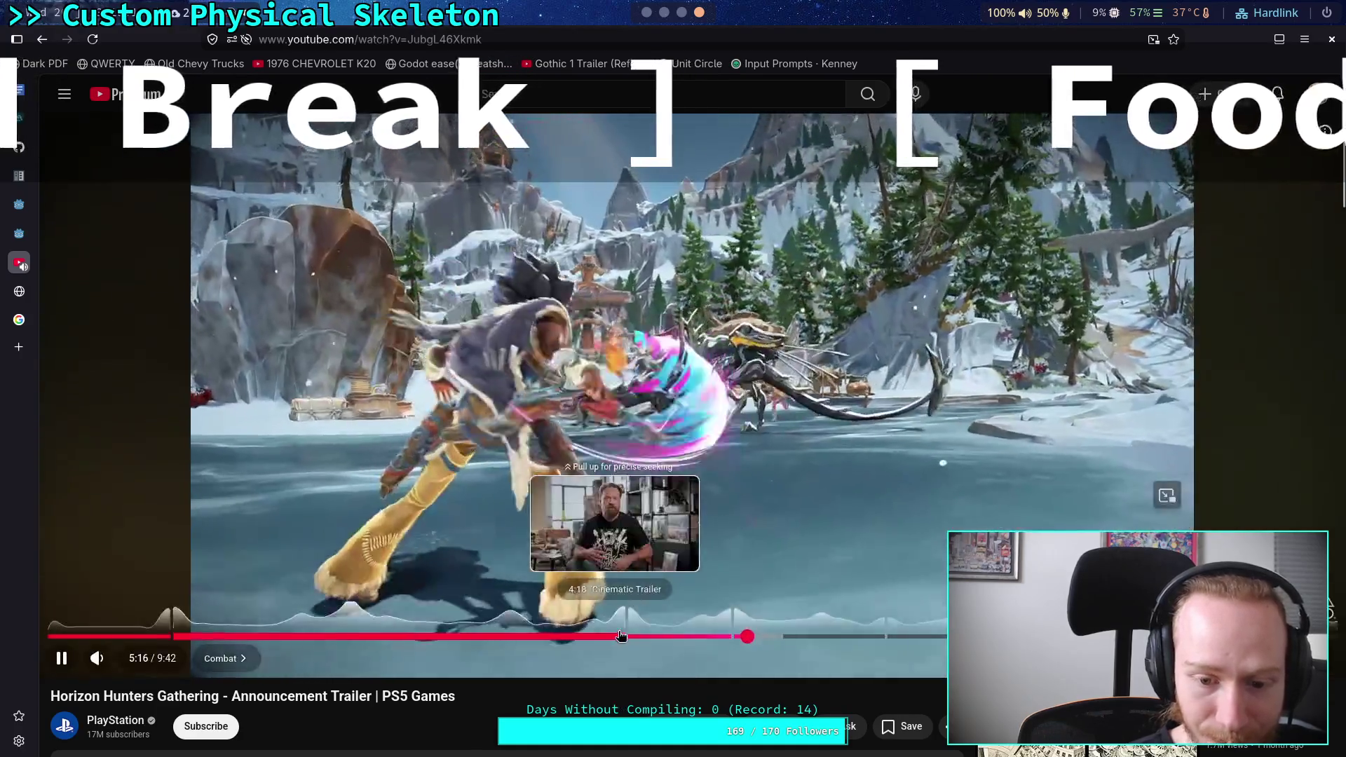
Seek the trailer to about 4:24, rewind five seconds, pause at 4:36, then resume playback
click(628, 636)
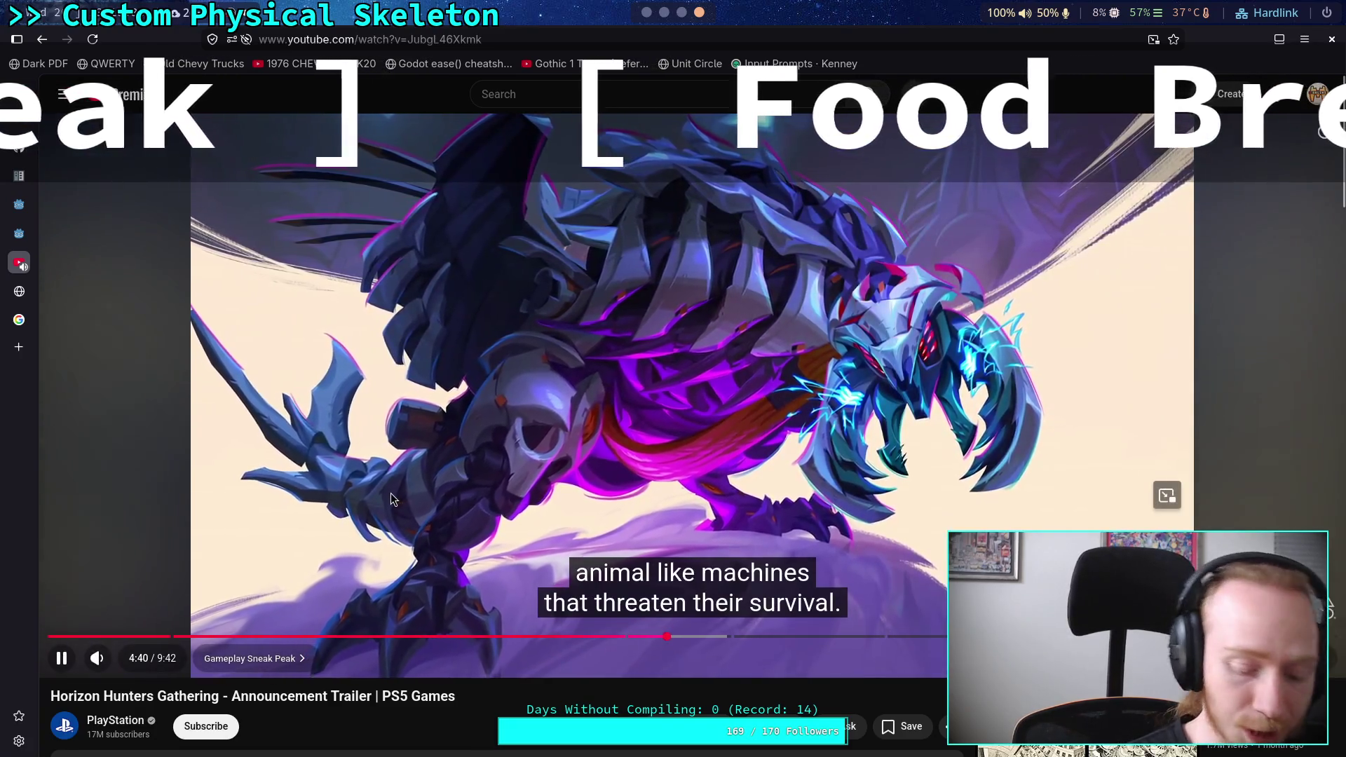
key(Left)
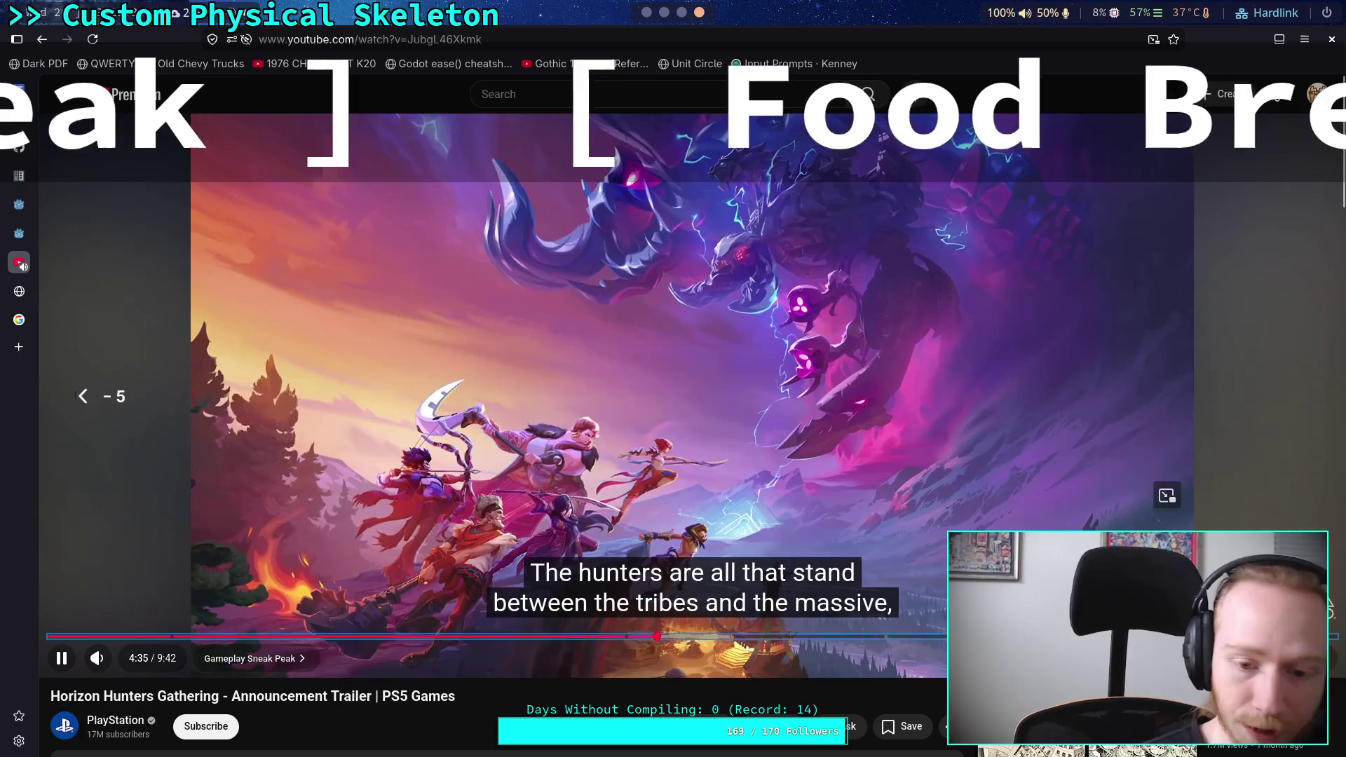
key(space)
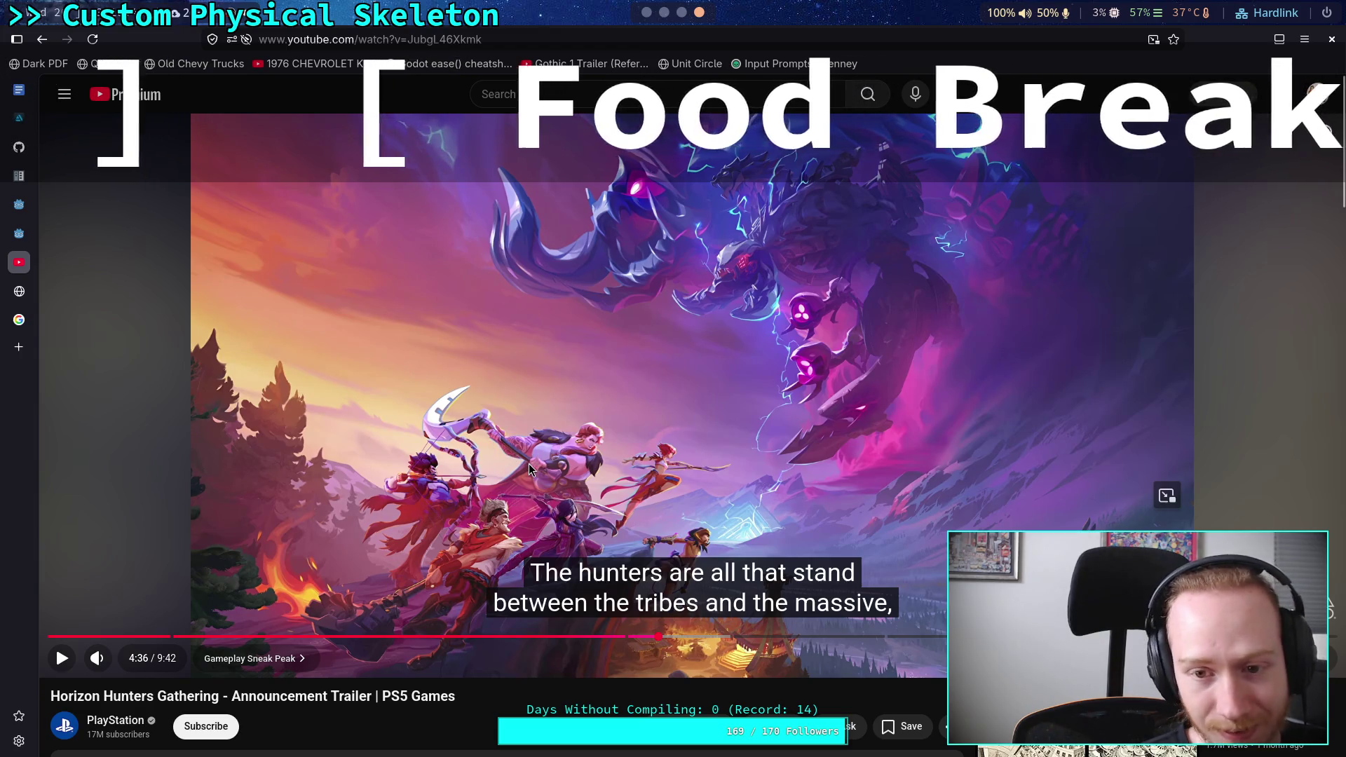
click(524, 503)
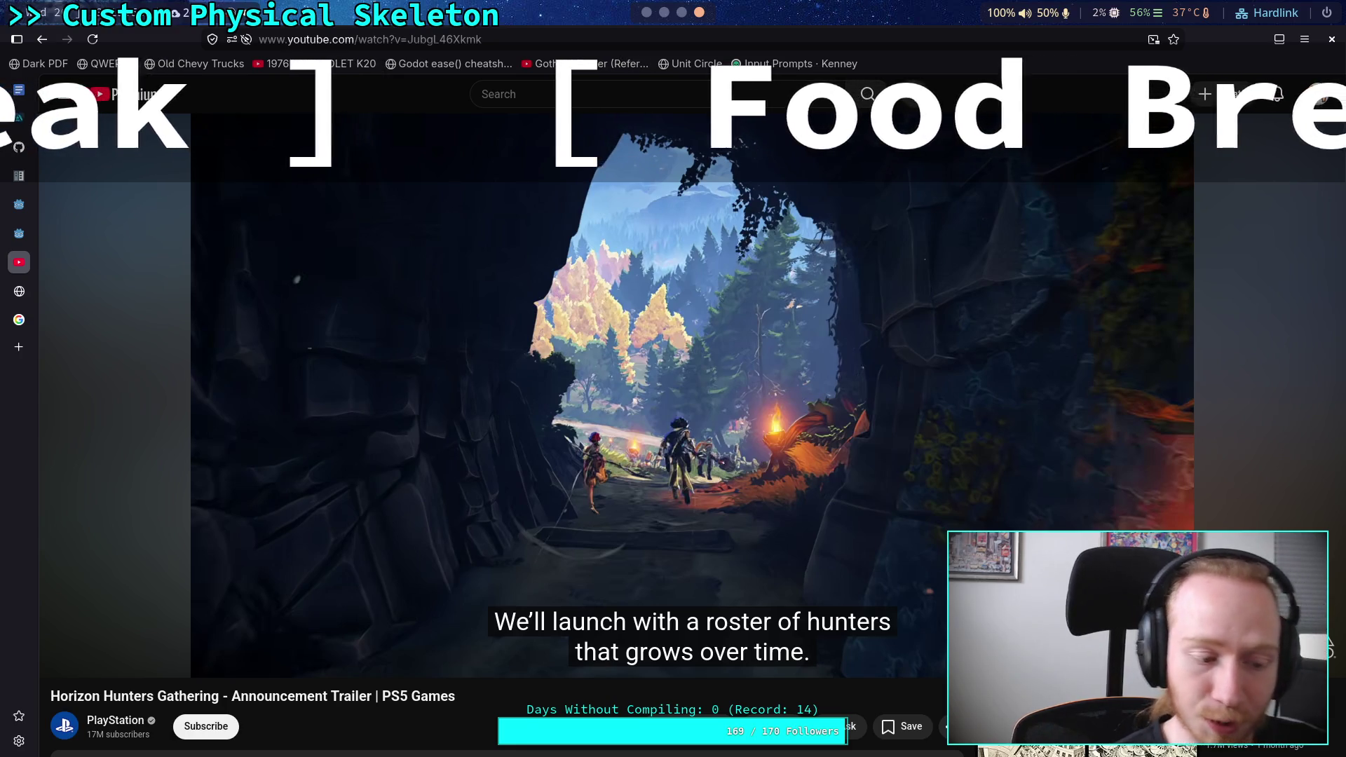
Pause at 5:08, rewind to 5:03, pause at 5:07 on the three hunters, then open the zarya overwatch results
click(493, 475)
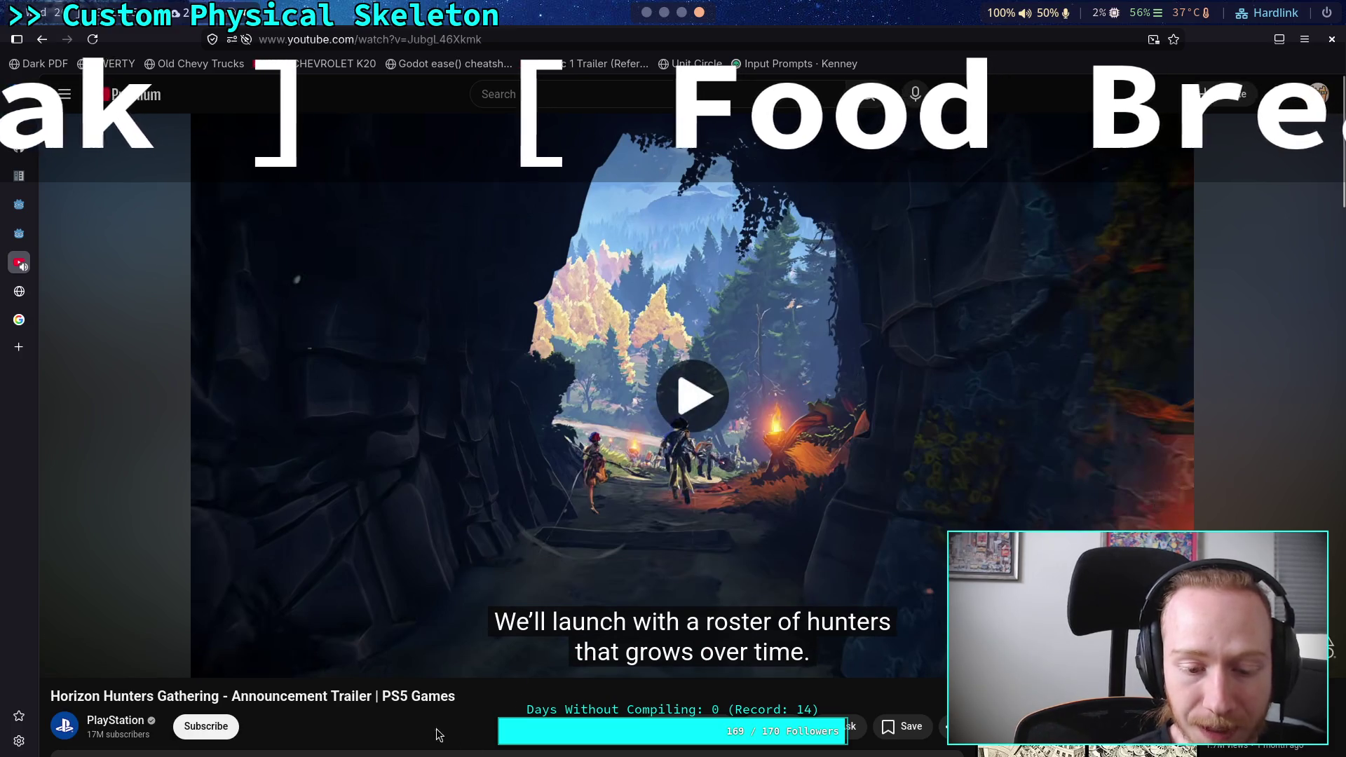
key(space)
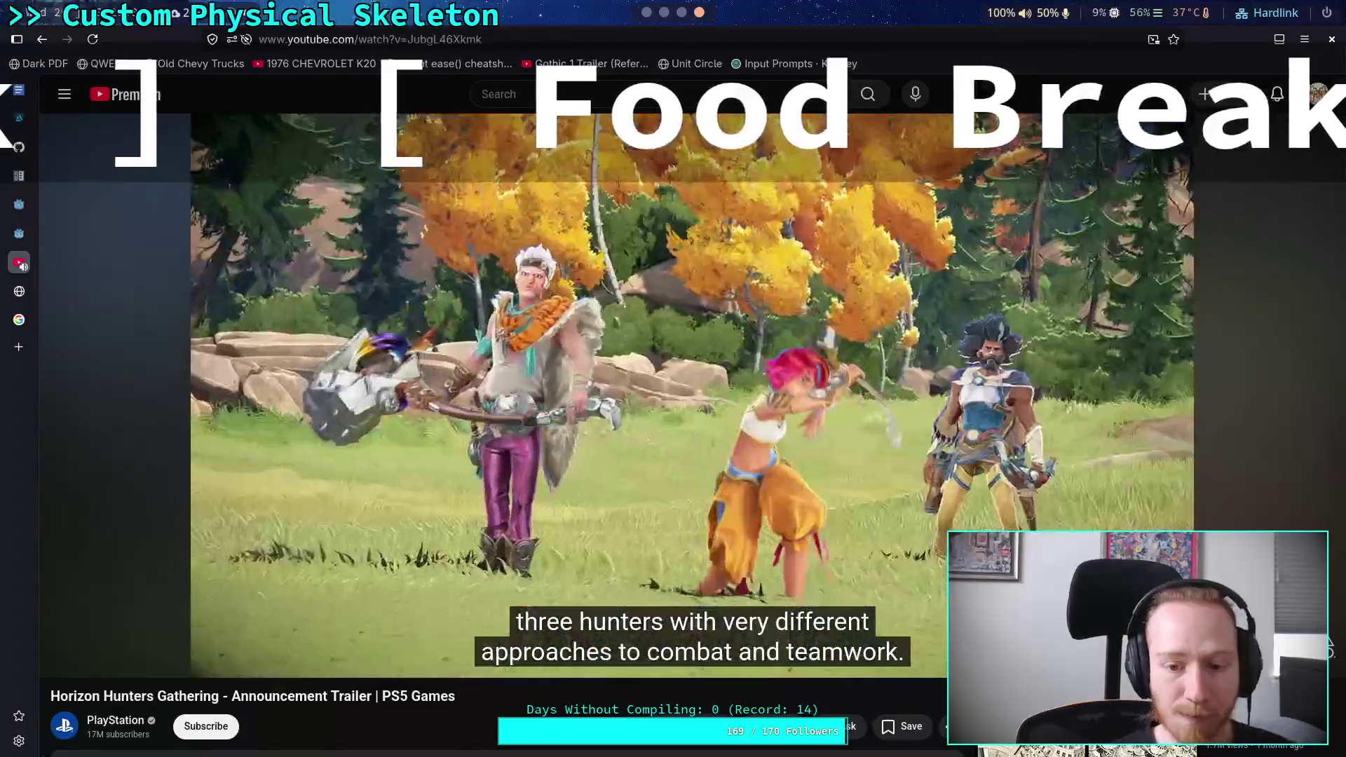
click(328, 489)
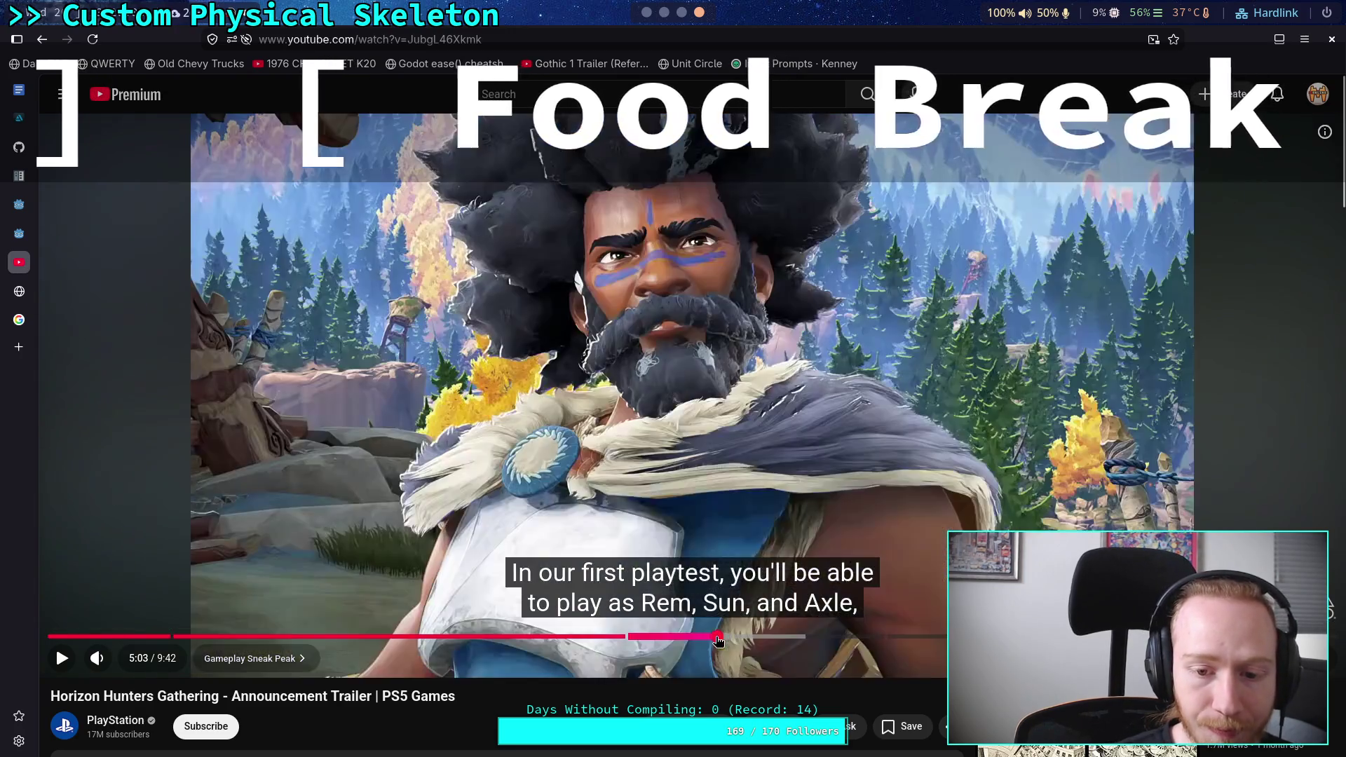
key(Left)
click(579, 468)
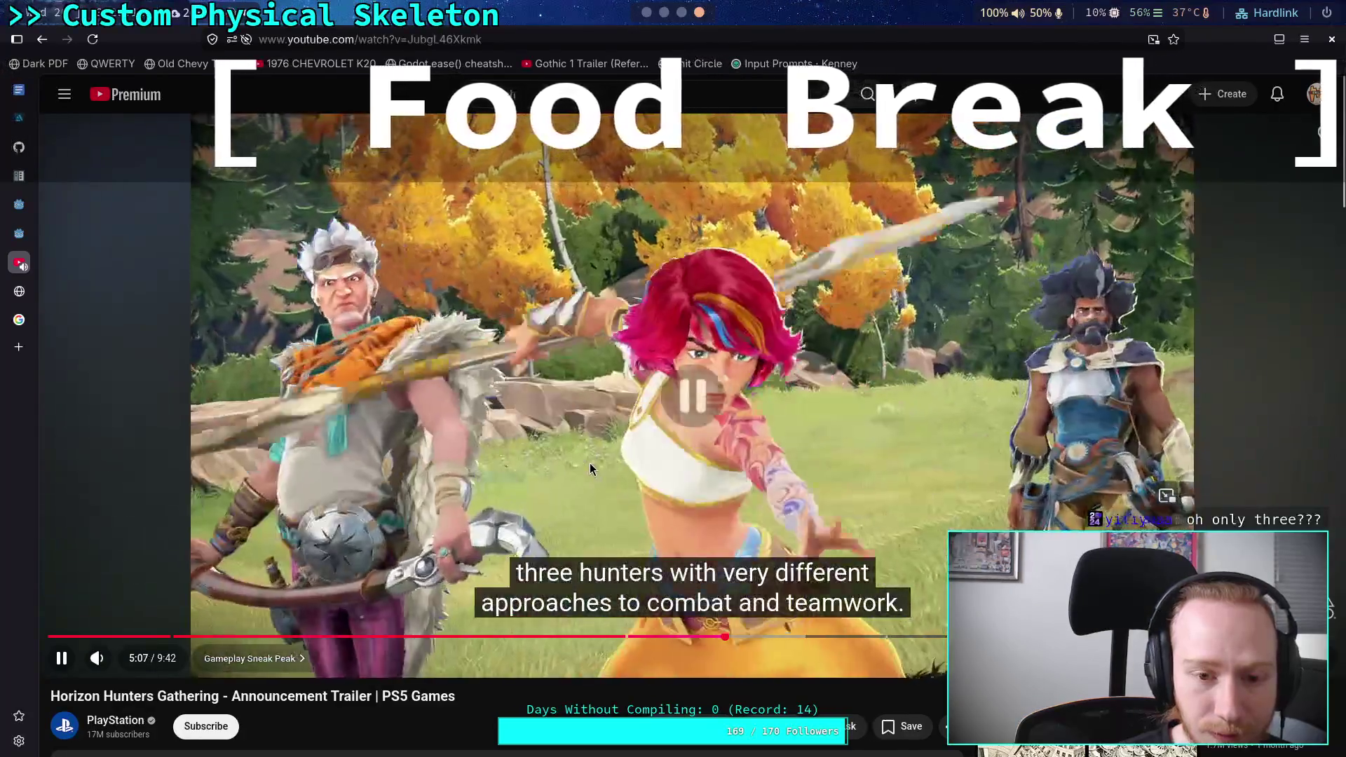
click(590, 465)
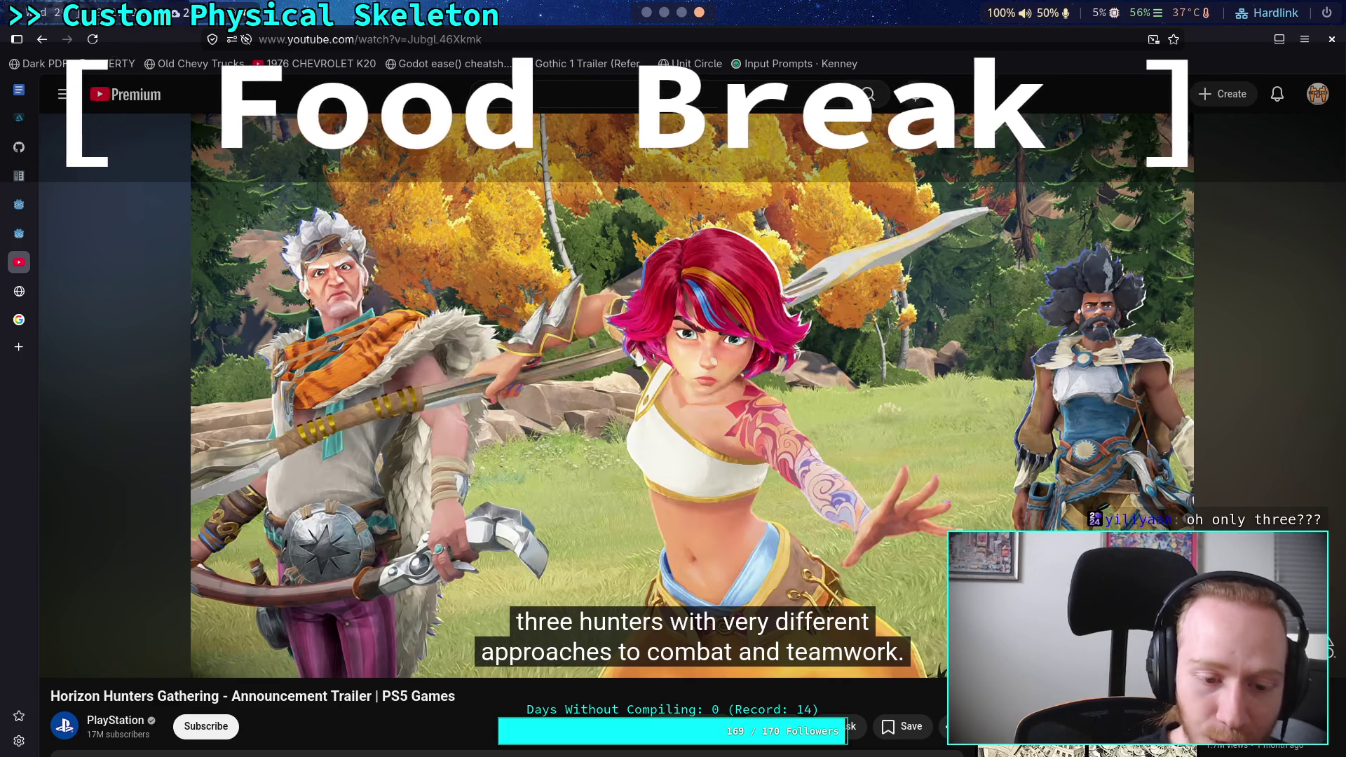
mouse_move(417, 396)
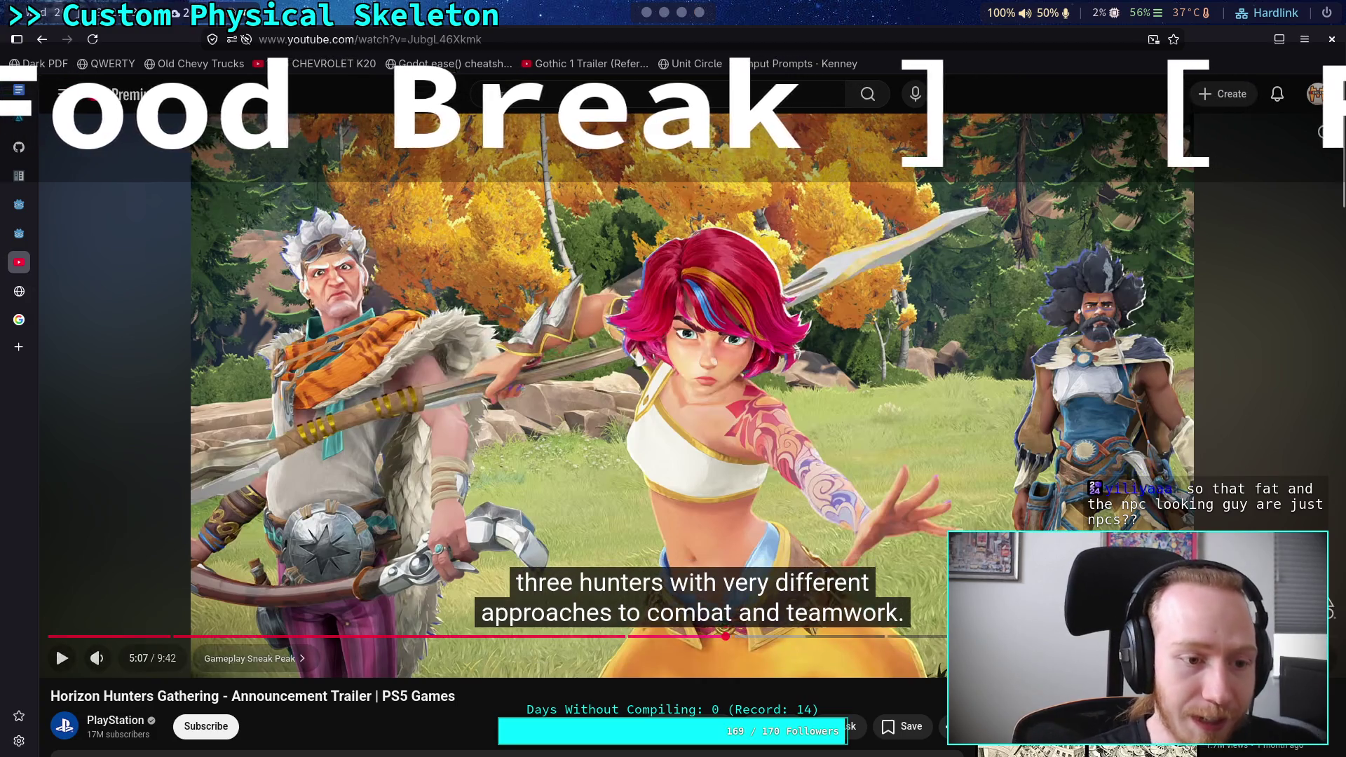
click(18, 319)
Search Google Images for 'overwatch battle pass' and preview the first result
click(345, 115)
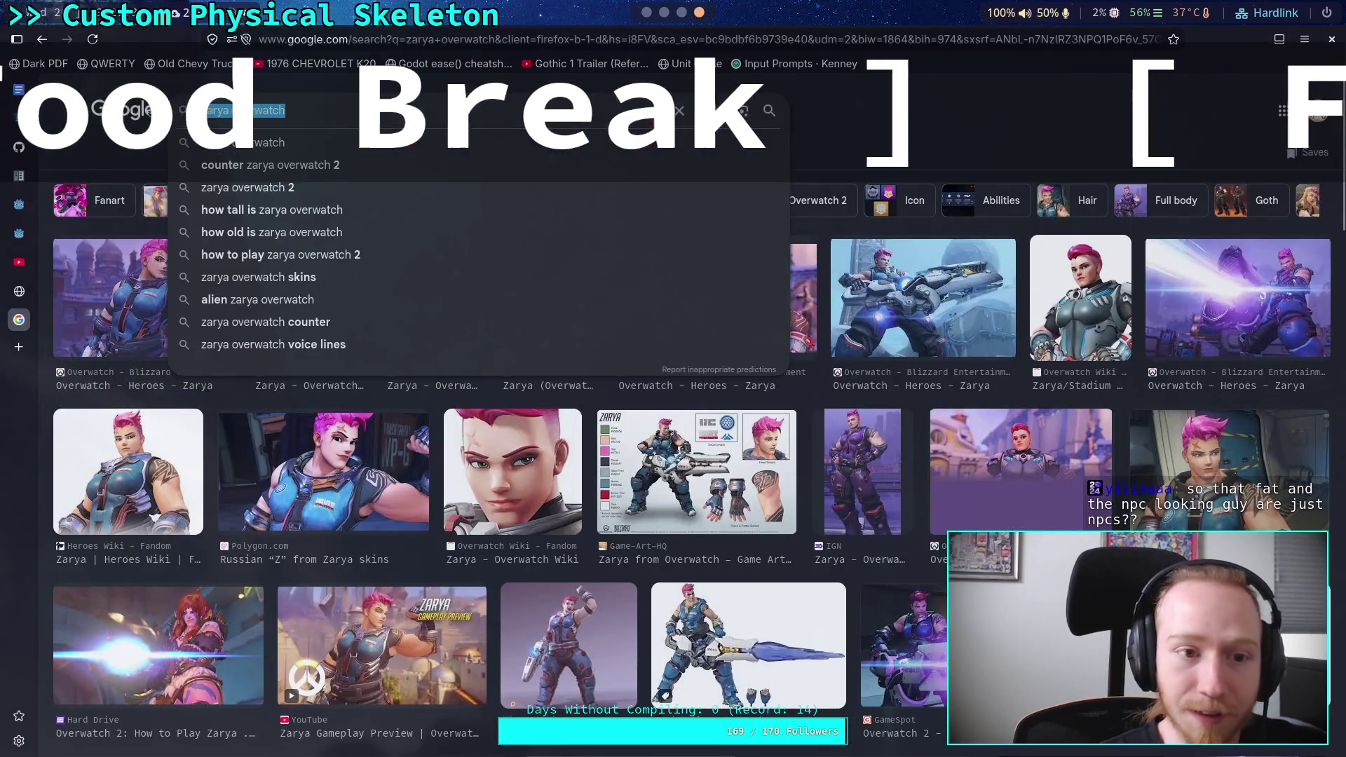
key(ctrl+a)
text(ow)
text(erwatch )
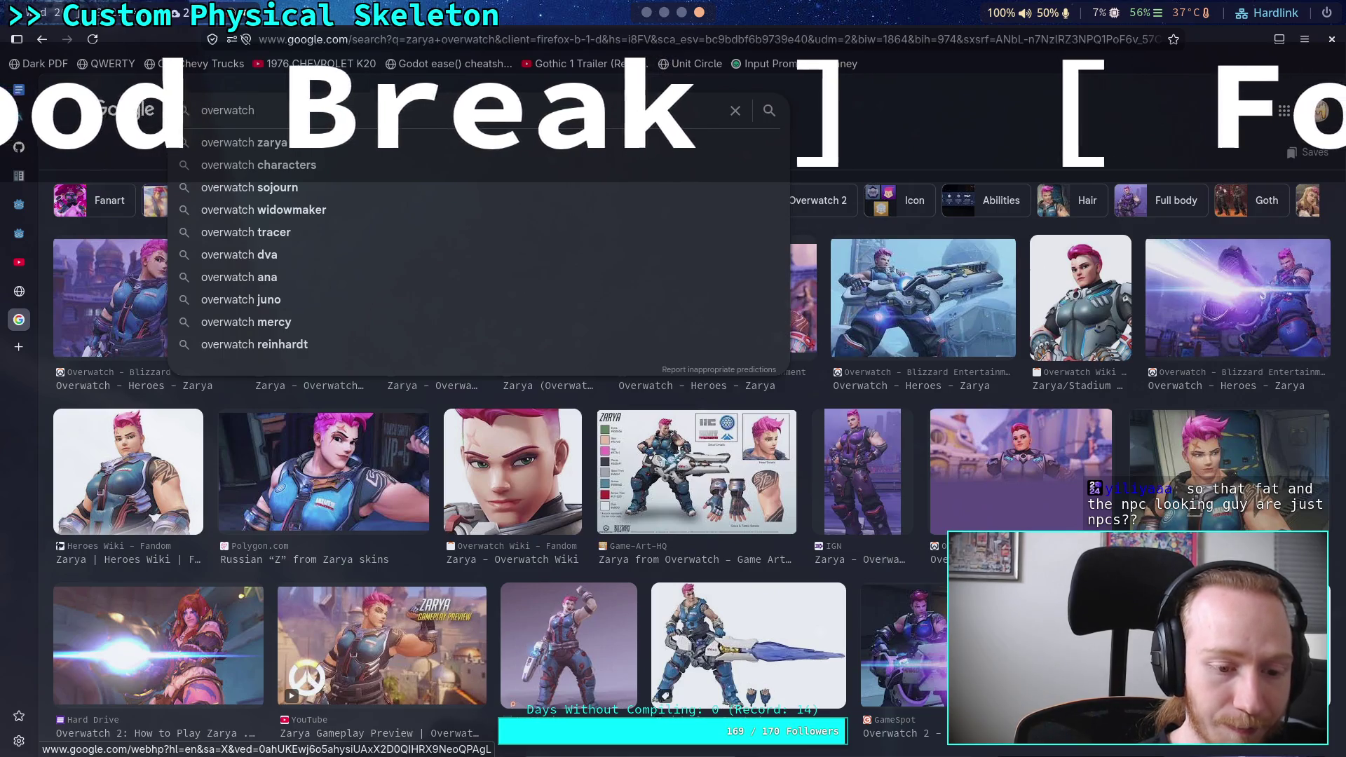
text(battle pass)
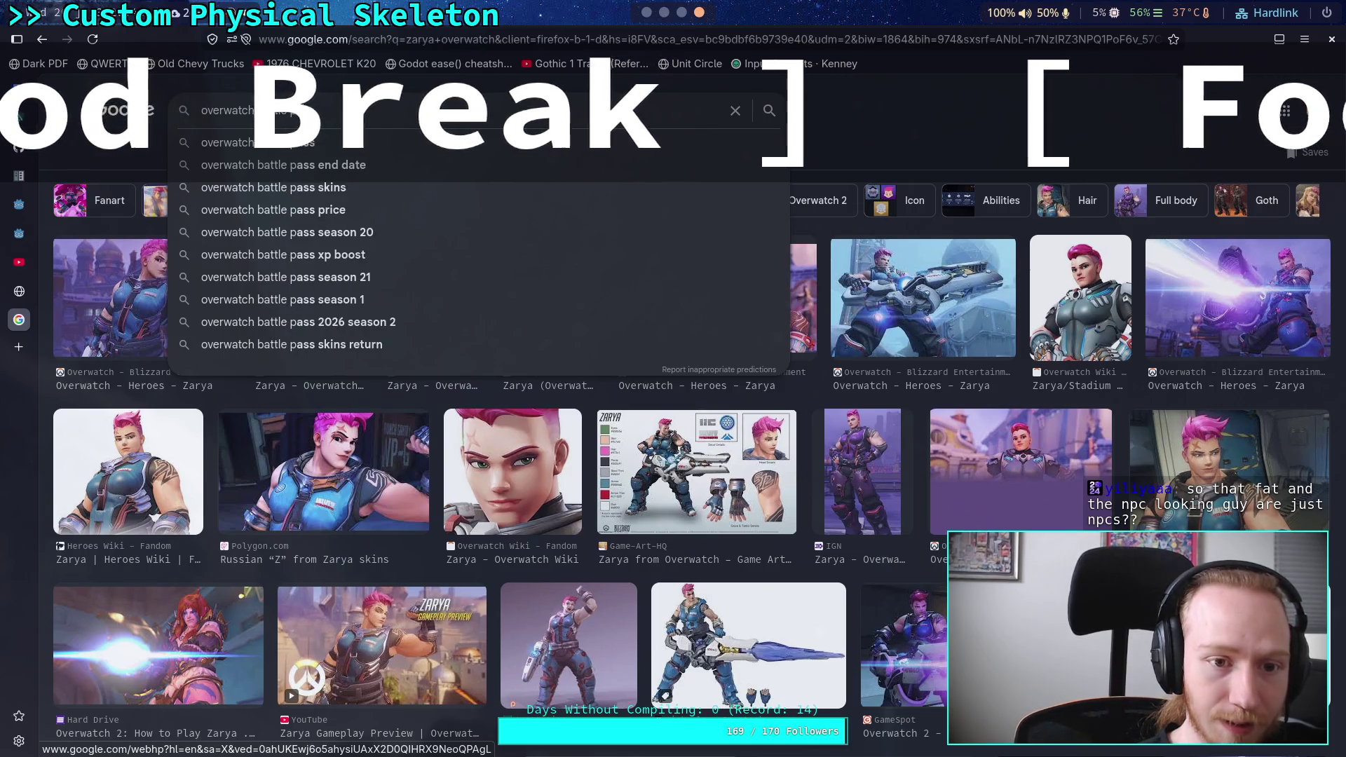
key(Return)
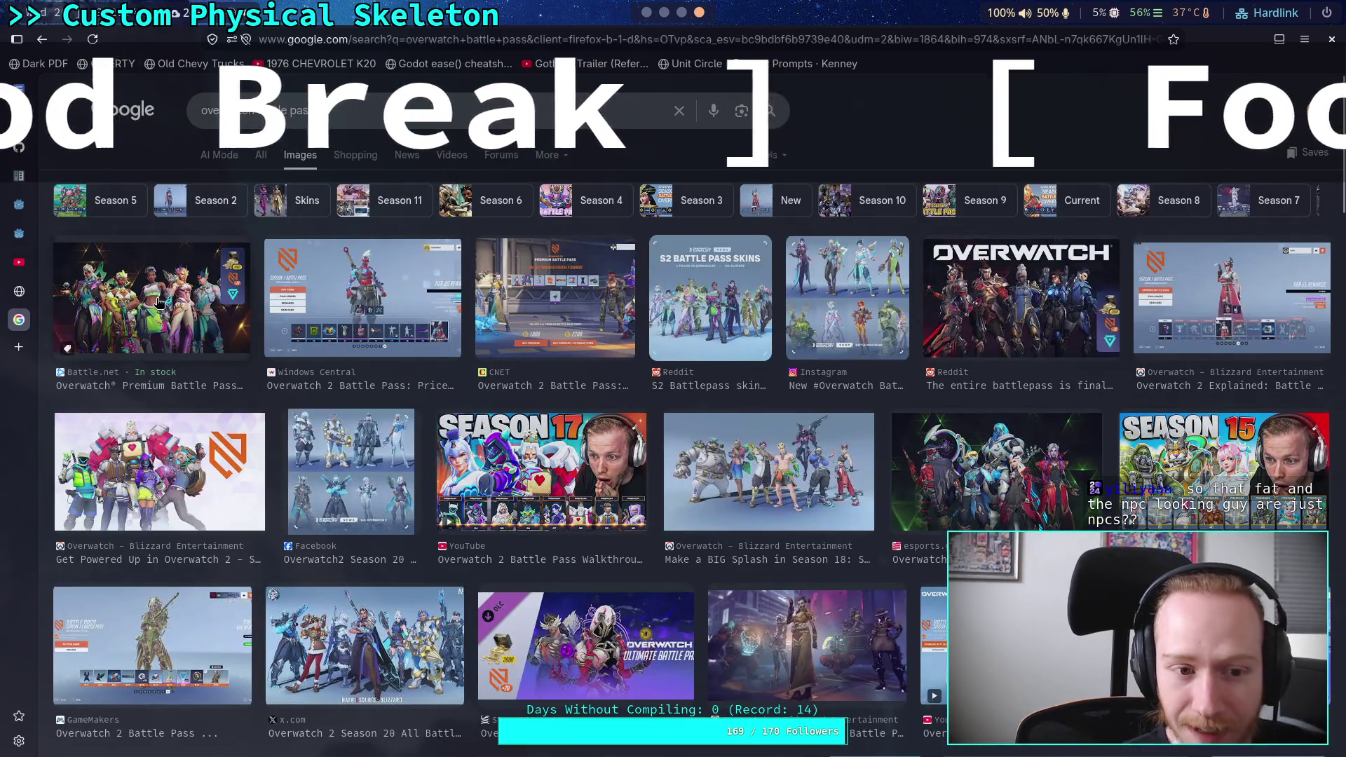
click(158, 301)
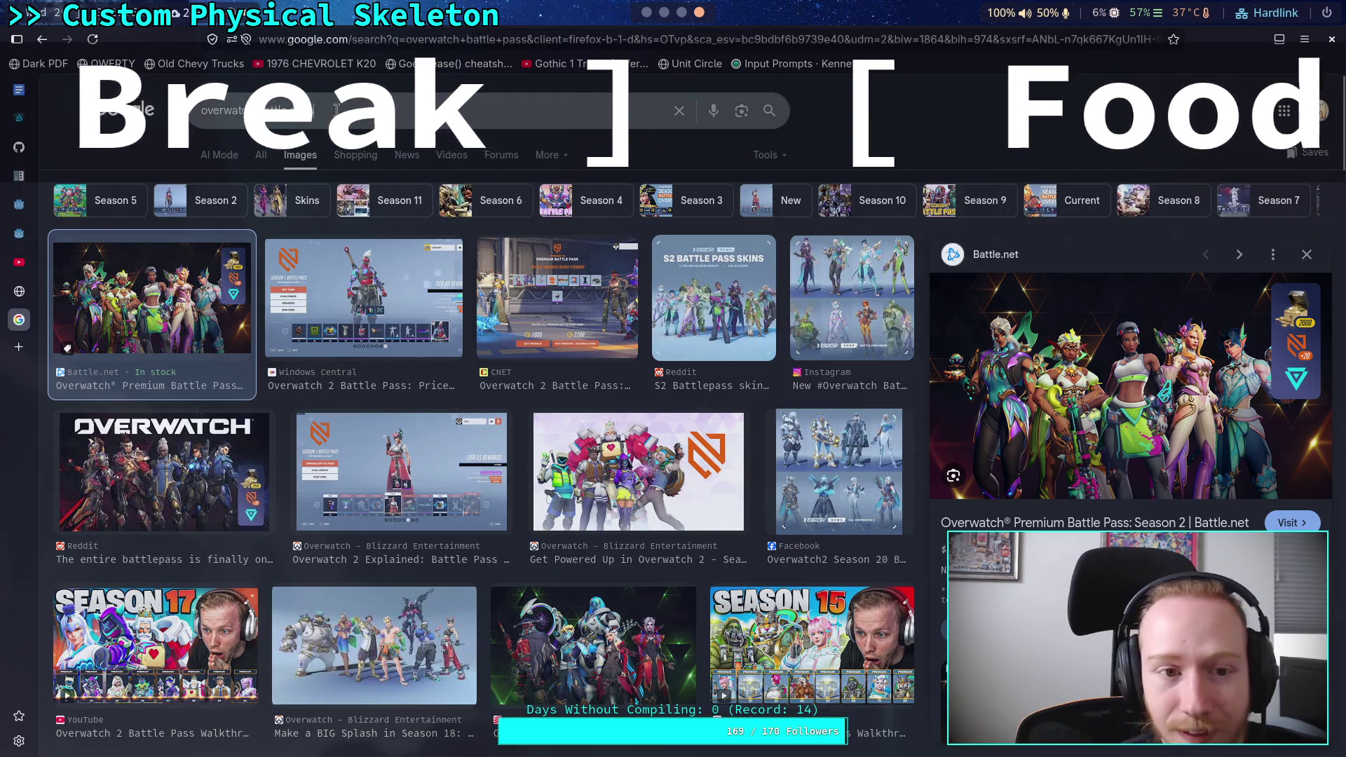
Change the query to search for Overwatch trailers featuring Winston
text(trai)
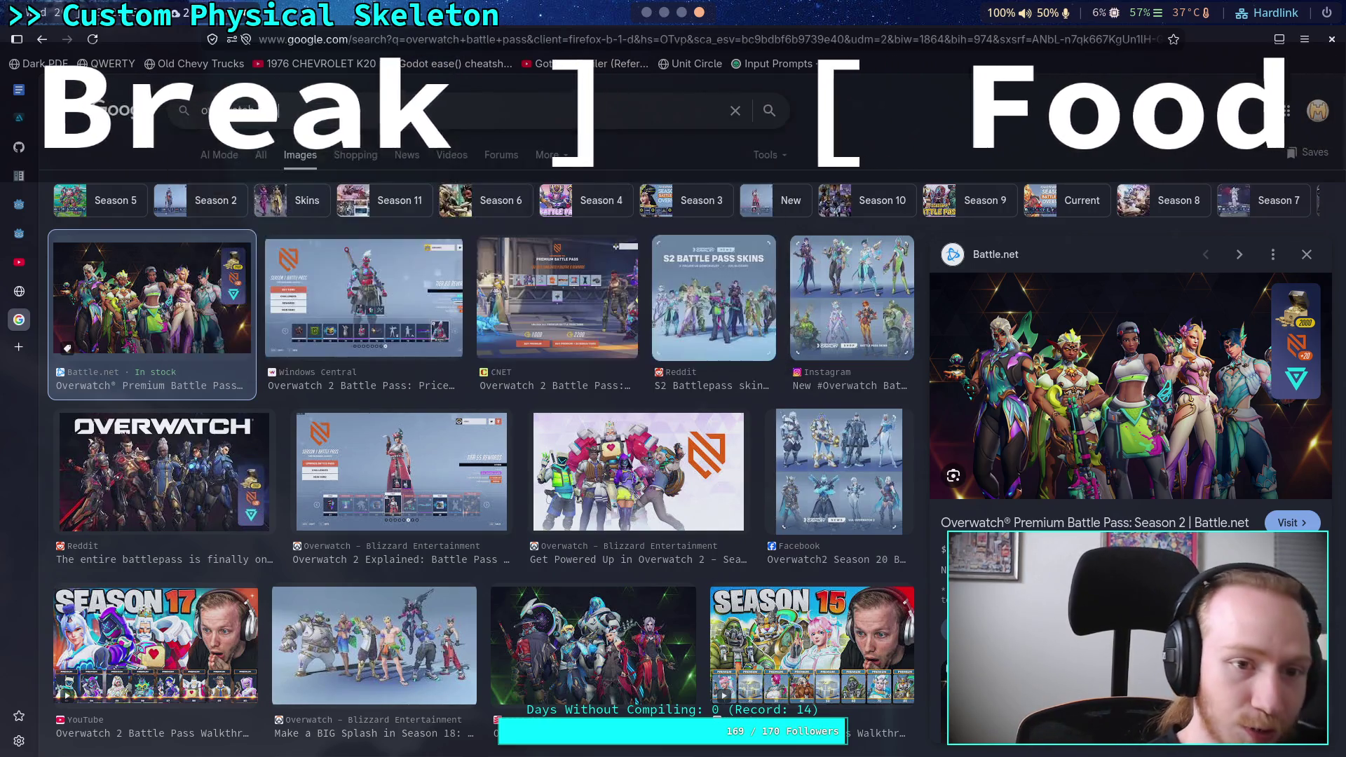
key(BackSpace)
key(BackSpace)
key(BackSpace)
text(b)
text(trail)
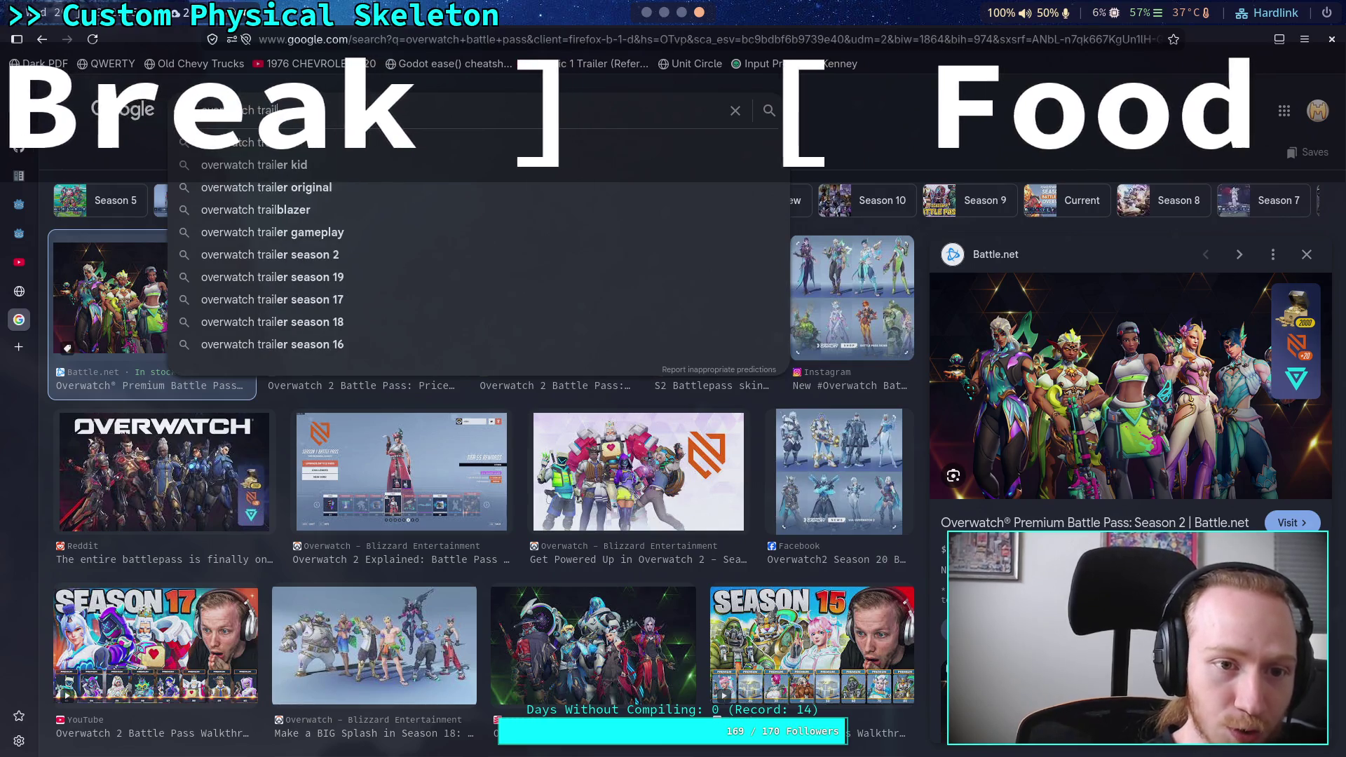
text(er inston)
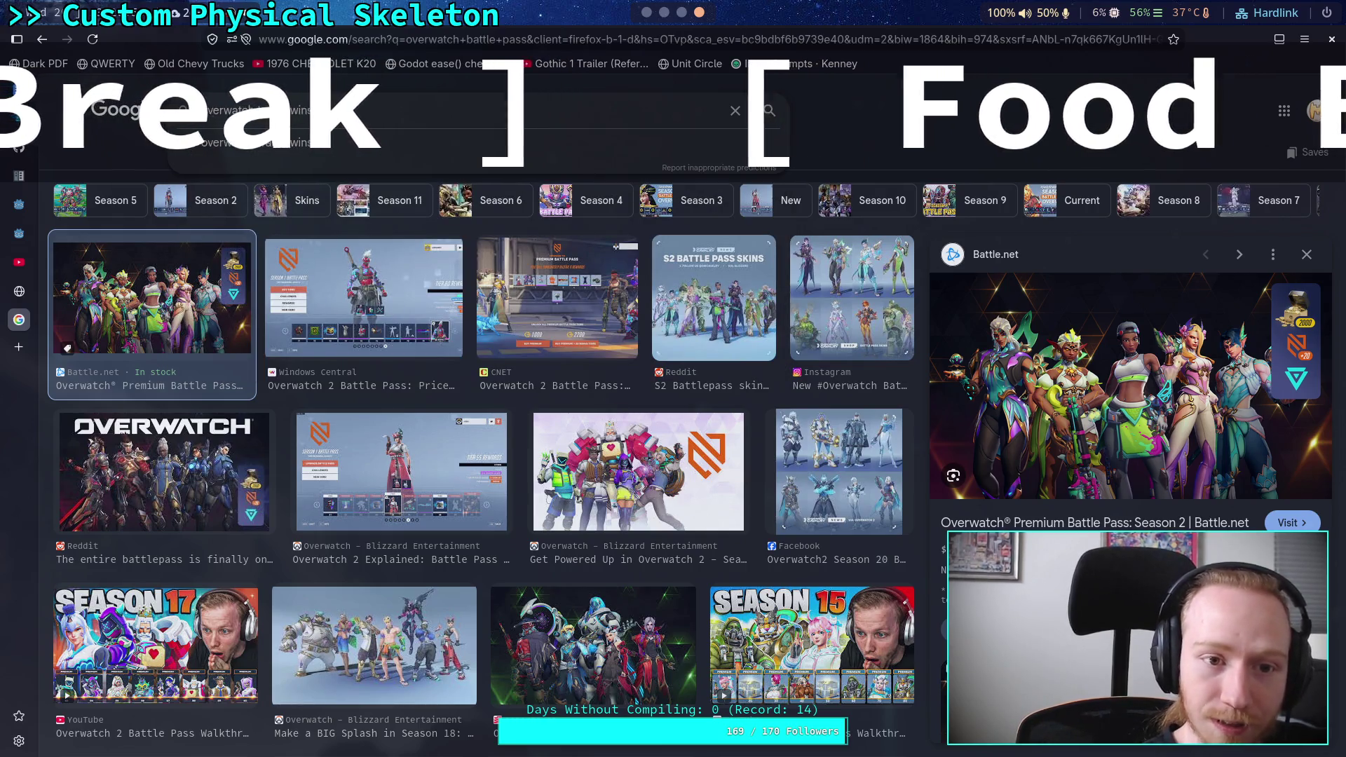
key(Return)
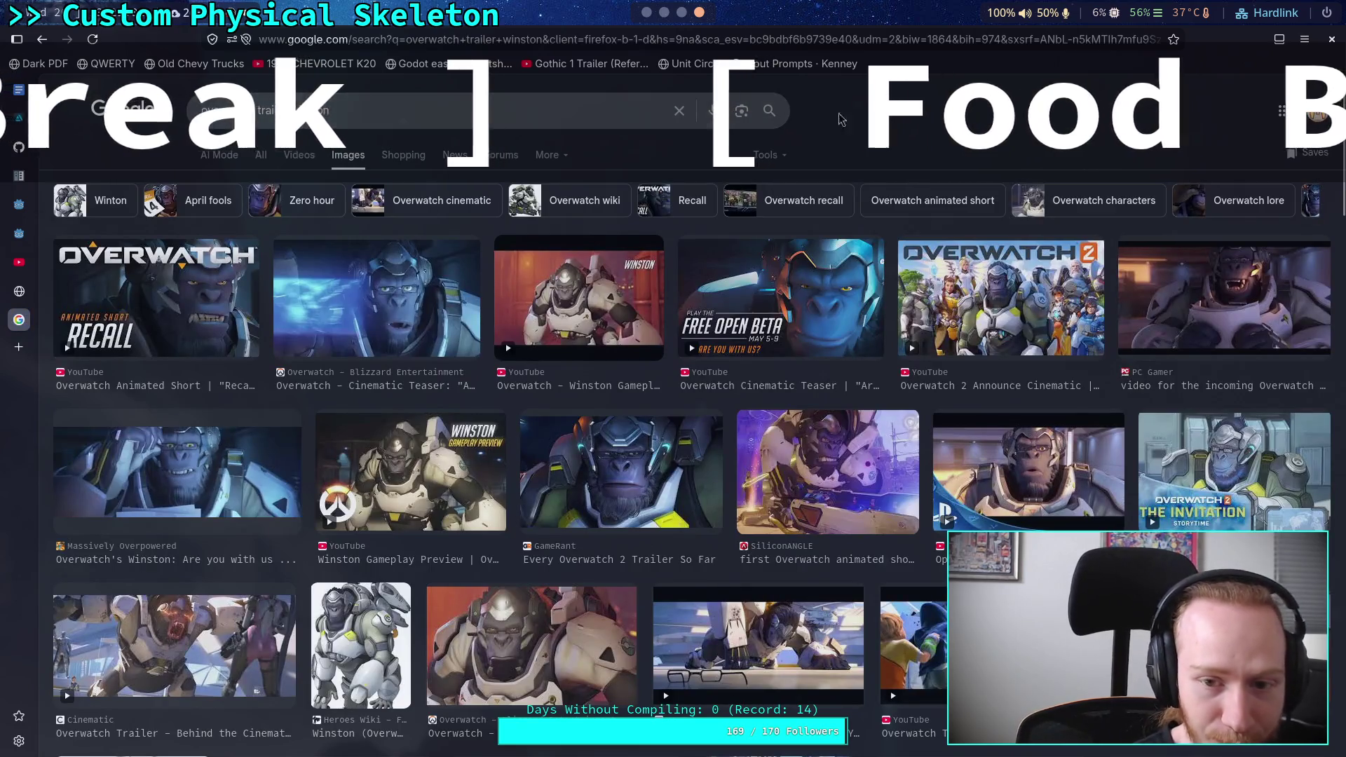
Preview the Overwatch 2 Announce Cinematic and SiliconANGLE animated-short images, then return to the YouTube trailer
click(965, 296)
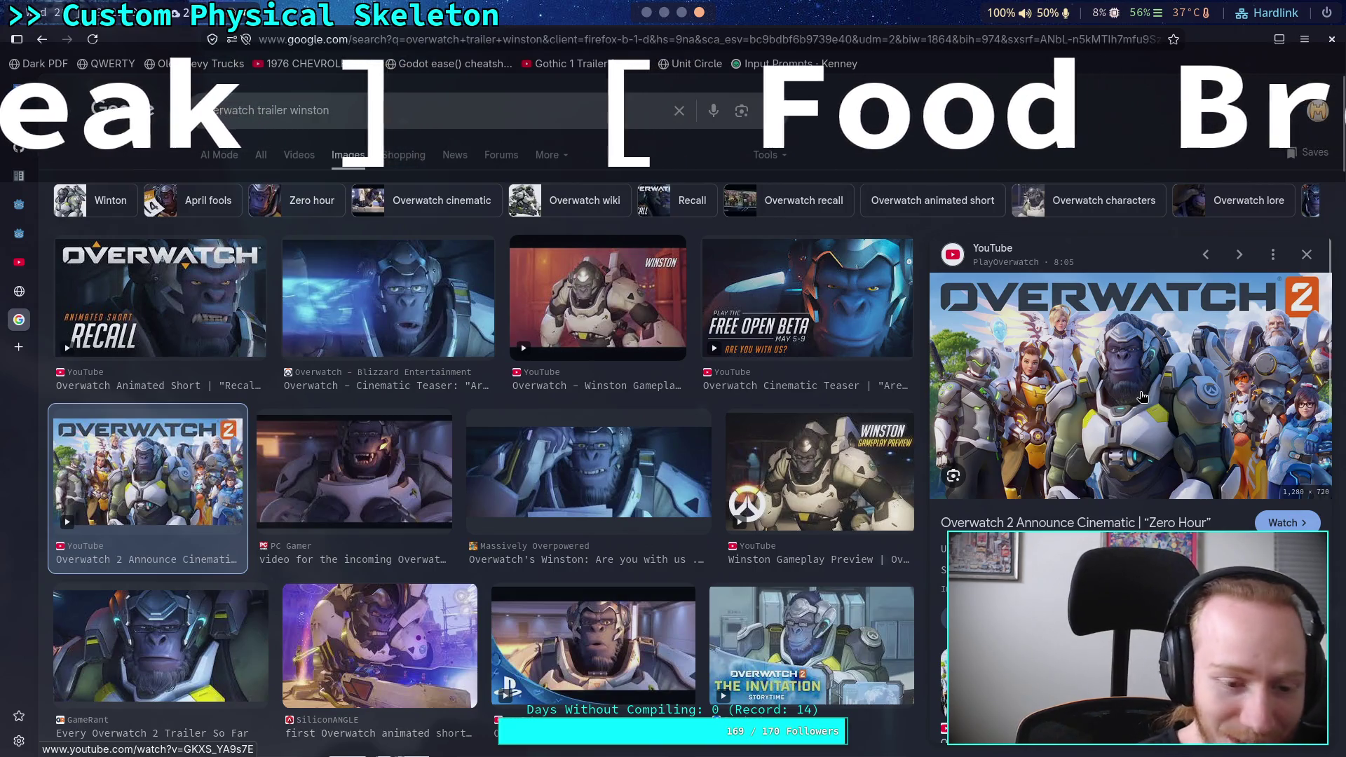
scroll(791, 396, down, 5)
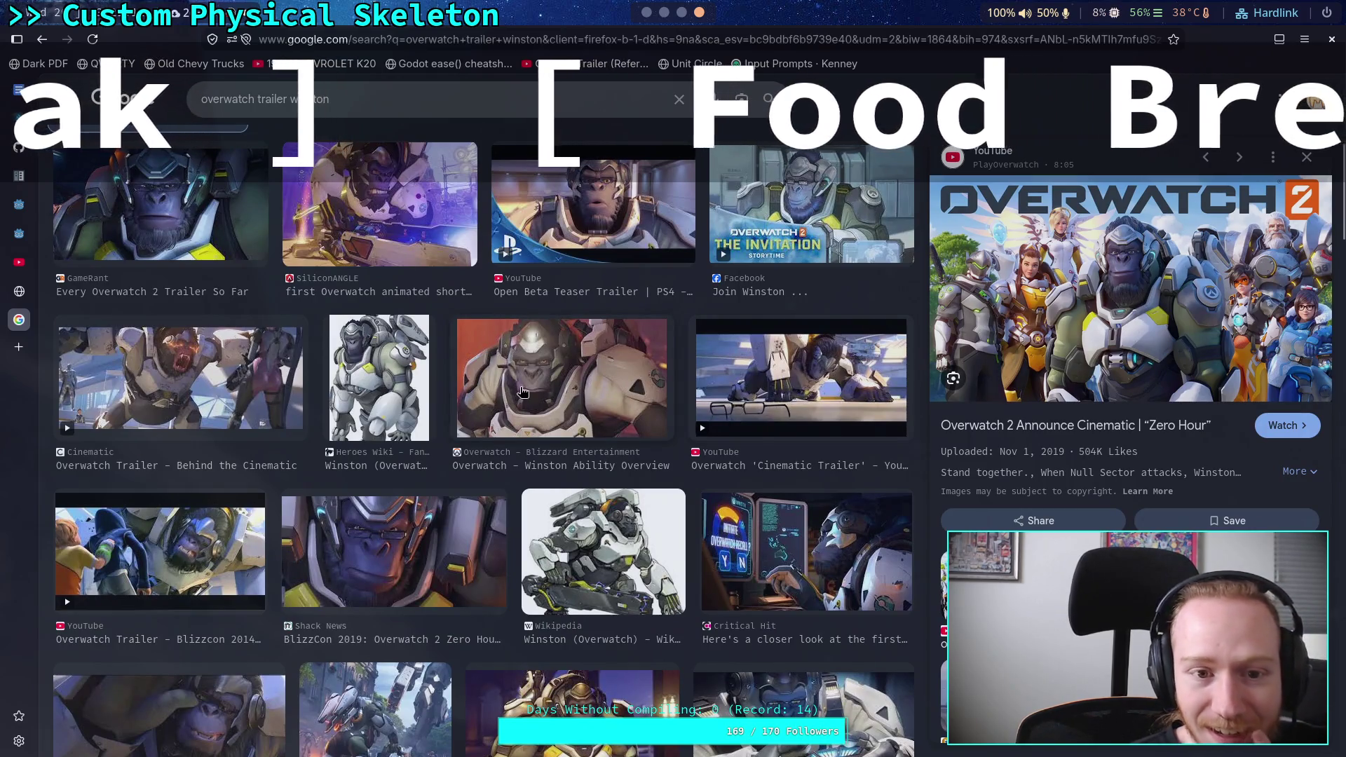
scroll(522, 391, up, 3)
click(378, 375)
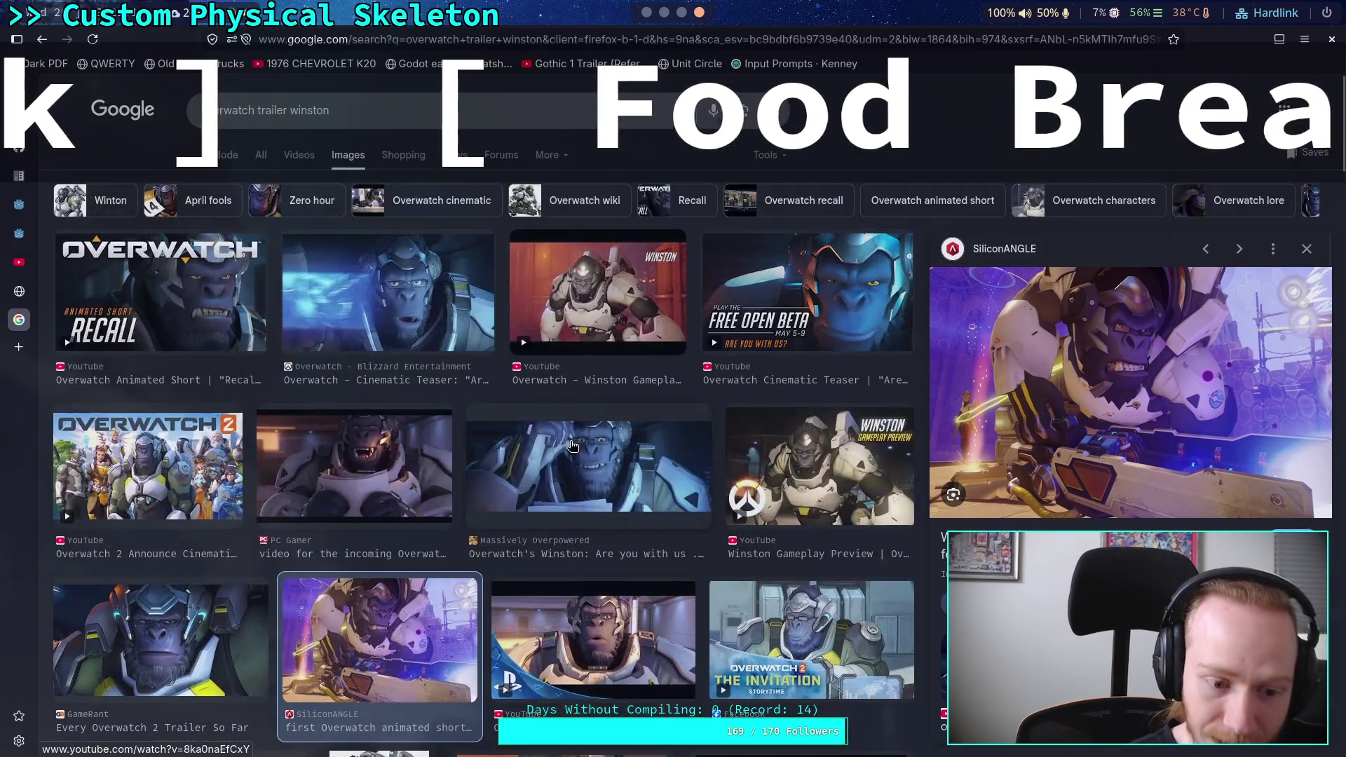
scroll(621, 449, up, 4)
triple_click(365, 112)
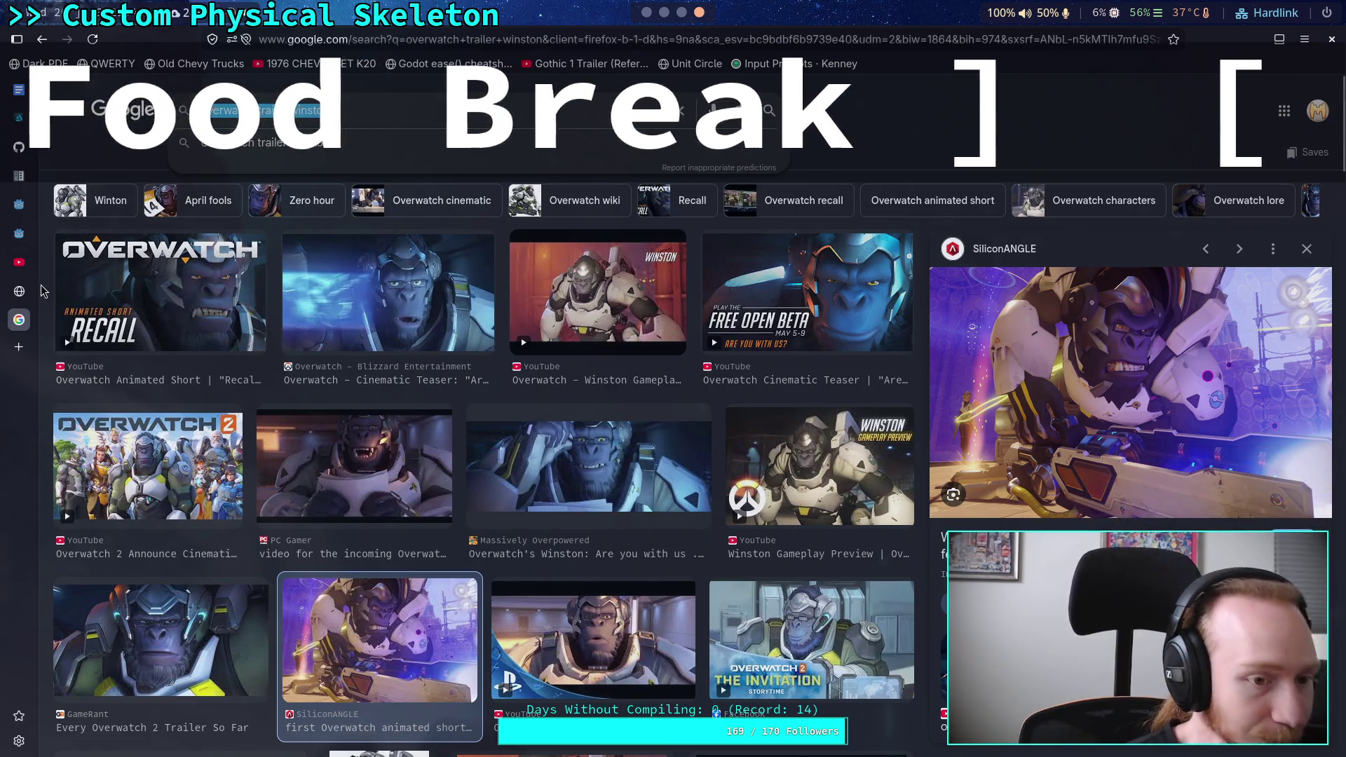
click(19, 261)
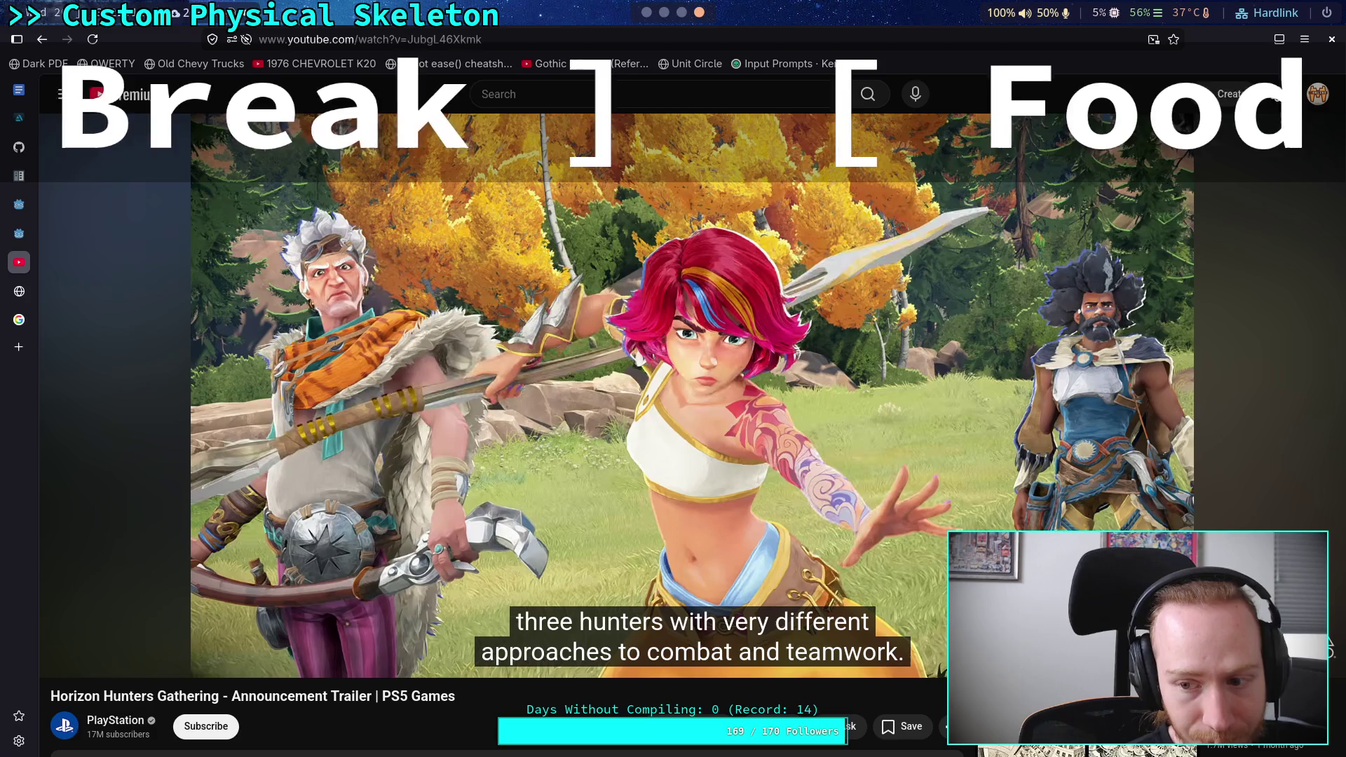
Scroll the YouTube page to view the trailer's description while it stays paused at 5:07
mouse_move(1166, 495)
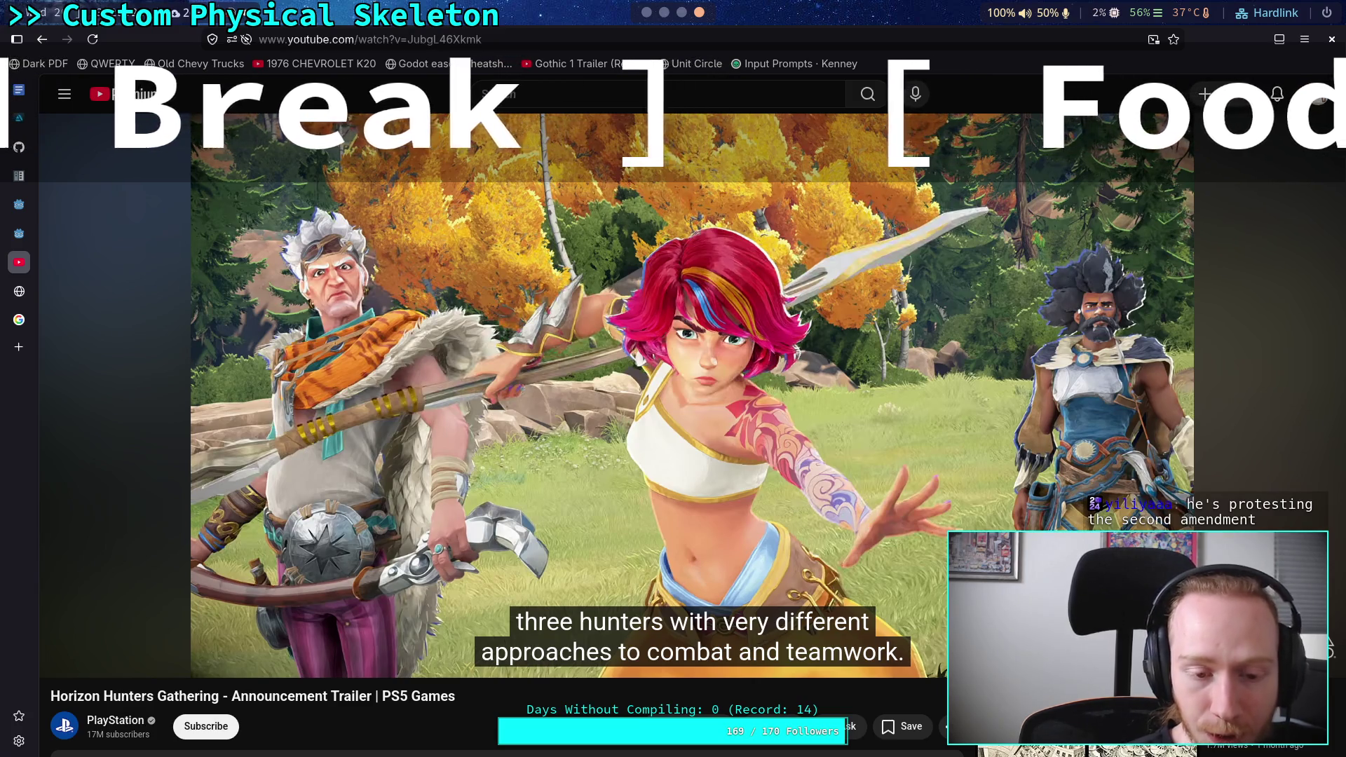
mouse_move(1124, 499)
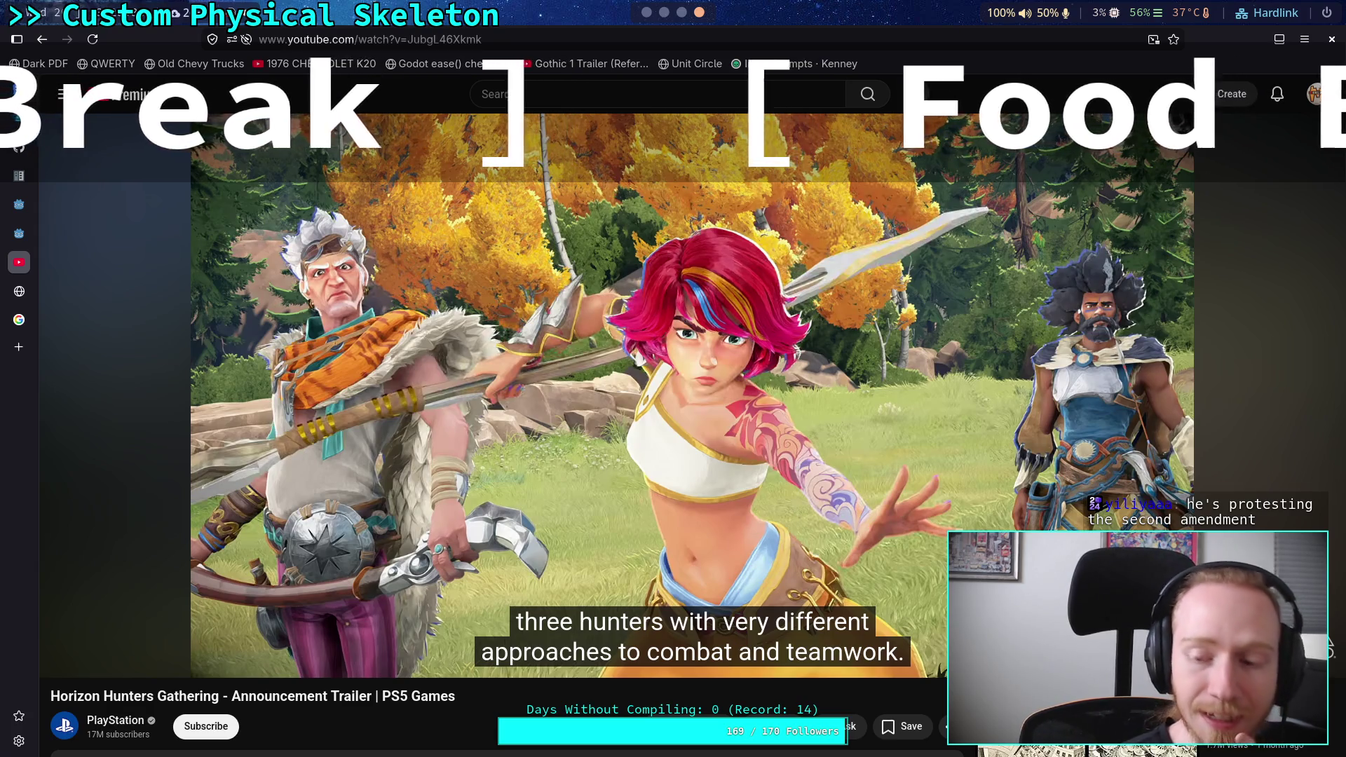
mouse_move(331, 472)
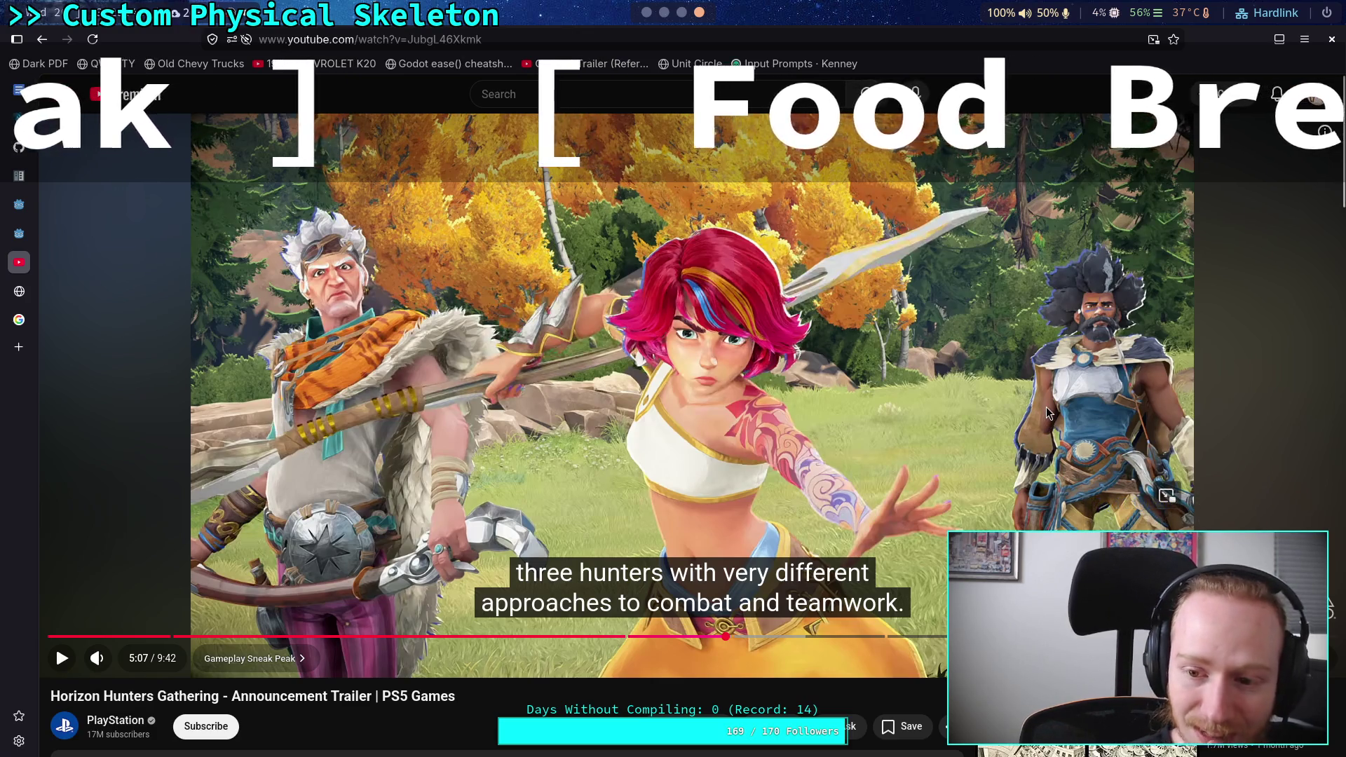
scroll(1044, 392, down, 2)
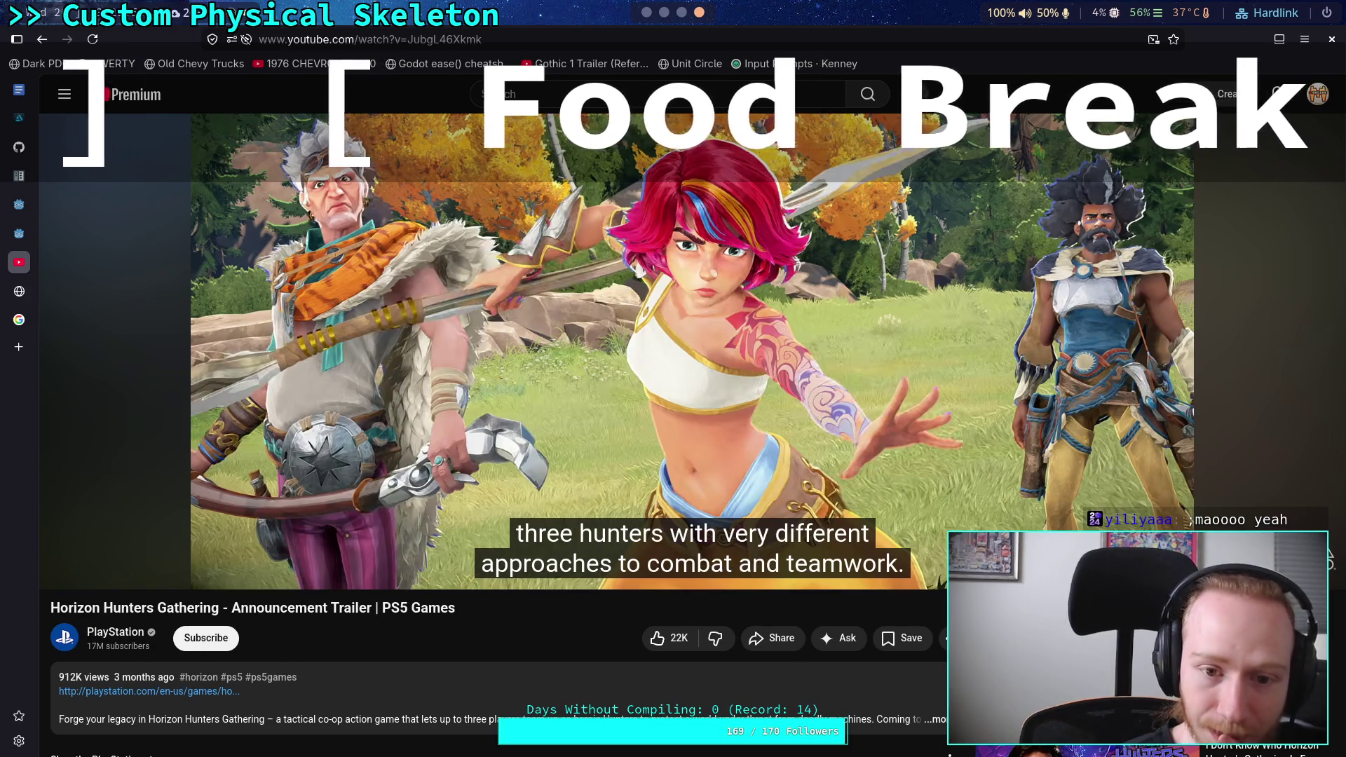
scroll(665, 373, up, 2)
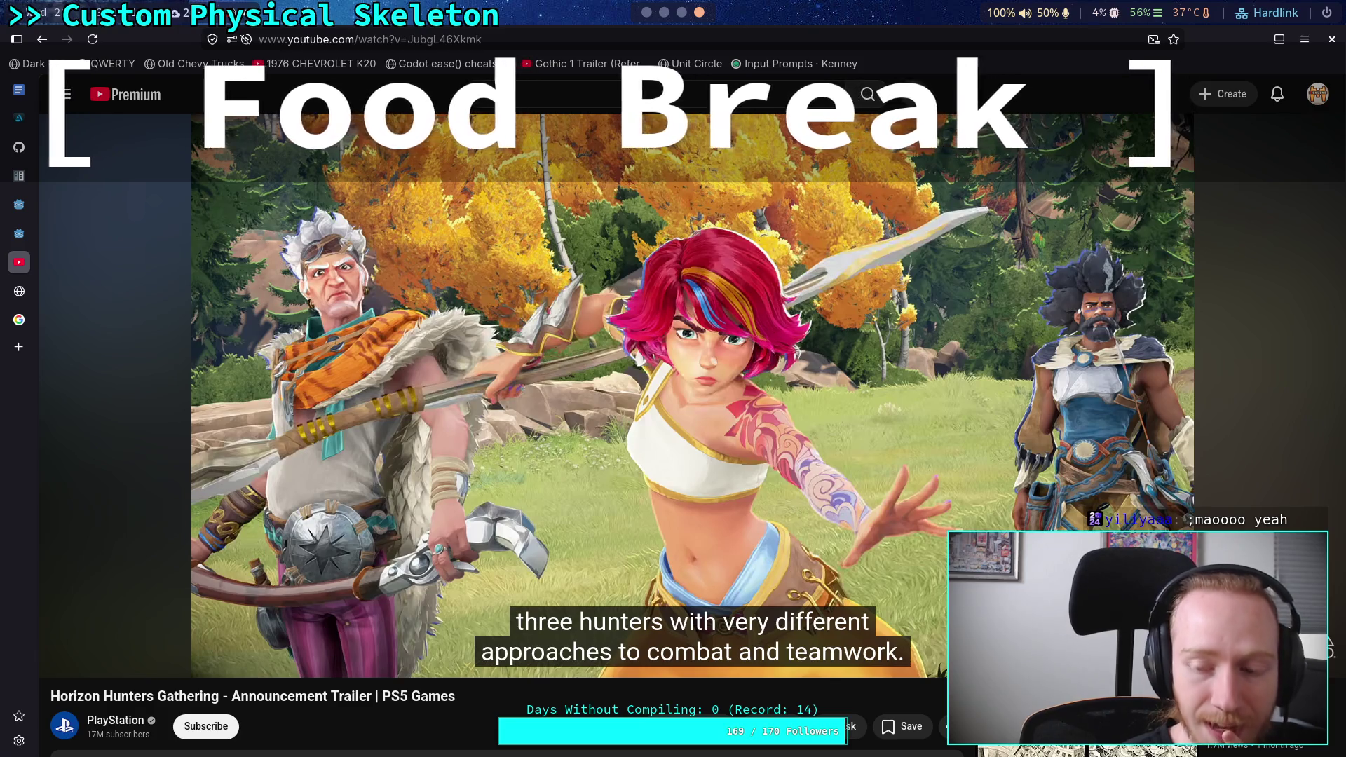
mouse_move(629, 454)
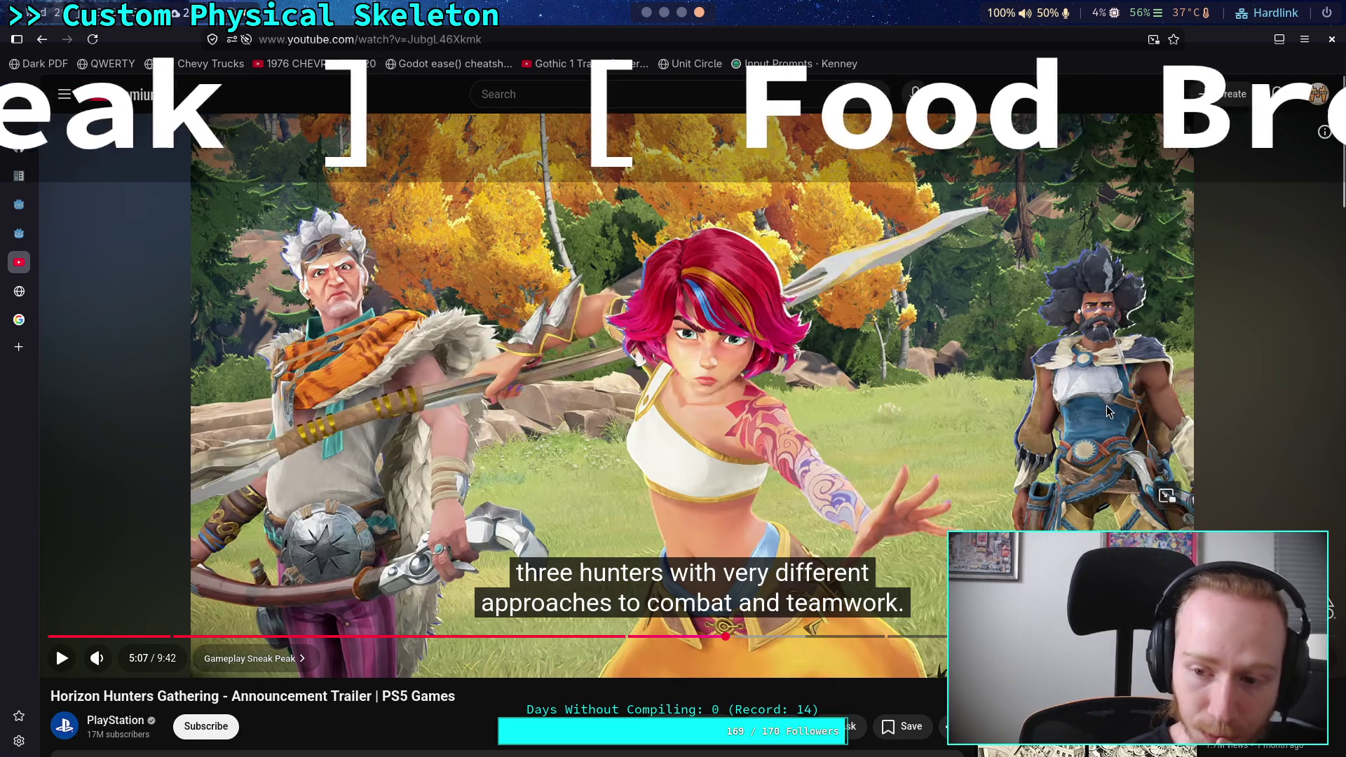
Resume the trailer from about 5:20, then pause and resume it again
click(1098, 452)
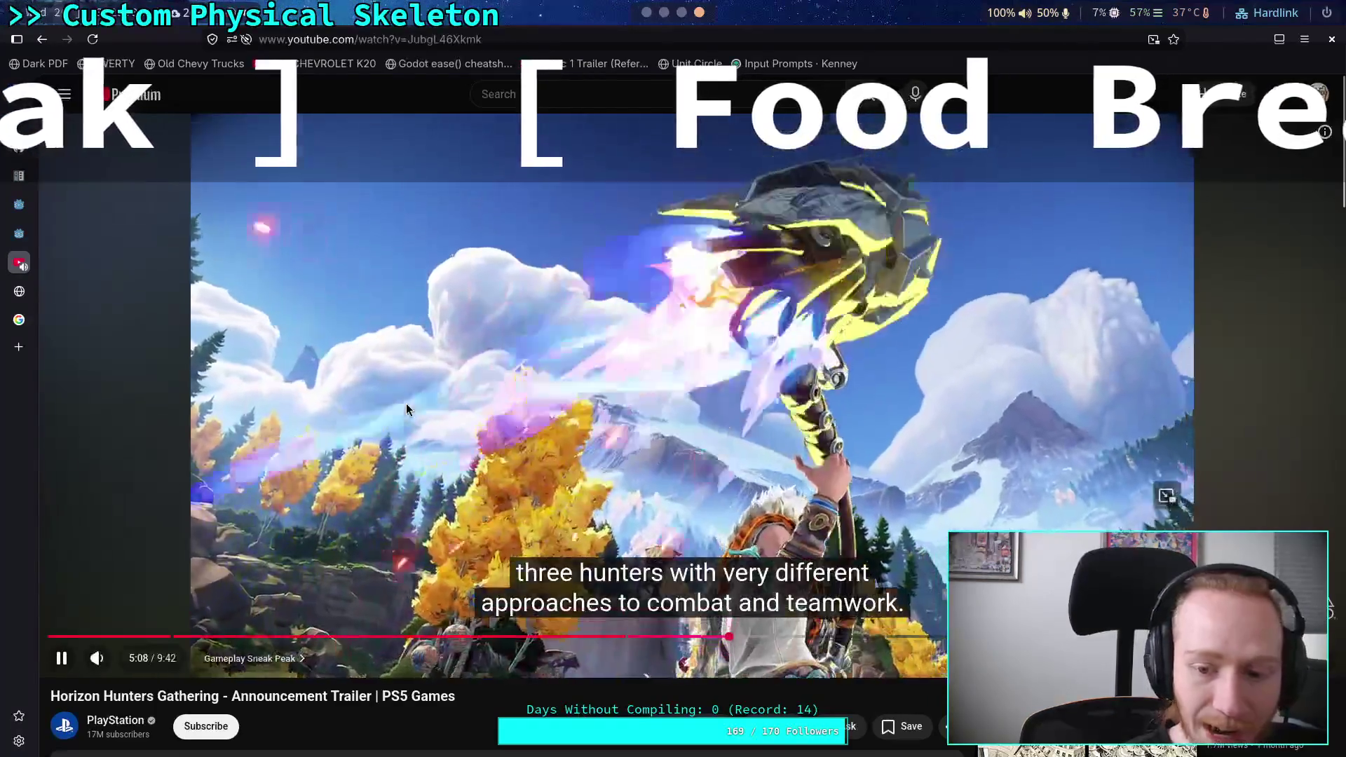
click(442, 448)
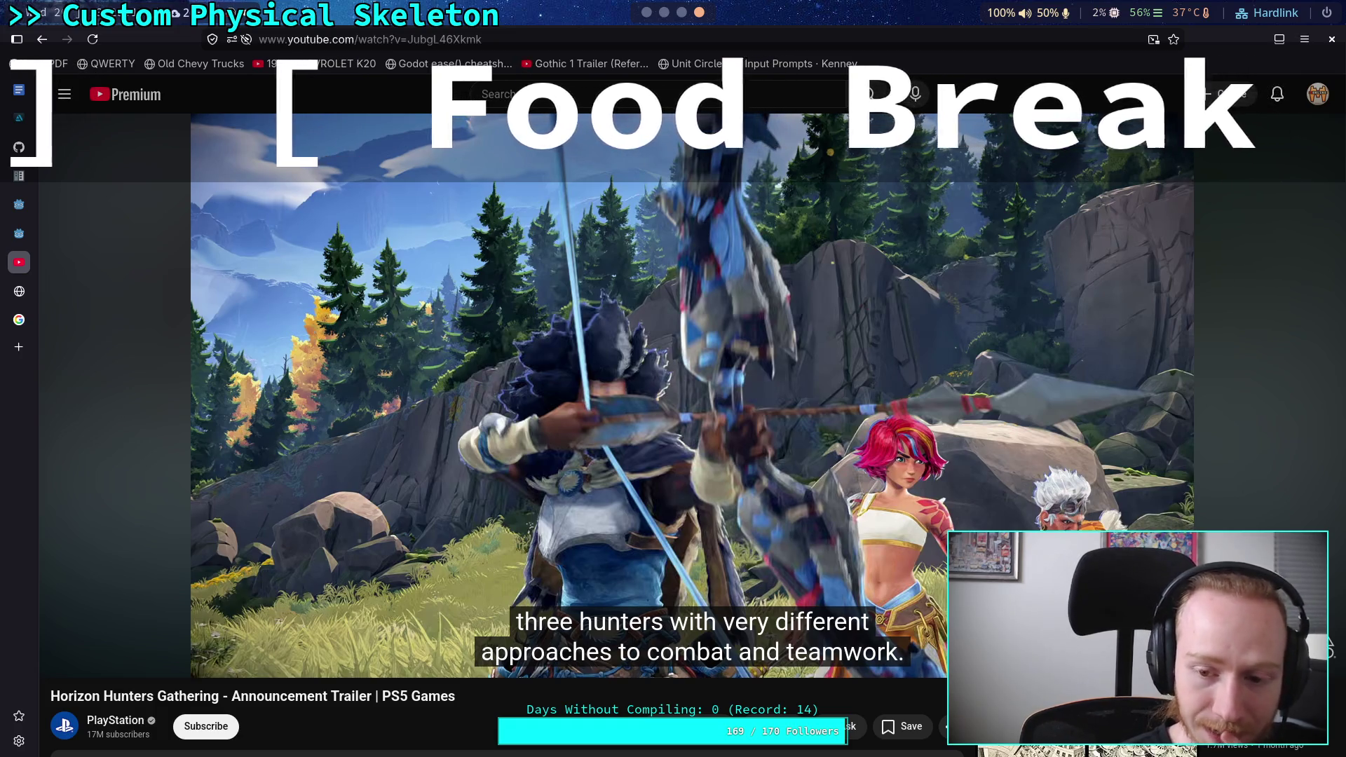
key(space)
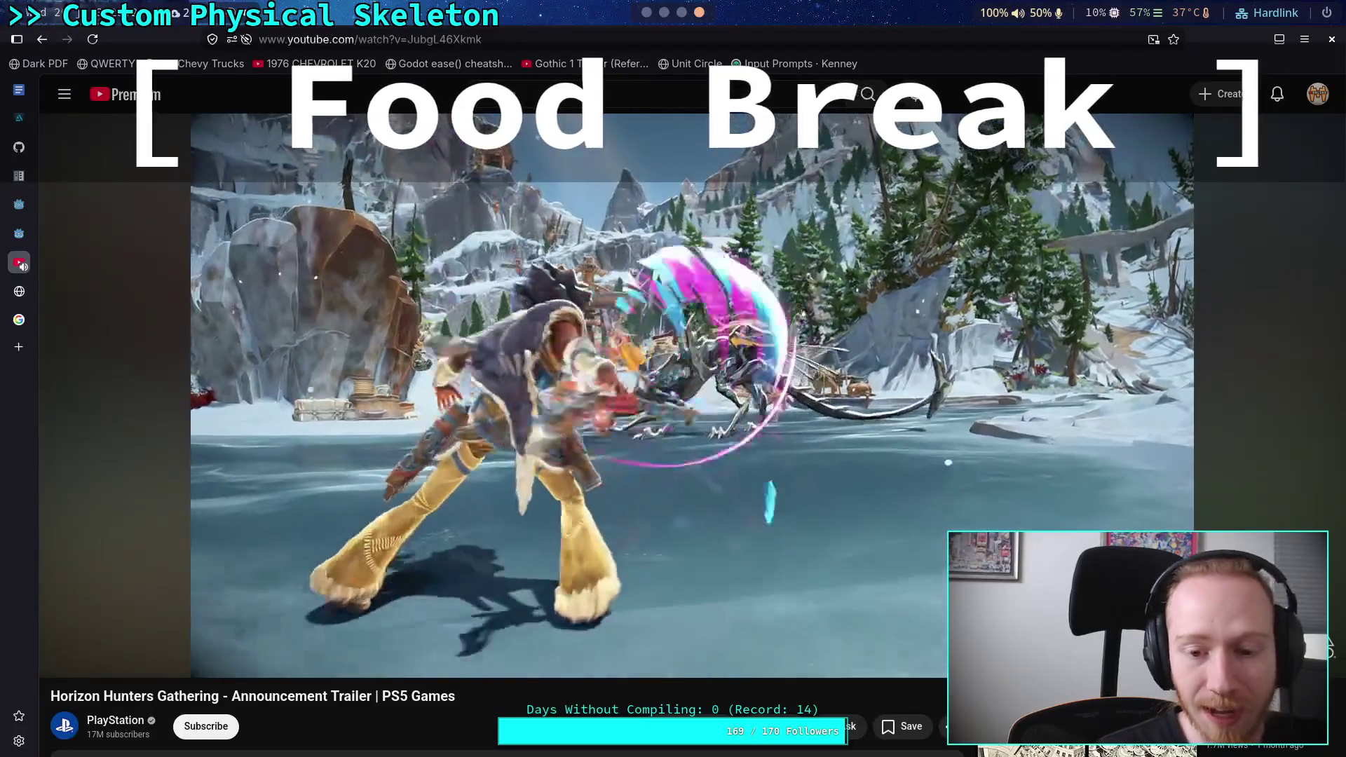
click(590, 413)
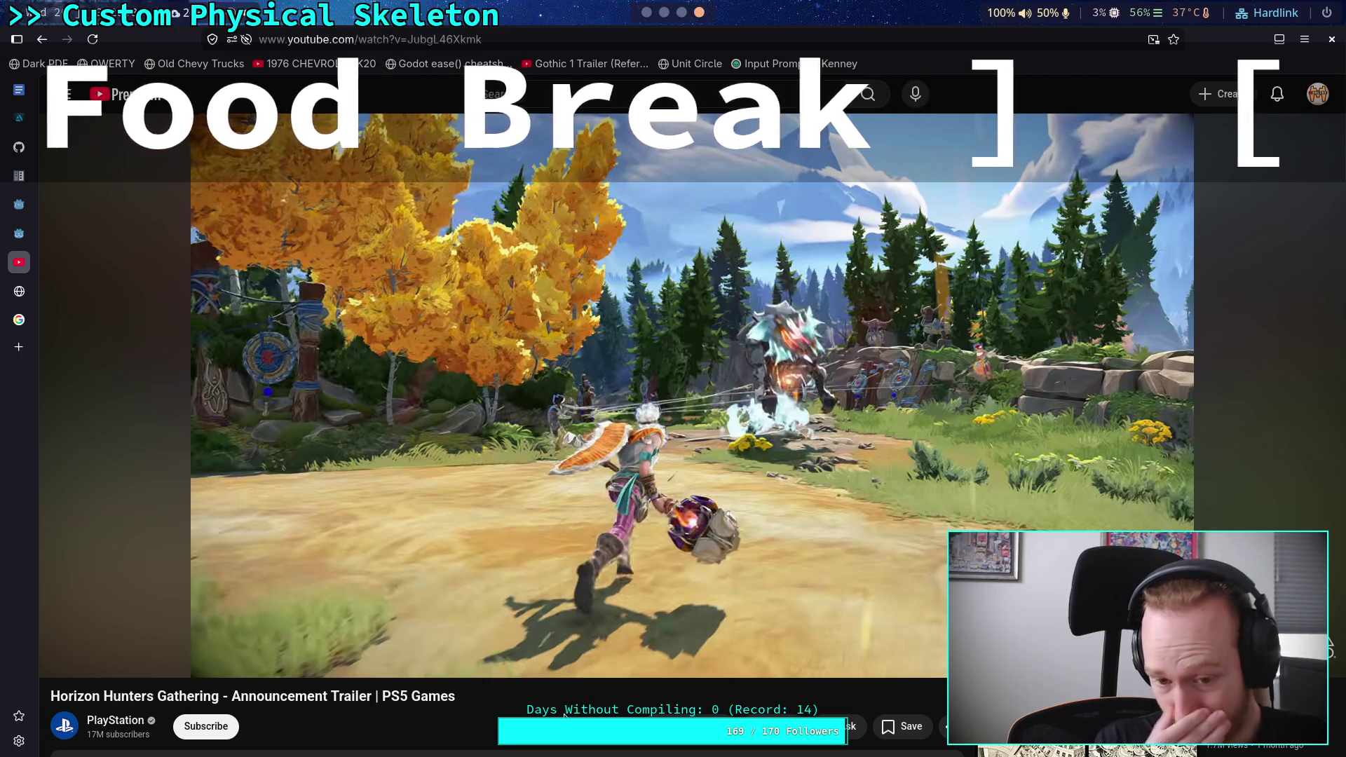
Play the trailer in brief bursts, pausing after each one
mouse_move(687, 482)
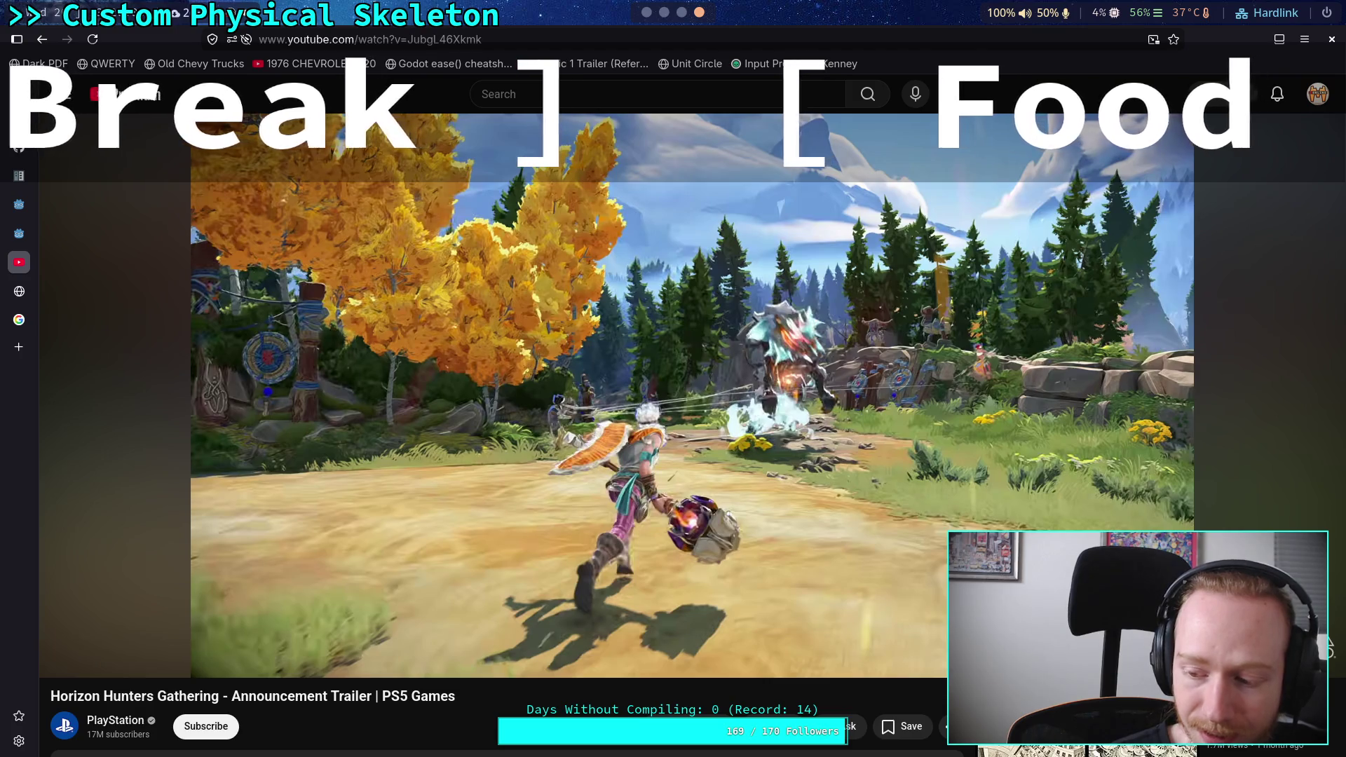
click(715, 536)
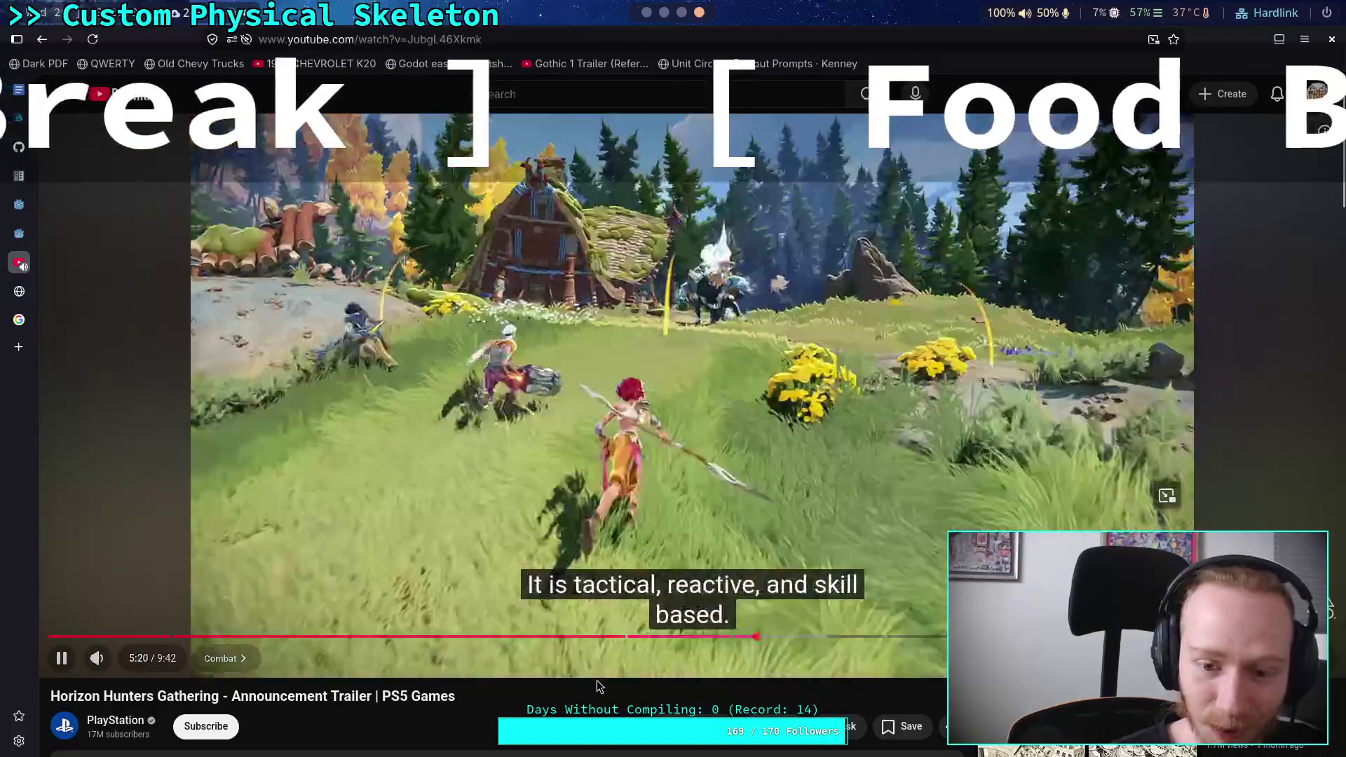
click(410, 499)
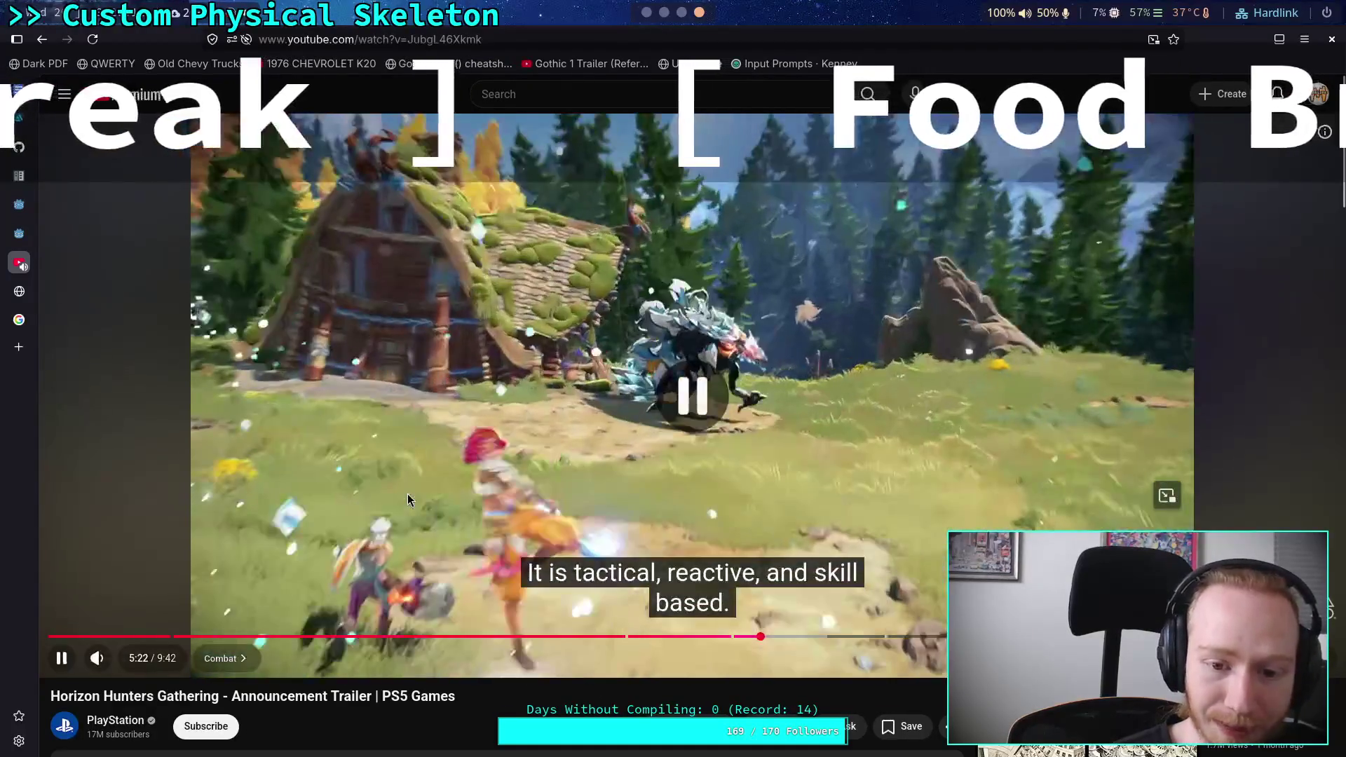
click(472, 514)
click(486, 500)
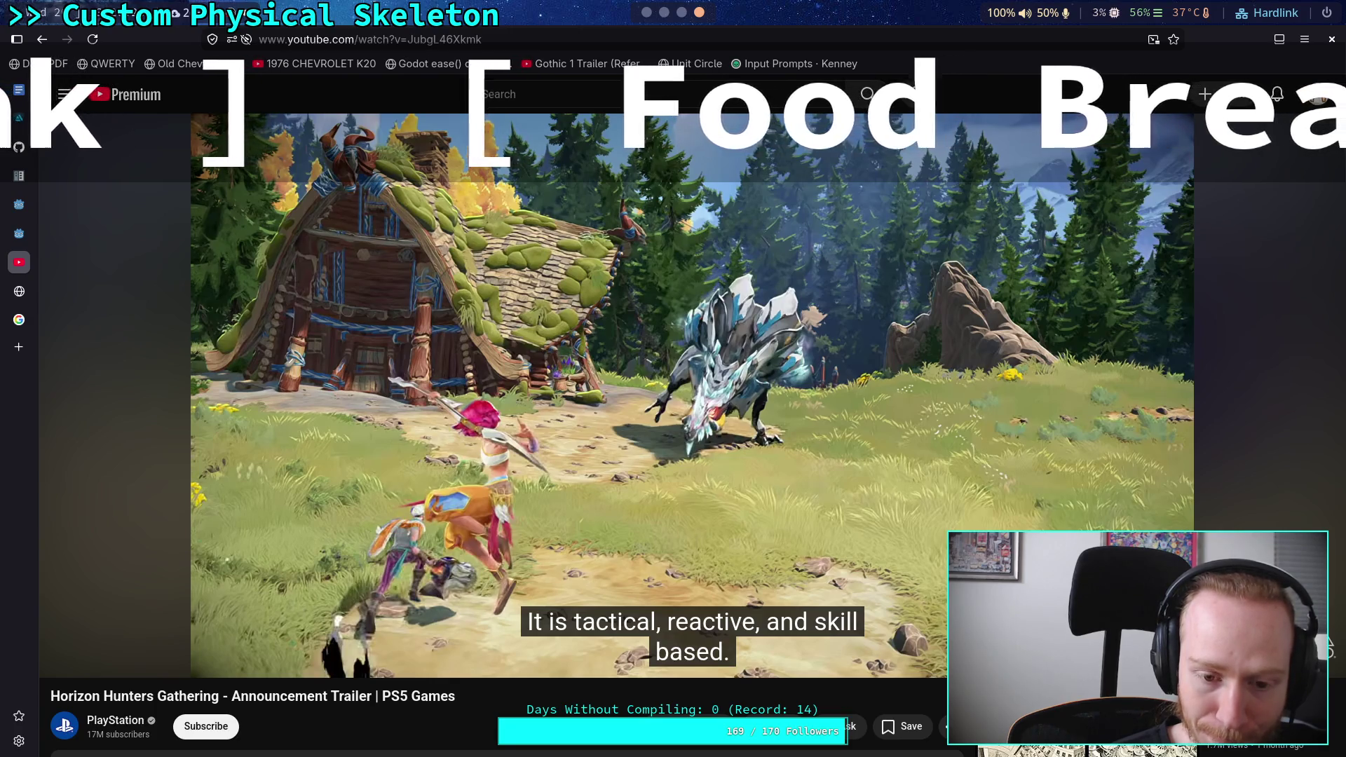
Step the trailer to 5:30, then play on and pause at 5:53 on the role-selection screen
mouse_move(413, 389)
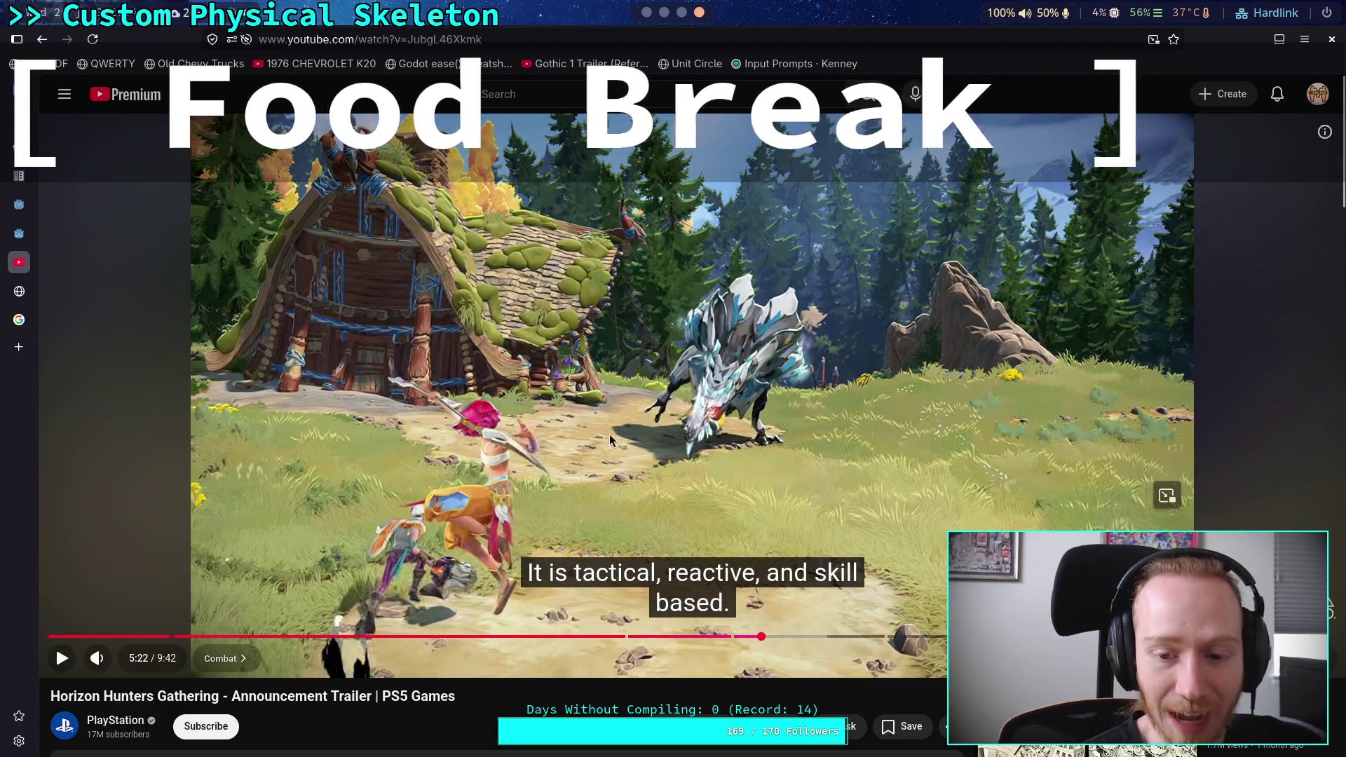
click(616, 464)
click(611, 456)
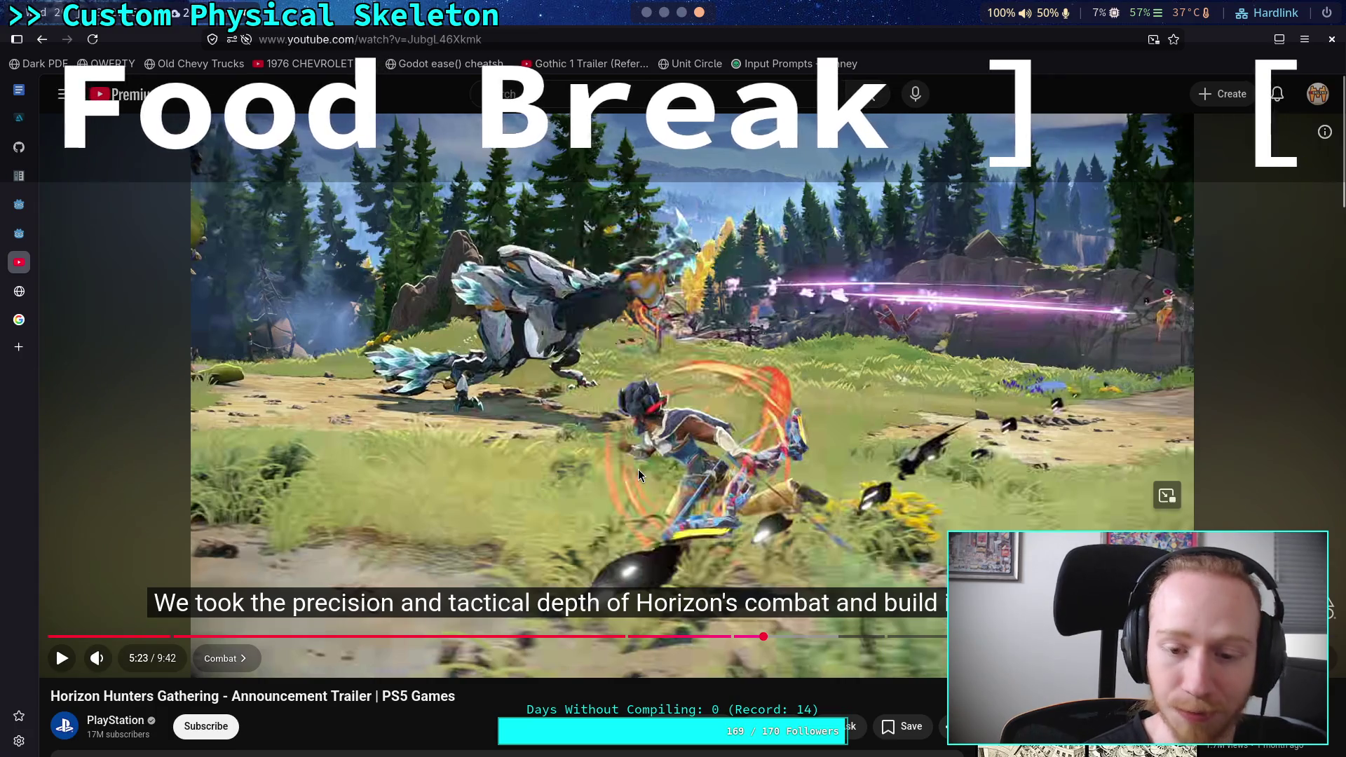
click(638, 468)
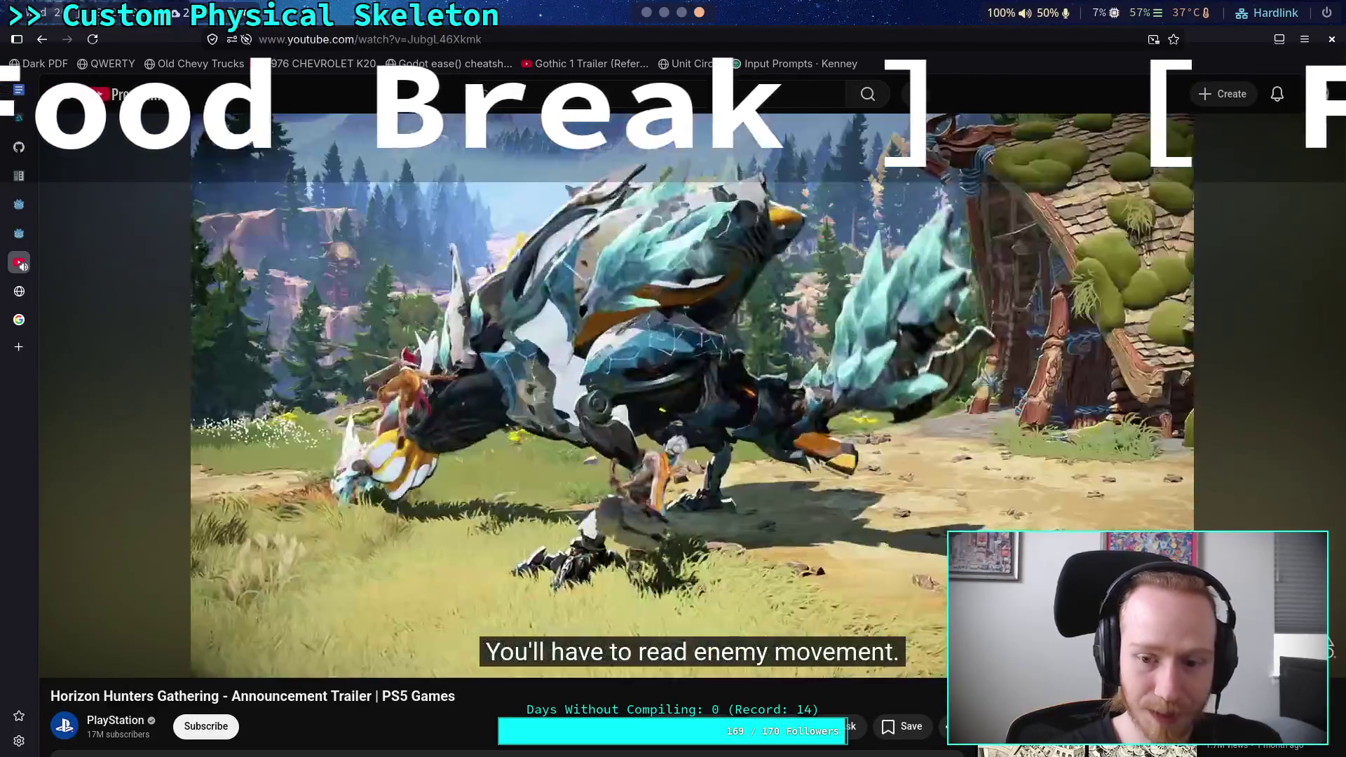
click(608, 456)
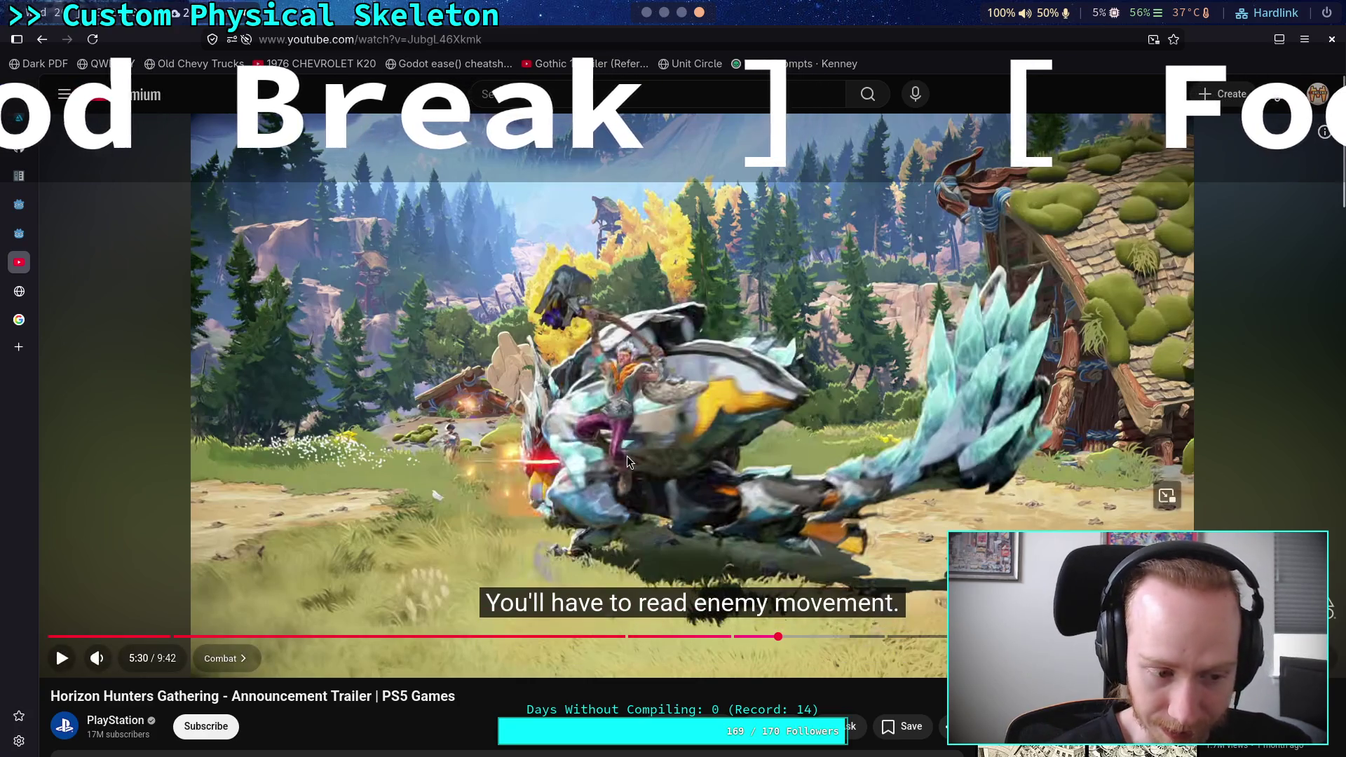
click(620, 474)
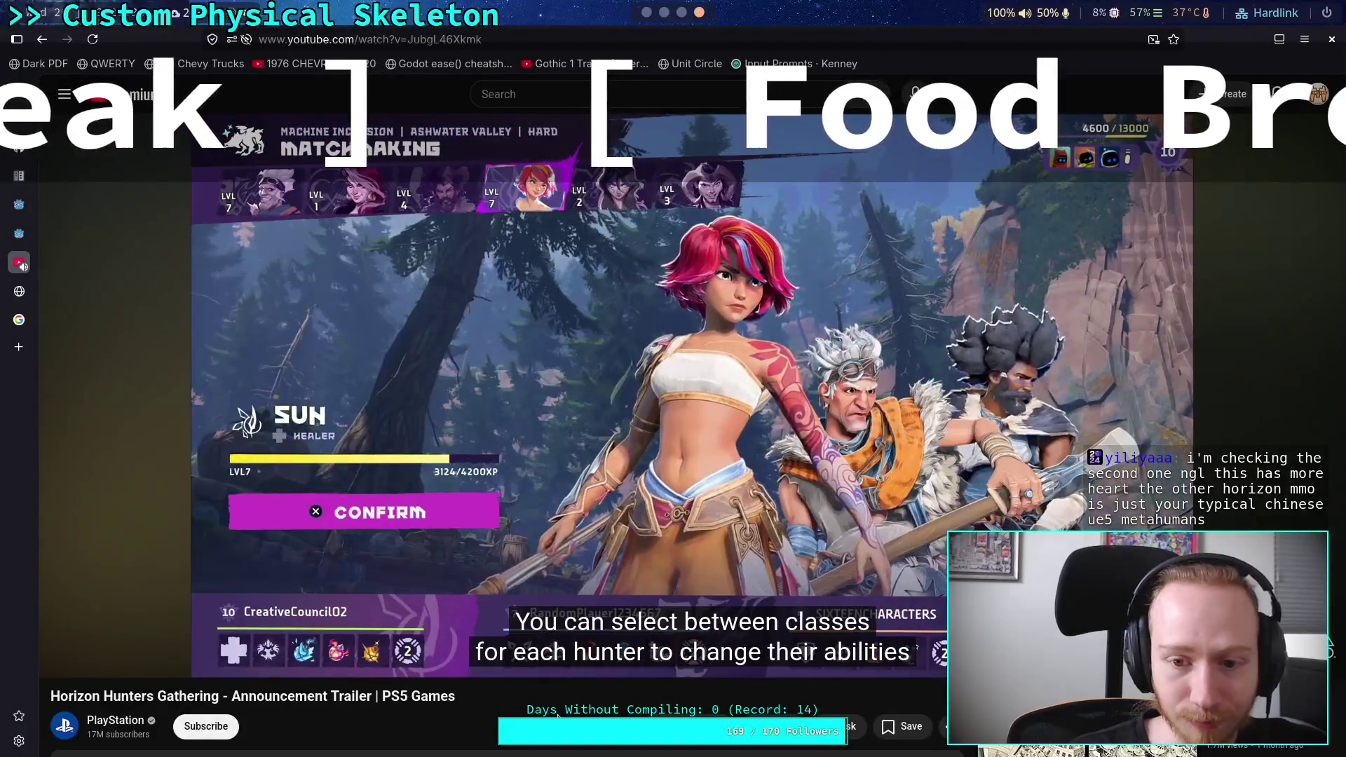
click(700, 449)
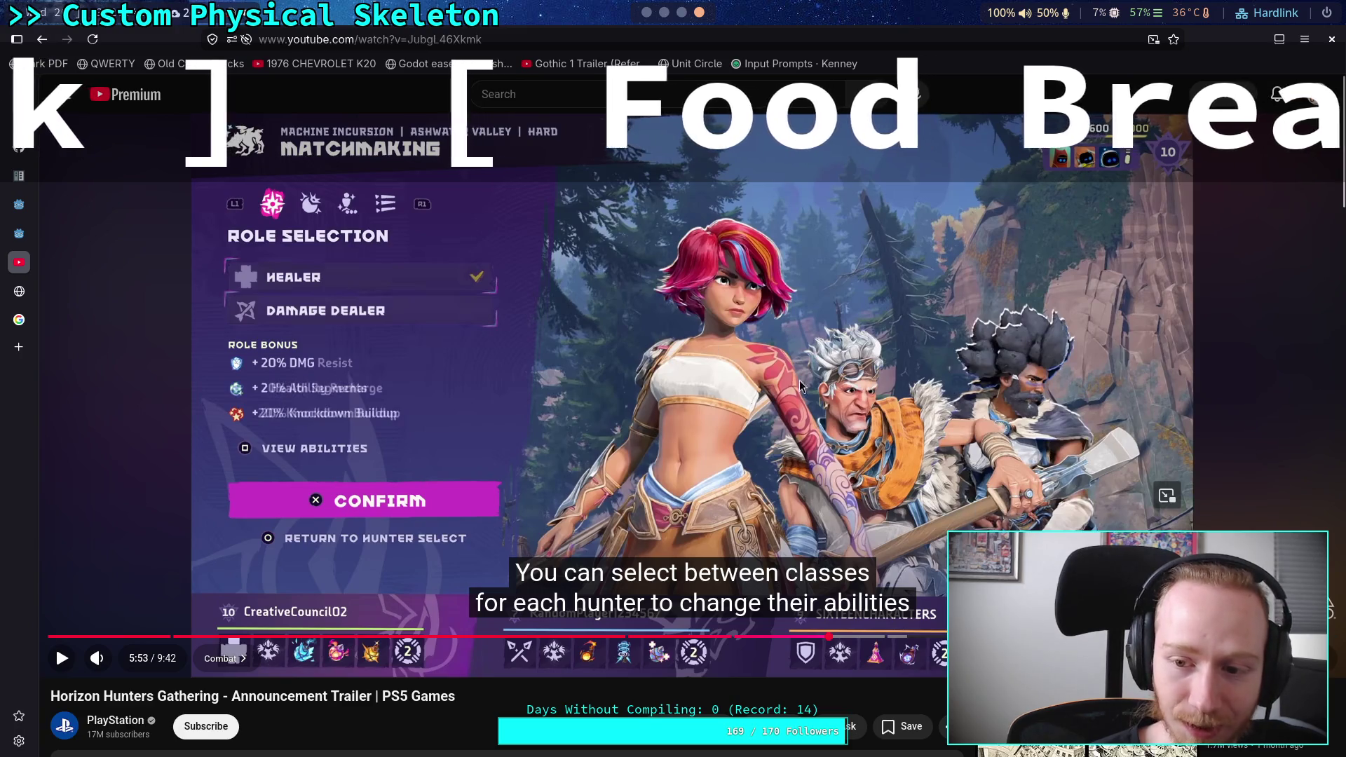
Nudge the paused trailer forward, play it past role selection, then rewind to the 6:06 campfire scene
key(space)
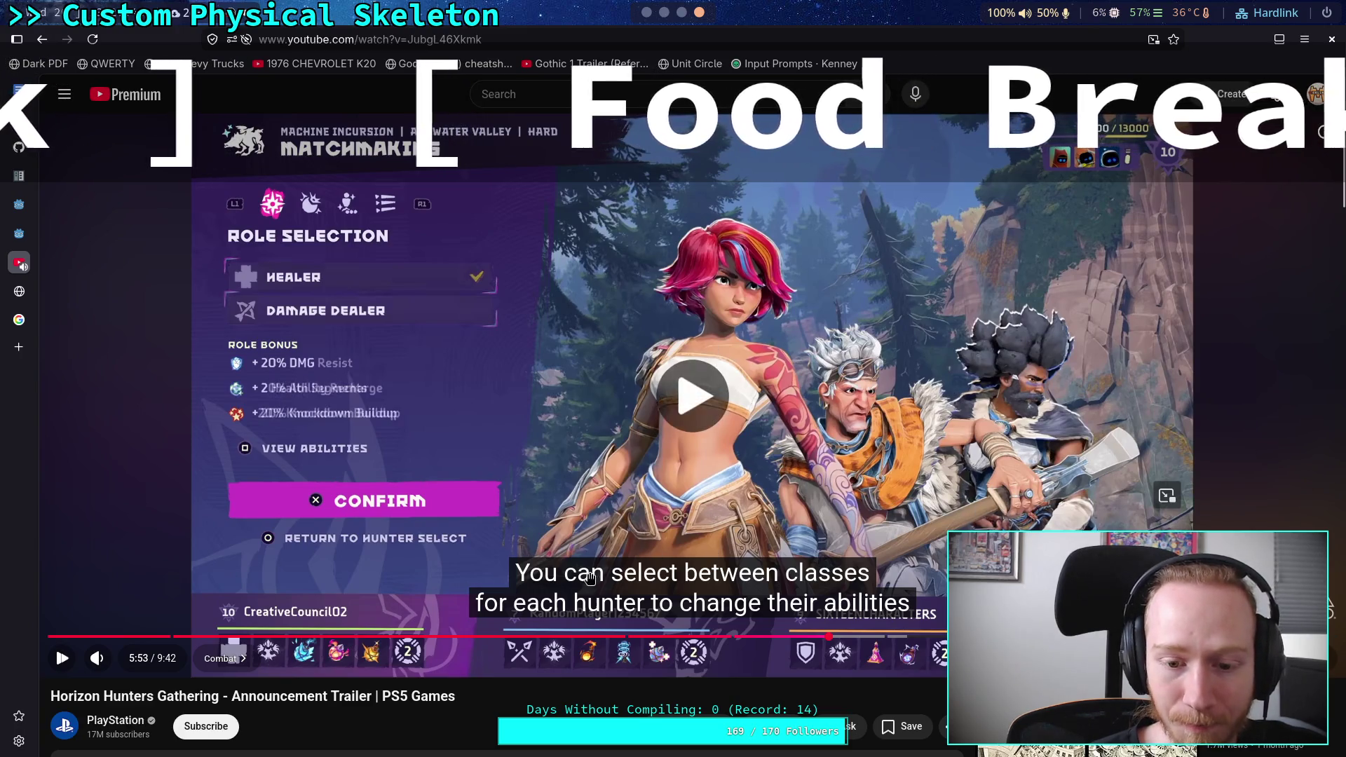
key(space)
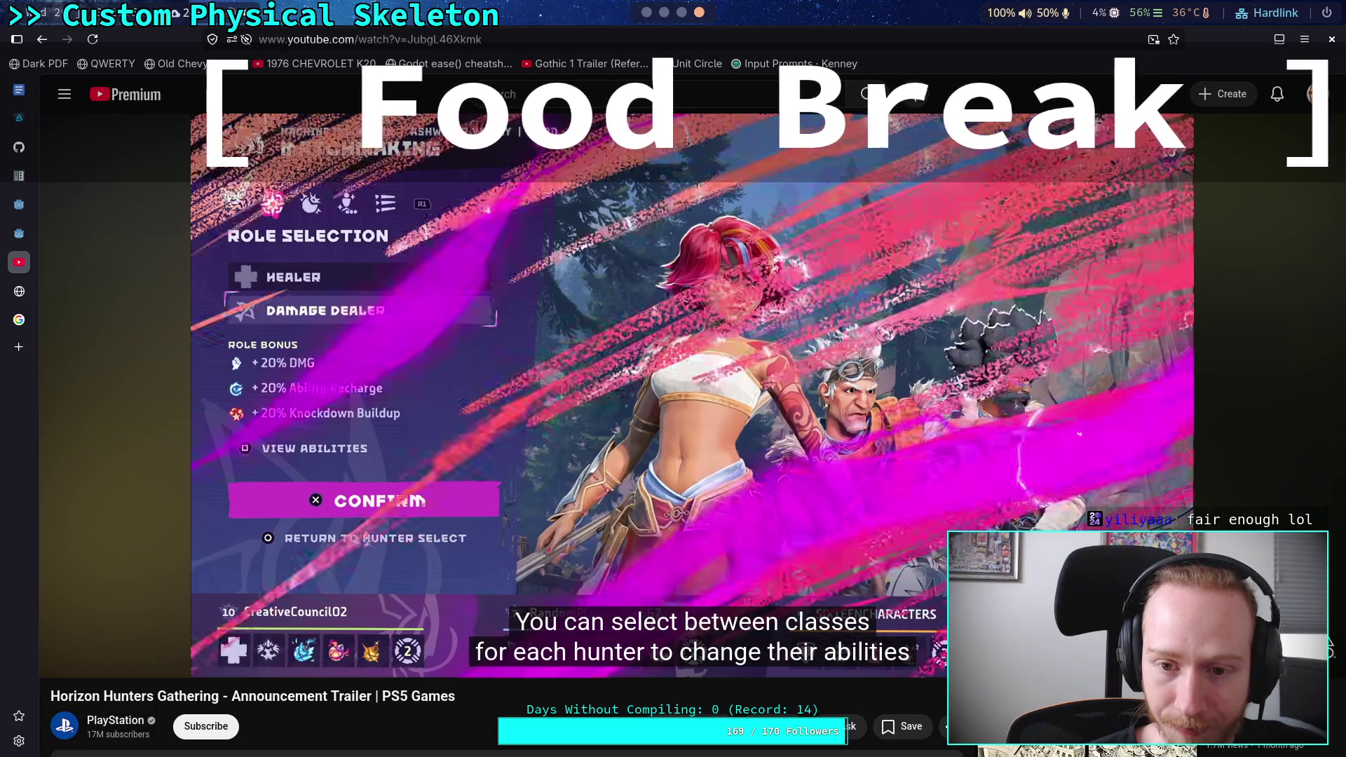
click(527, 462)
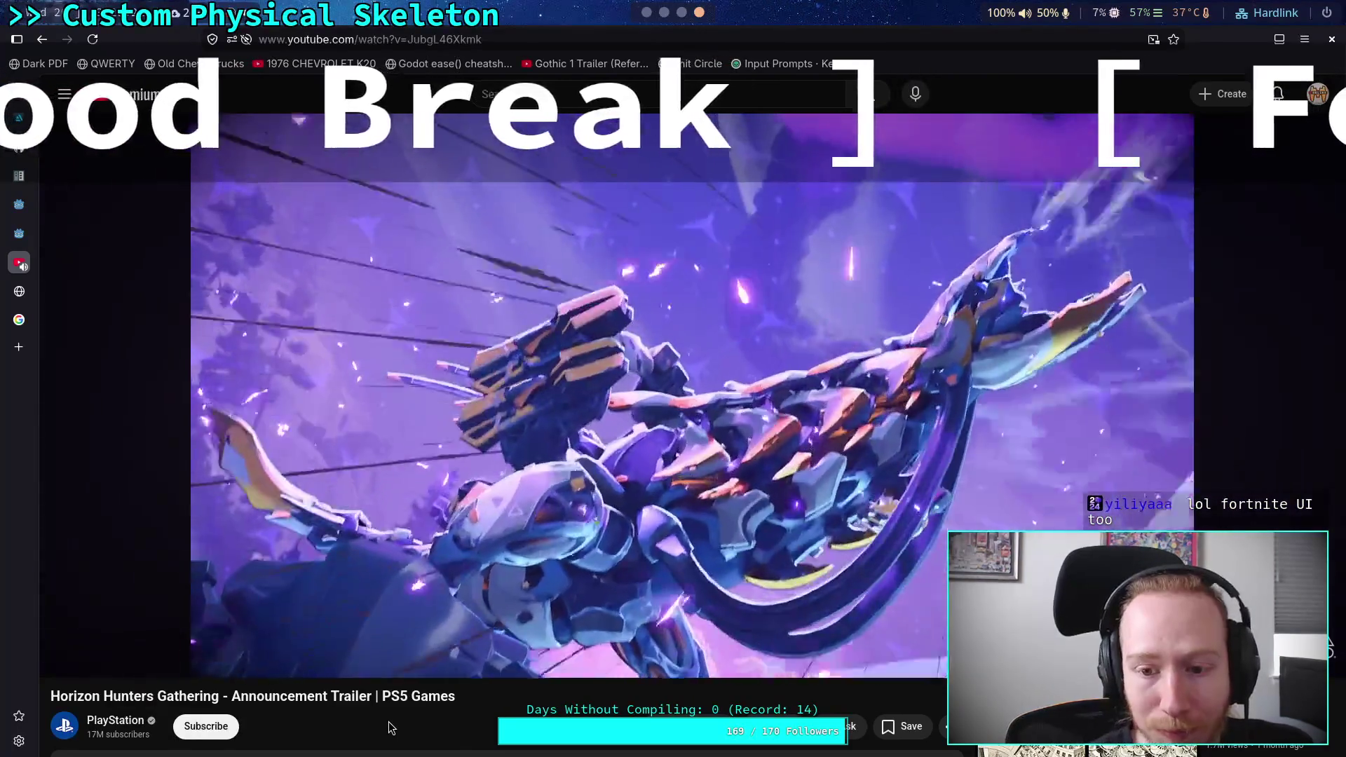
key(Left)
key(Left)
key(Left)
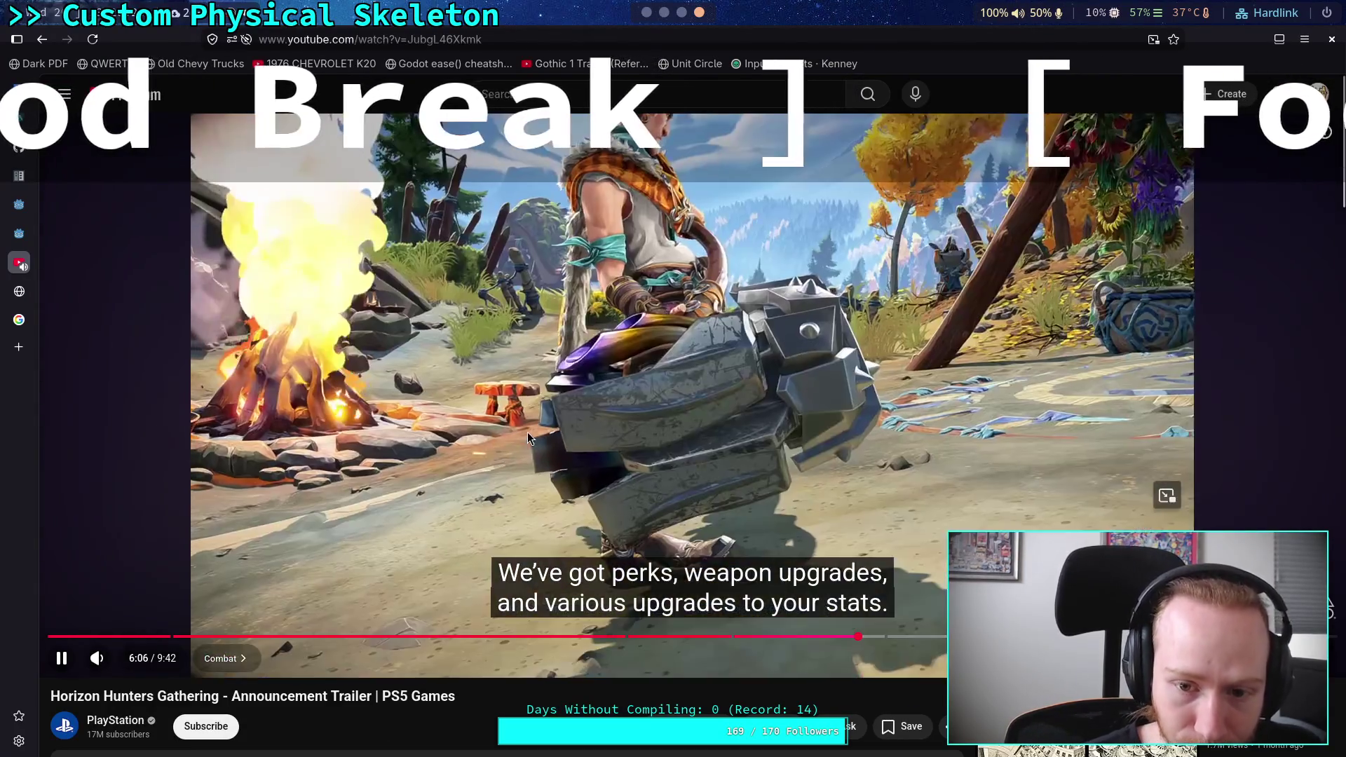
Seek the trailer between 6:03 and 6:07, then play it and pause at 6:09 on the Loadouts bomb screen
click(350, 506)
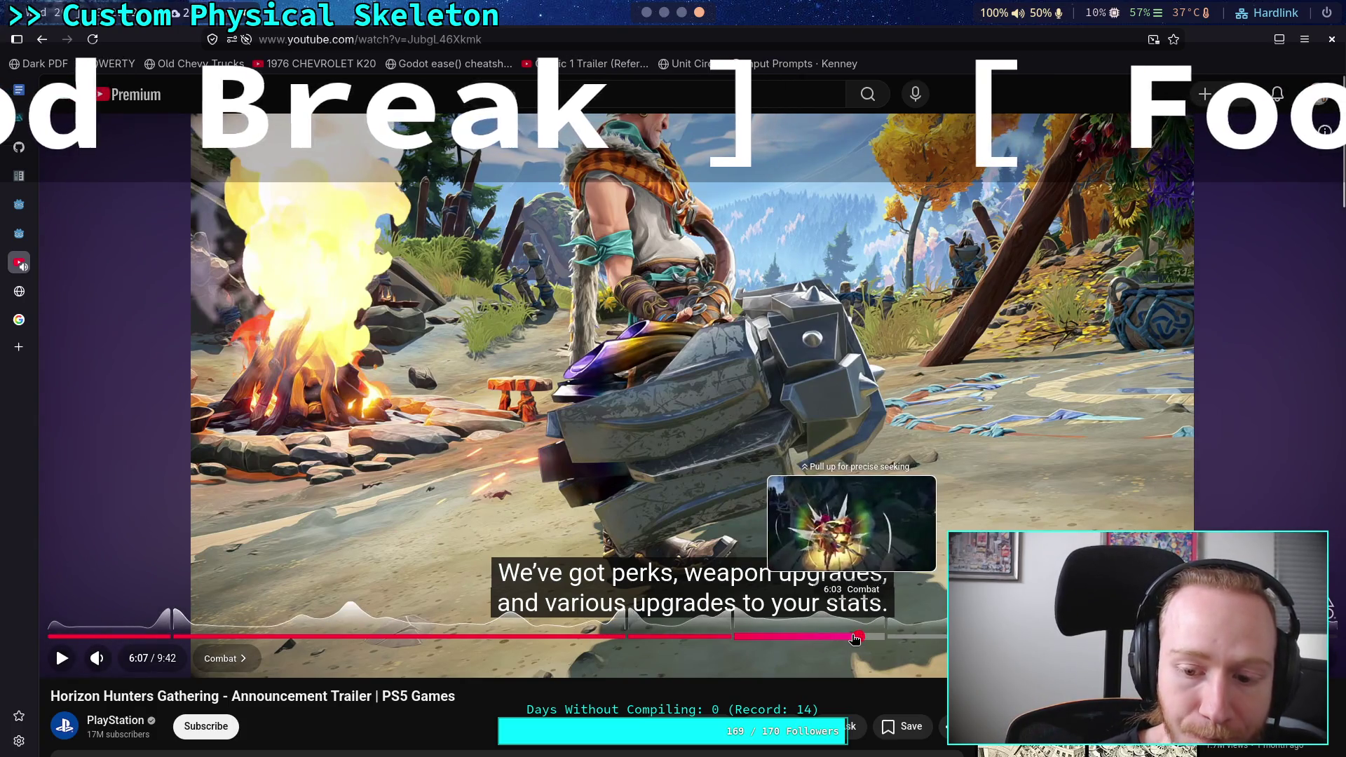
click(850, 636)
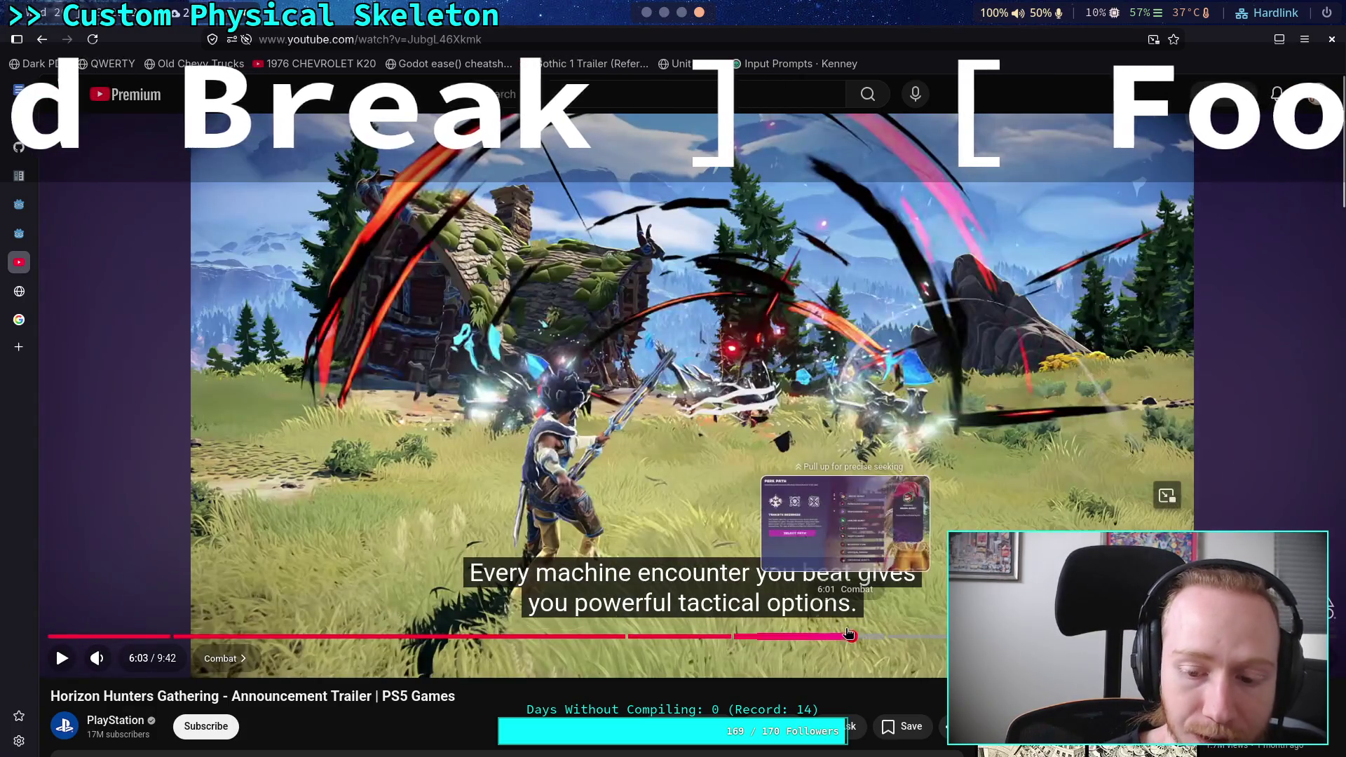
click(859, 635)
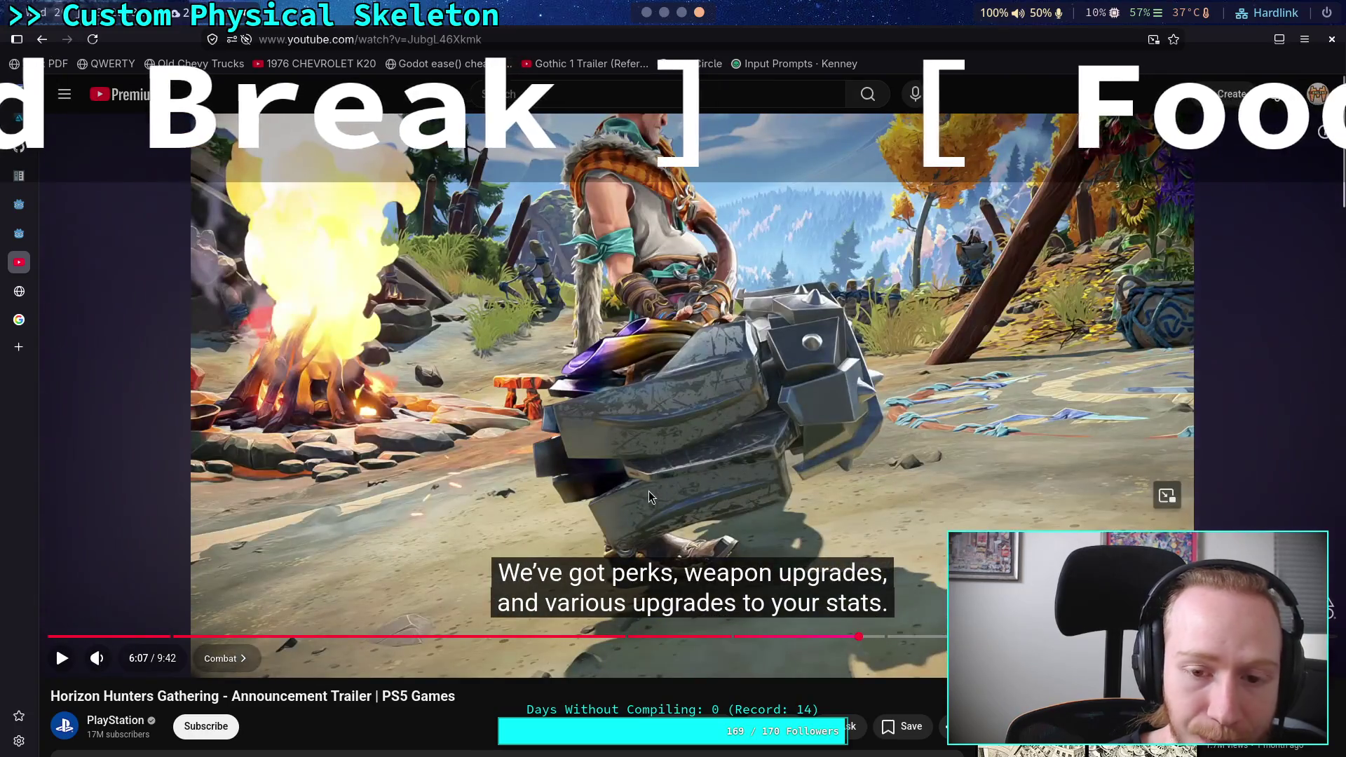
click(649, 491)
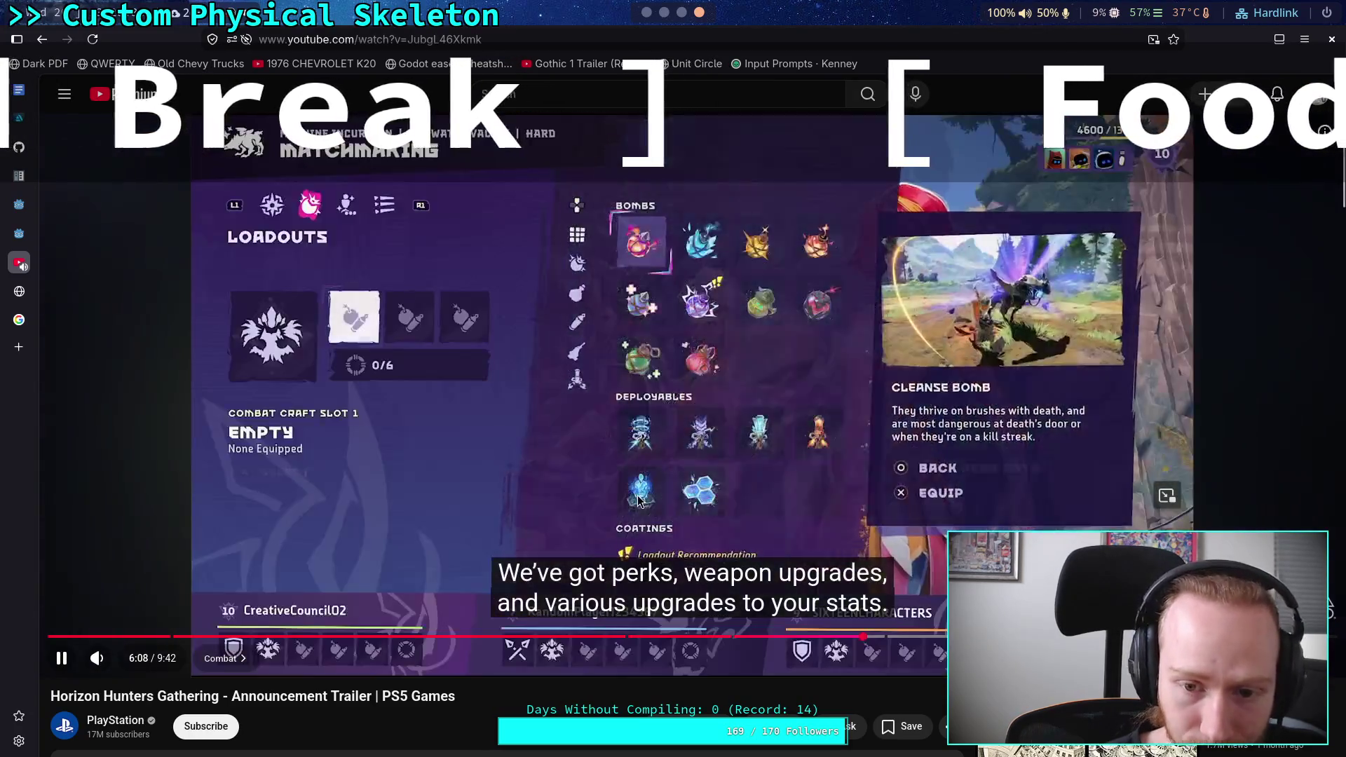
click(478, 506)
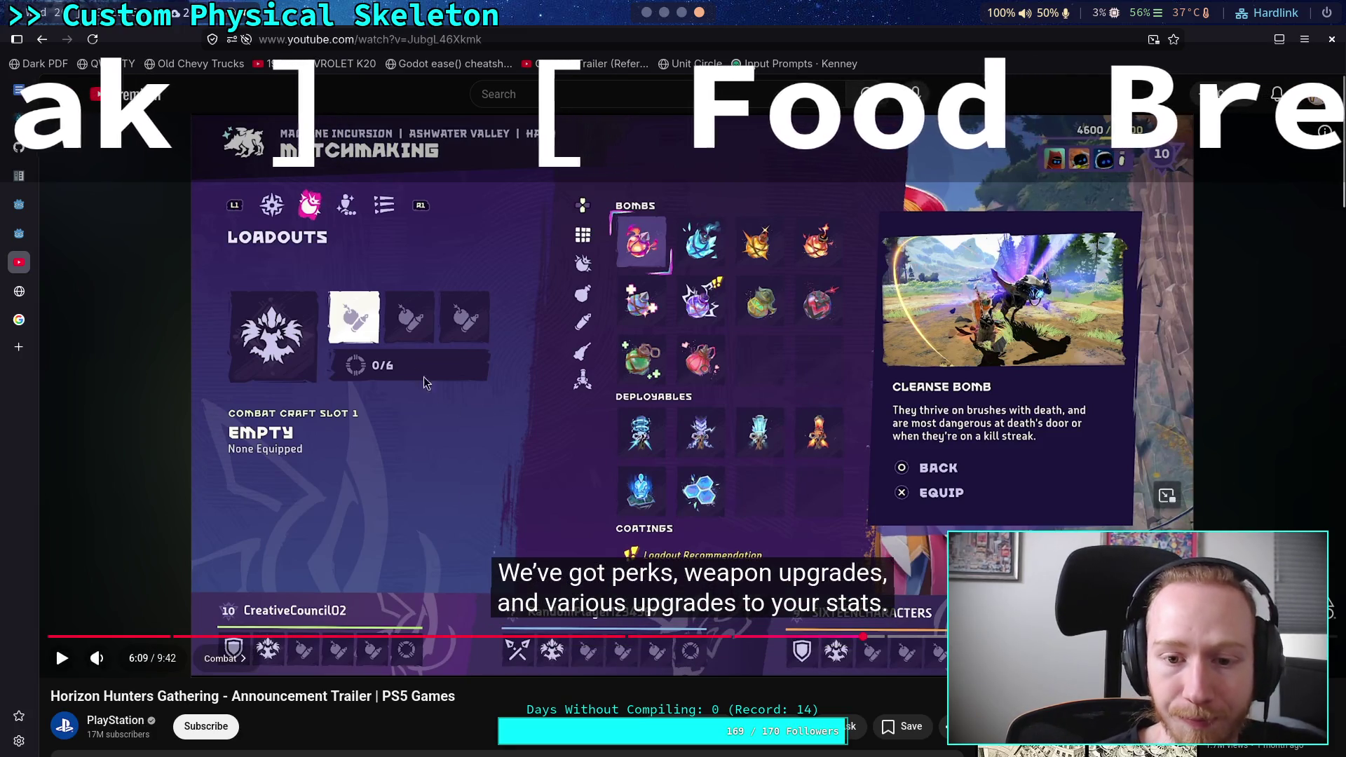
Play the trailer on to 6:19, then pause and rewind it to 5:59
click(799, 440)
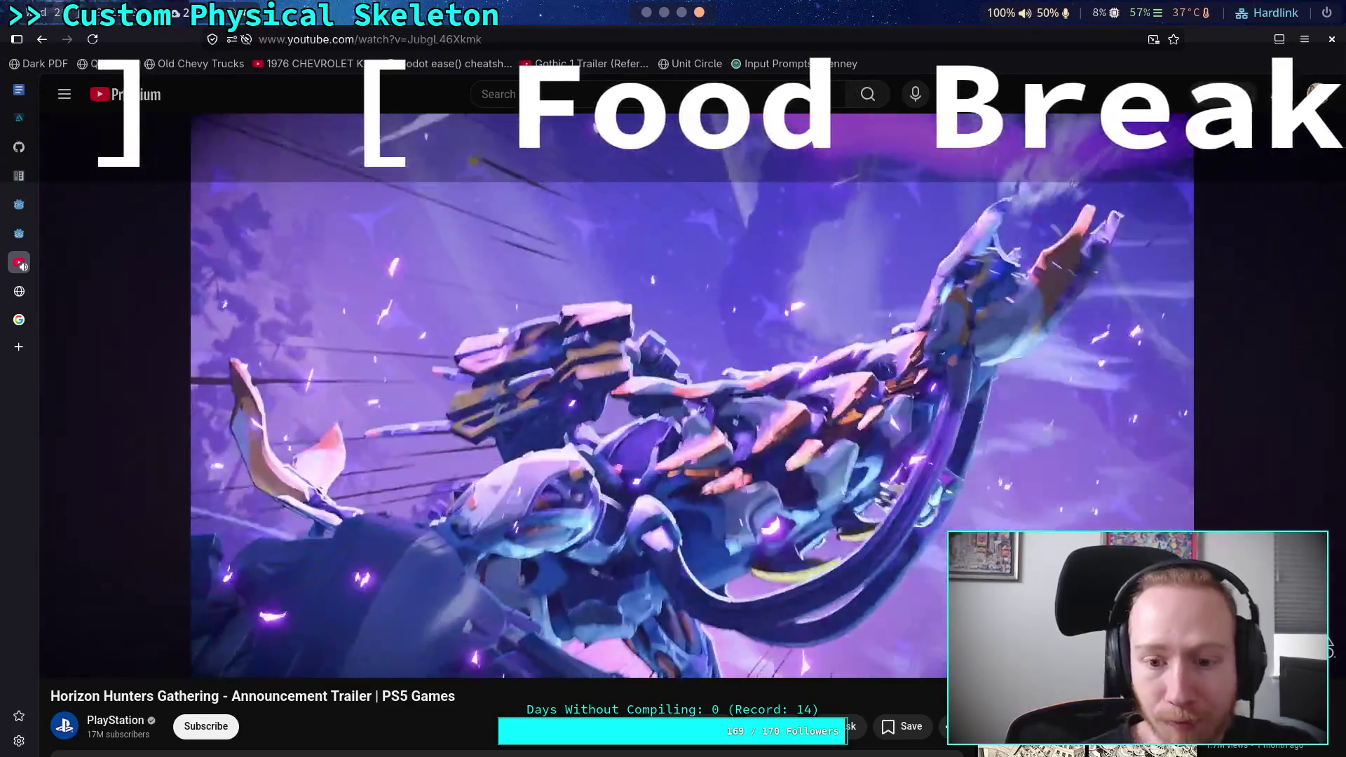
key(space)
key(Left)
key(Left)
key(Left)
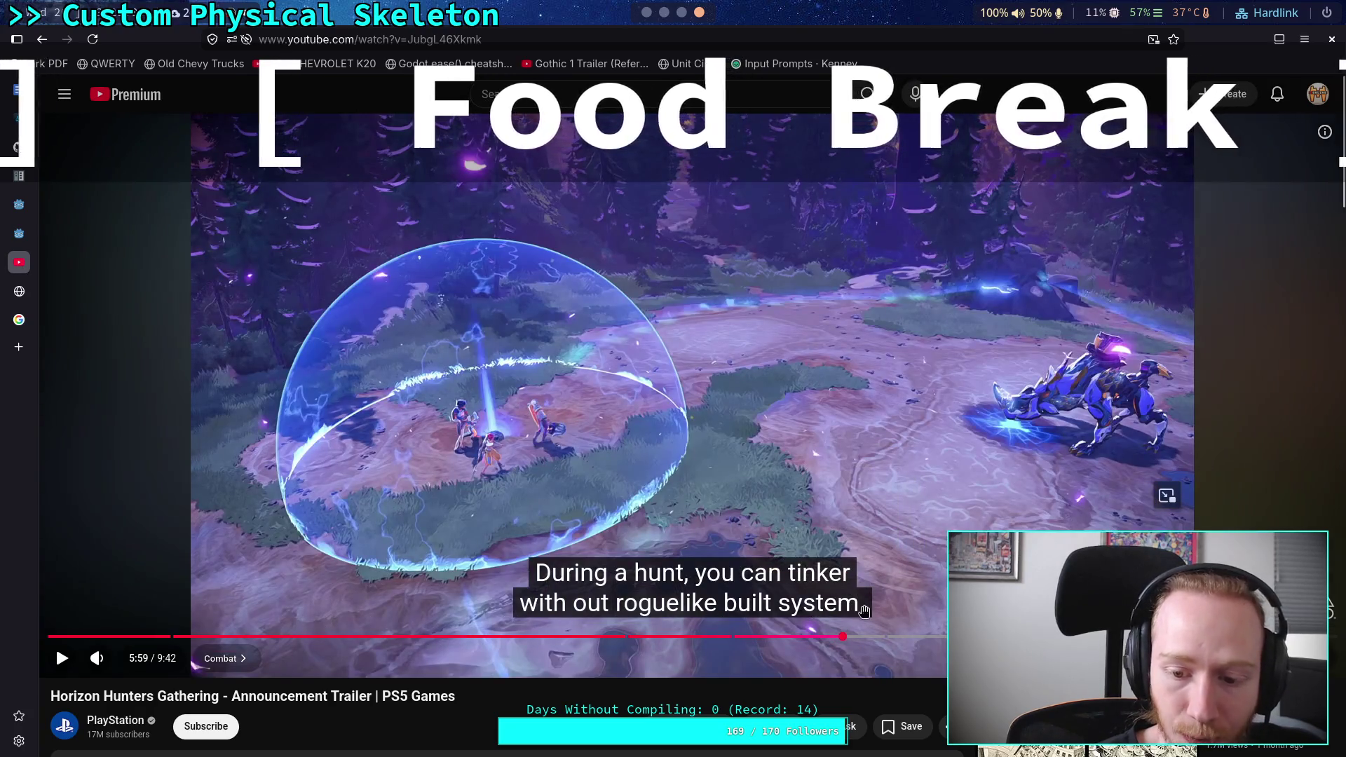
Replay the trailer from 6:05, hold it at 6:09 on the Loadouts screen, then resume playback
mouse_move(850, 637)
mouse_down()
mouse_move(876, 637)
mouse_move(855, 637)
mouse_up()
click(588, 463)
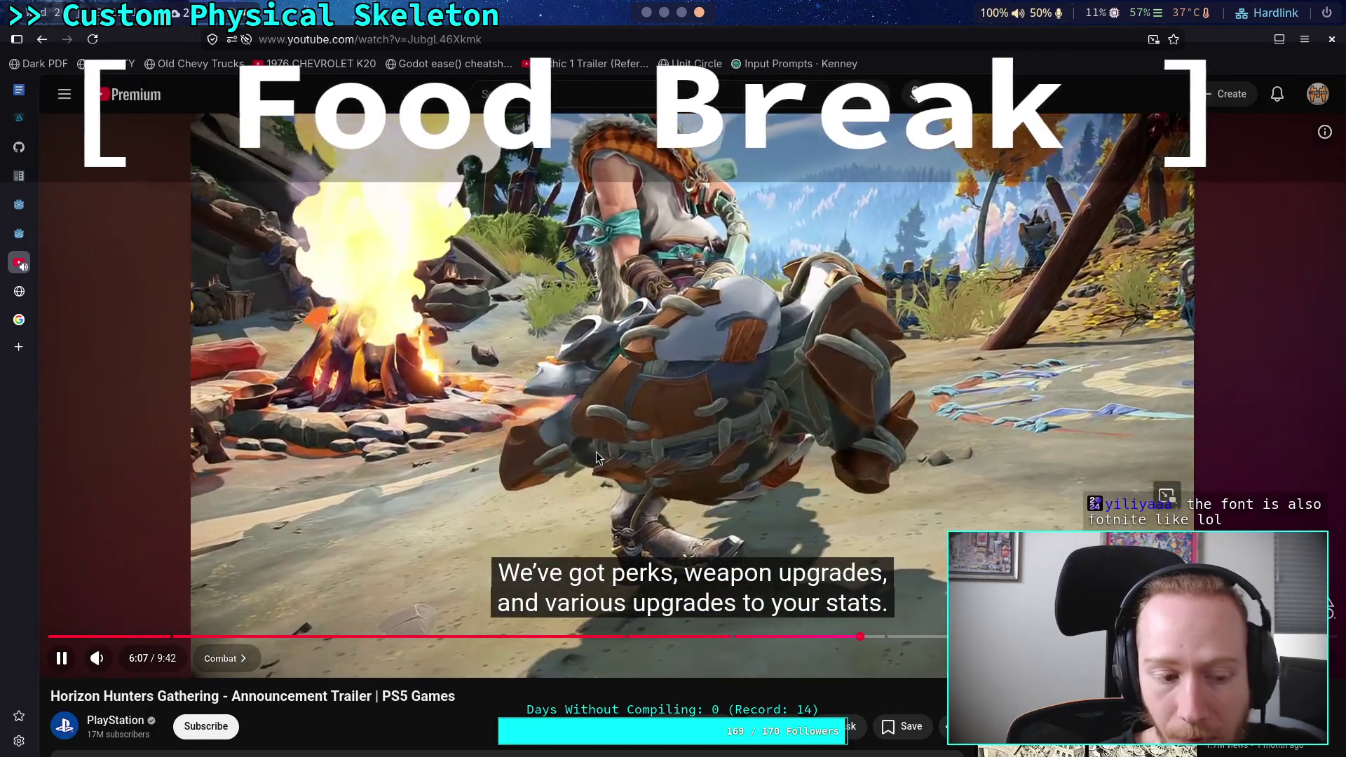
key(space)
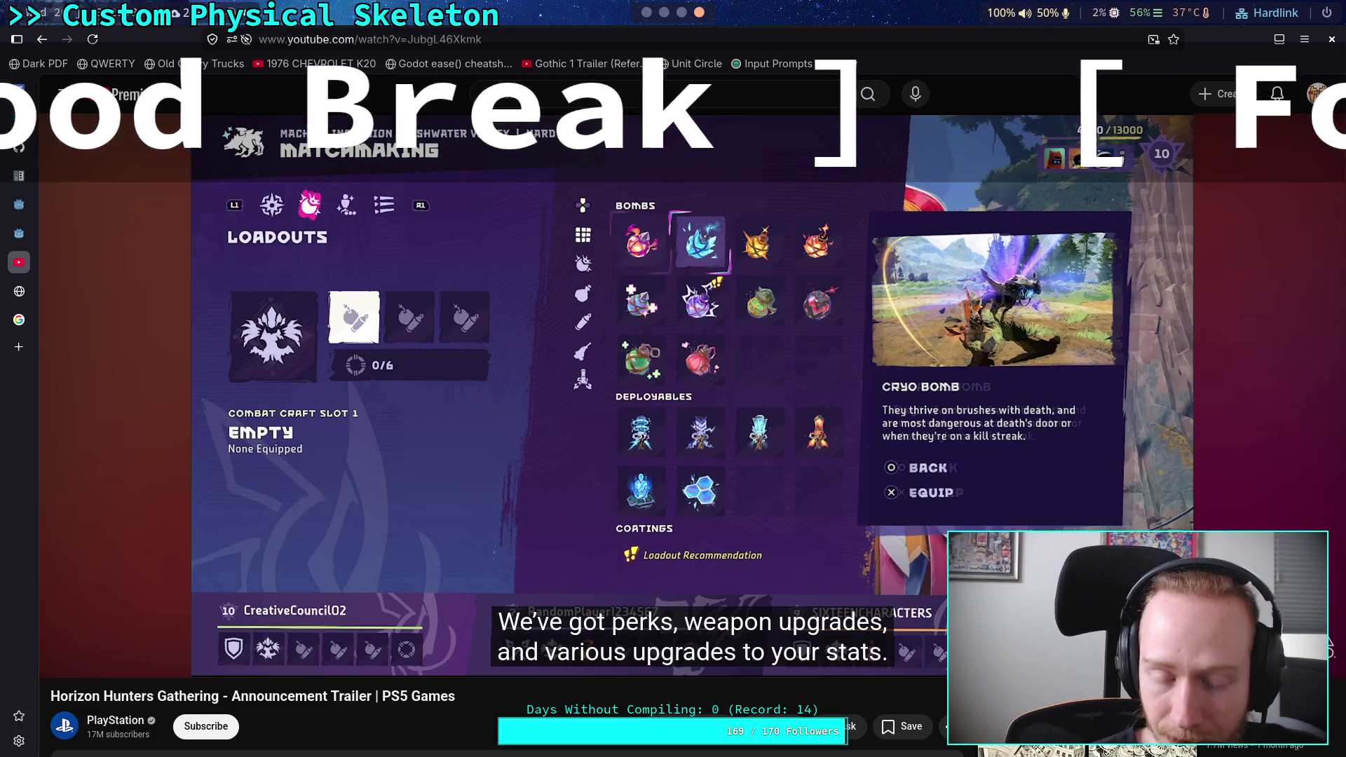
mouse_move(449, 436)
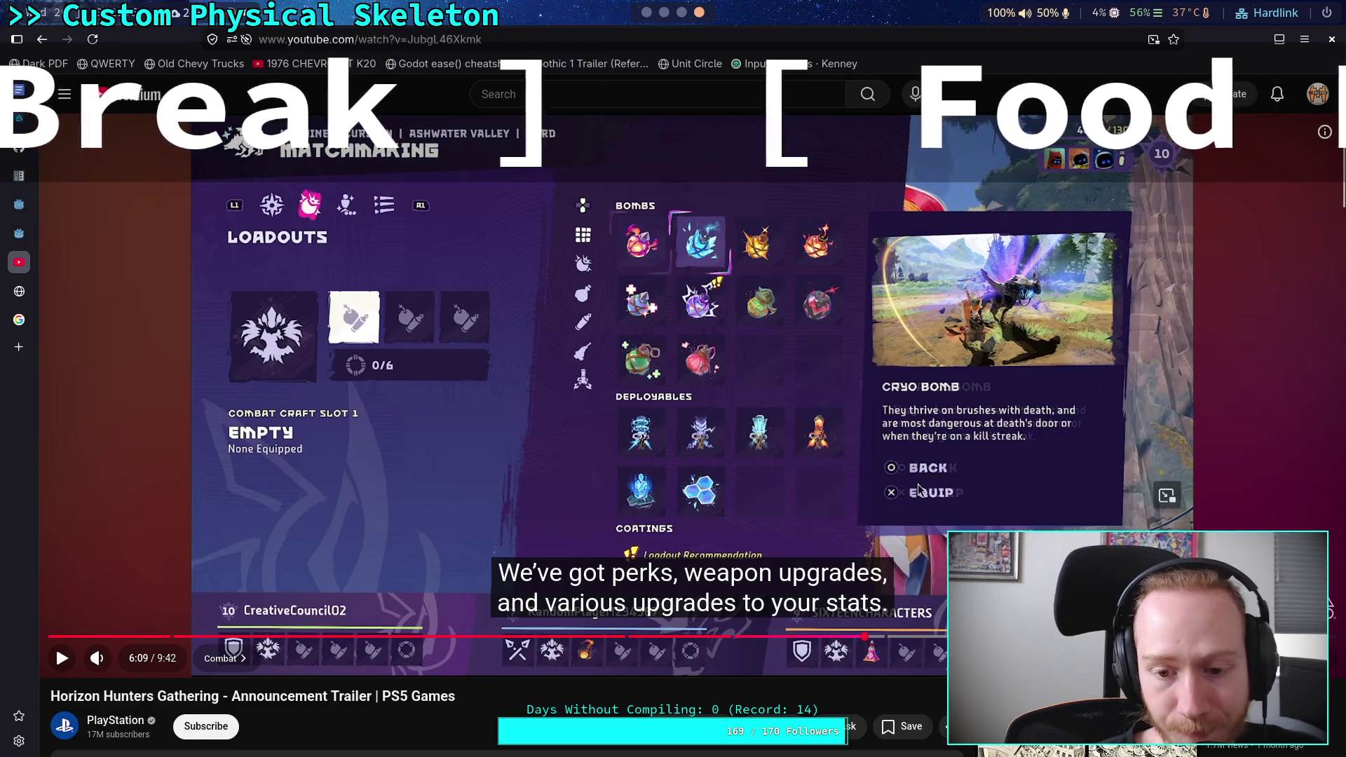
key(space)
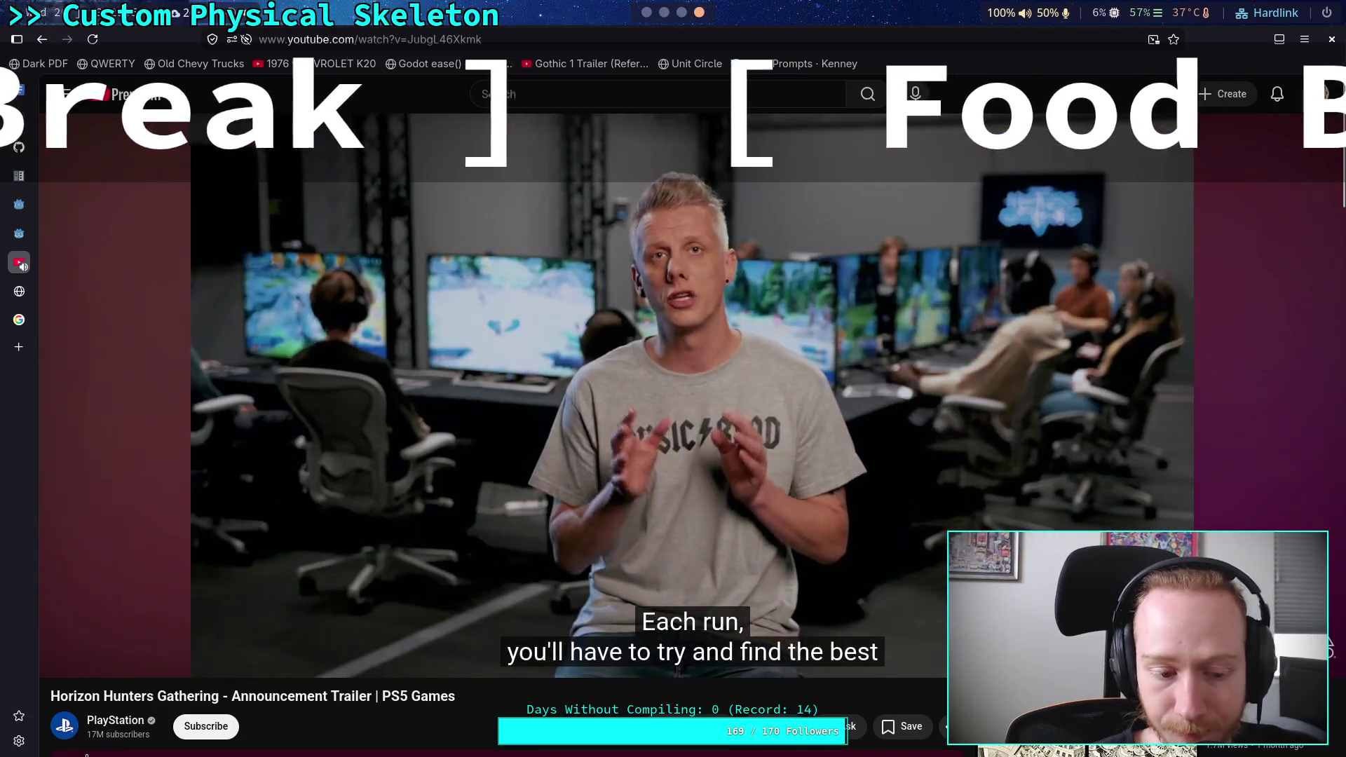